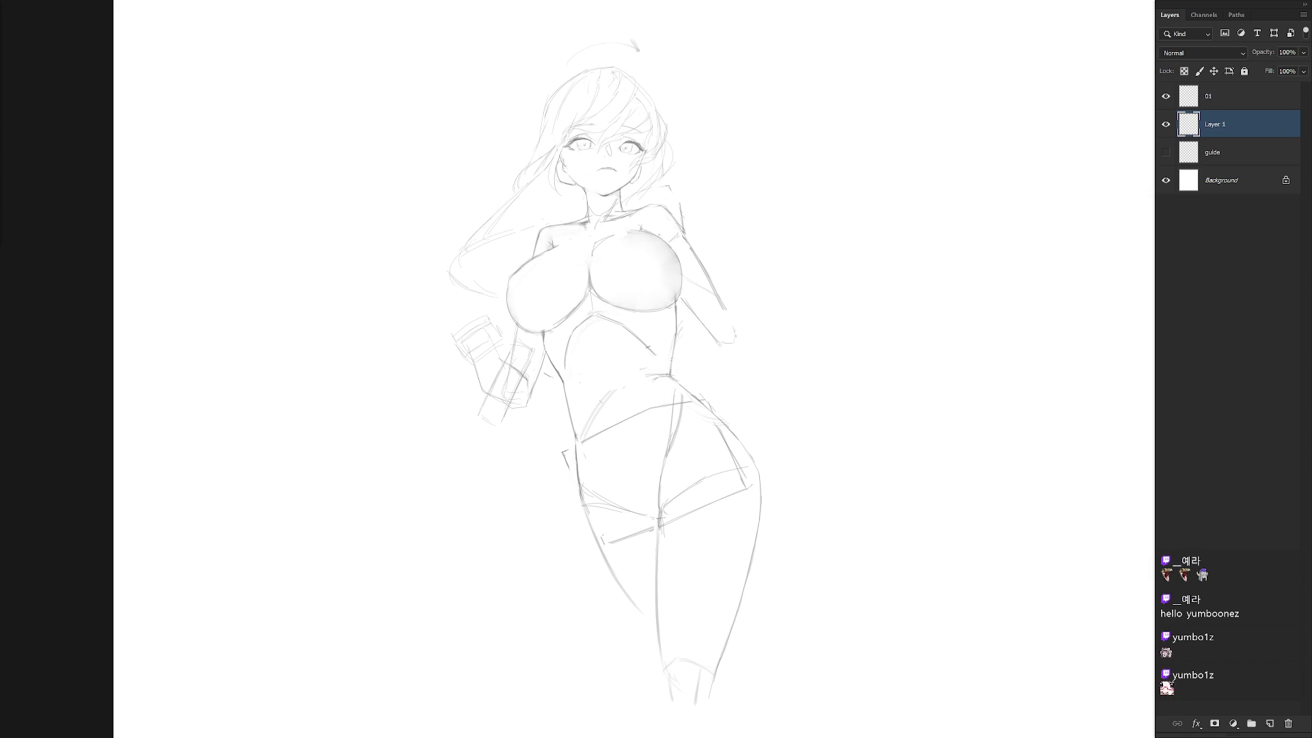
# Recenter the view, undo the hand strokes, and draw a diagonal line along the forearm.
pyautogui.moveTo(611, 439); pyautogui.dragTo(689, 414)
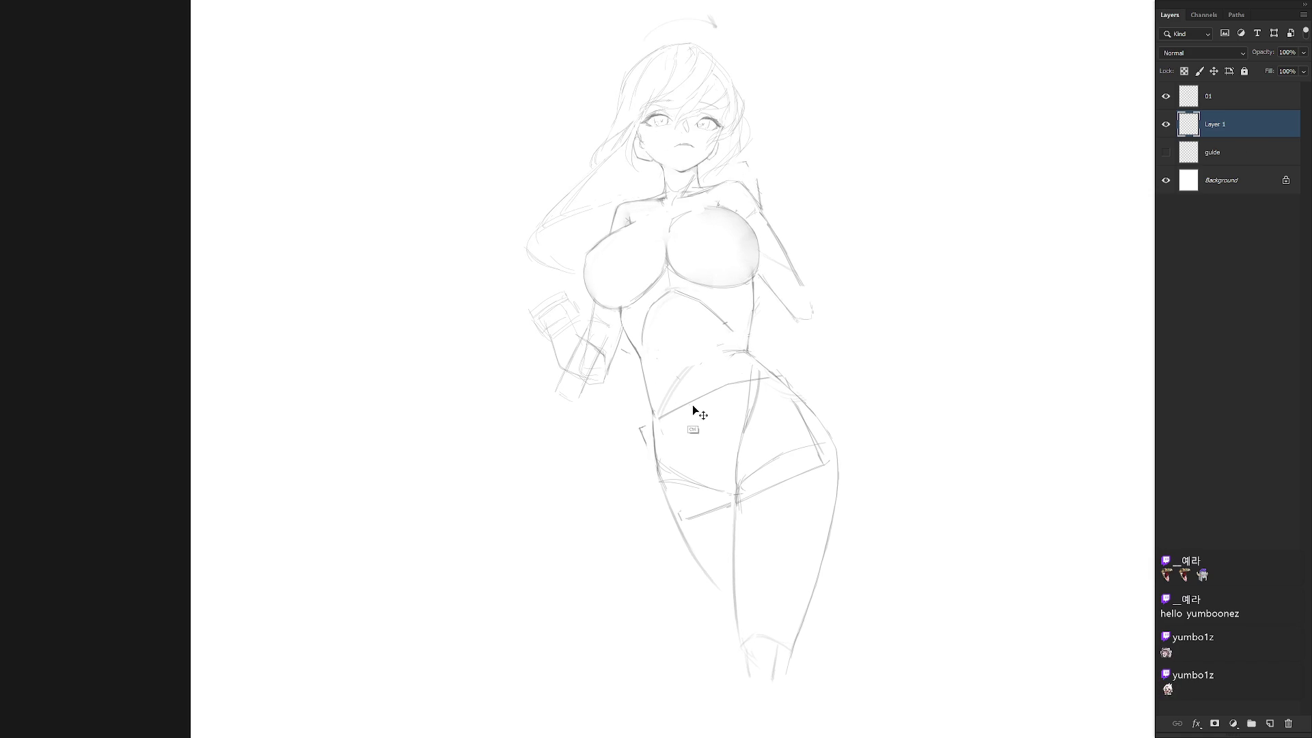
pyautogui.hotkey('ctrl', 'z')
pyautogui.hotkey('ctrl', 'z')
pyautogui.moveTo(619, 402); pyautogui.dragTo(623, 379)
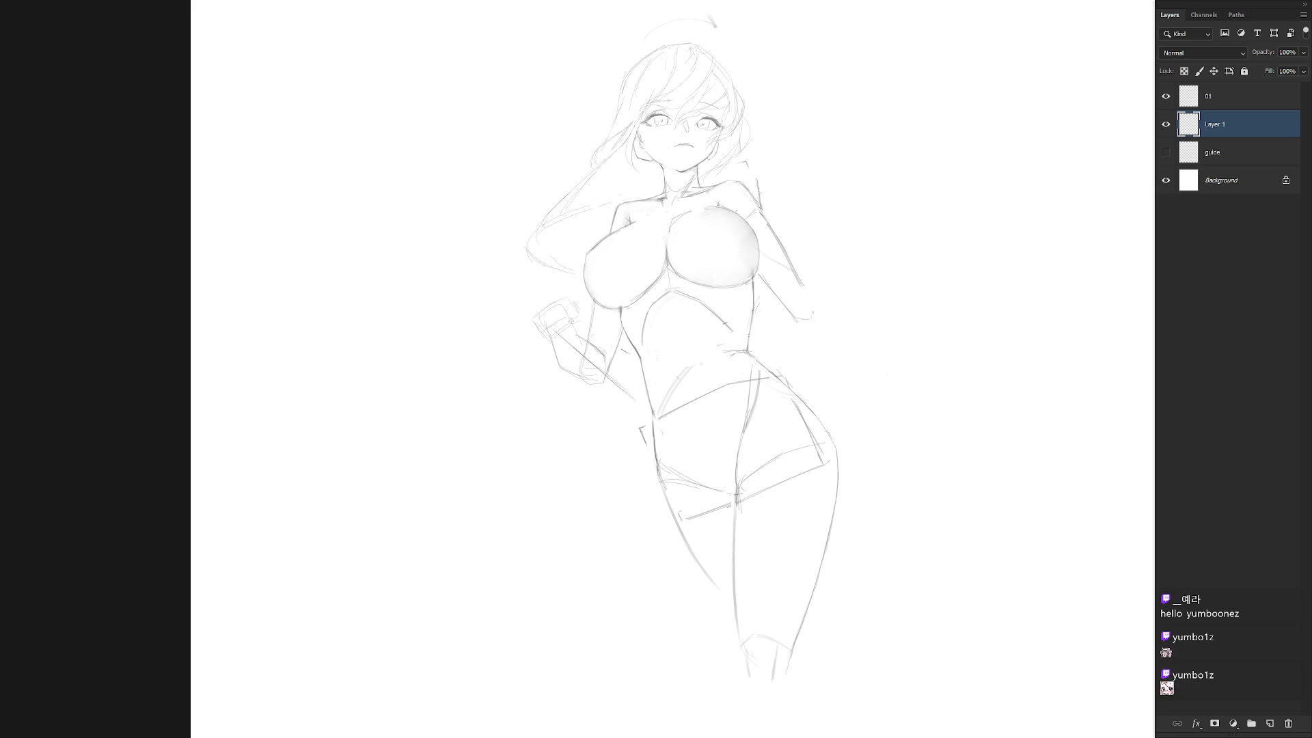
pyautogui.moveTo(576, 326); pyautogui.dragTo(633, 387)
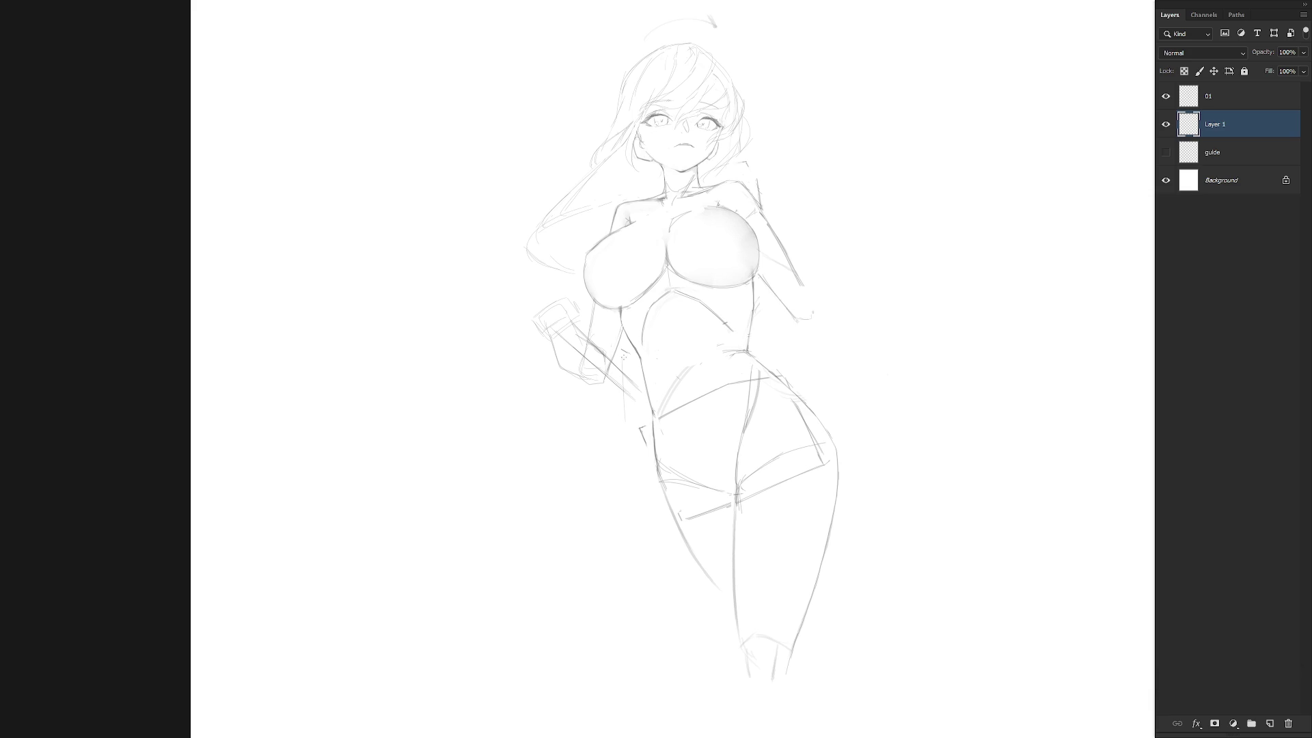
# Add short brush strokes below the hand and down the forearm, then undo the latest ones.
pyautogui.moveTo(593, 391); pyautogui.dragTo(592, 412)
pyautogui.moveTo(618, 362); pyautogui.dragTo(597, 385)
pyautogui.press('v')
pyautogui.press('b')
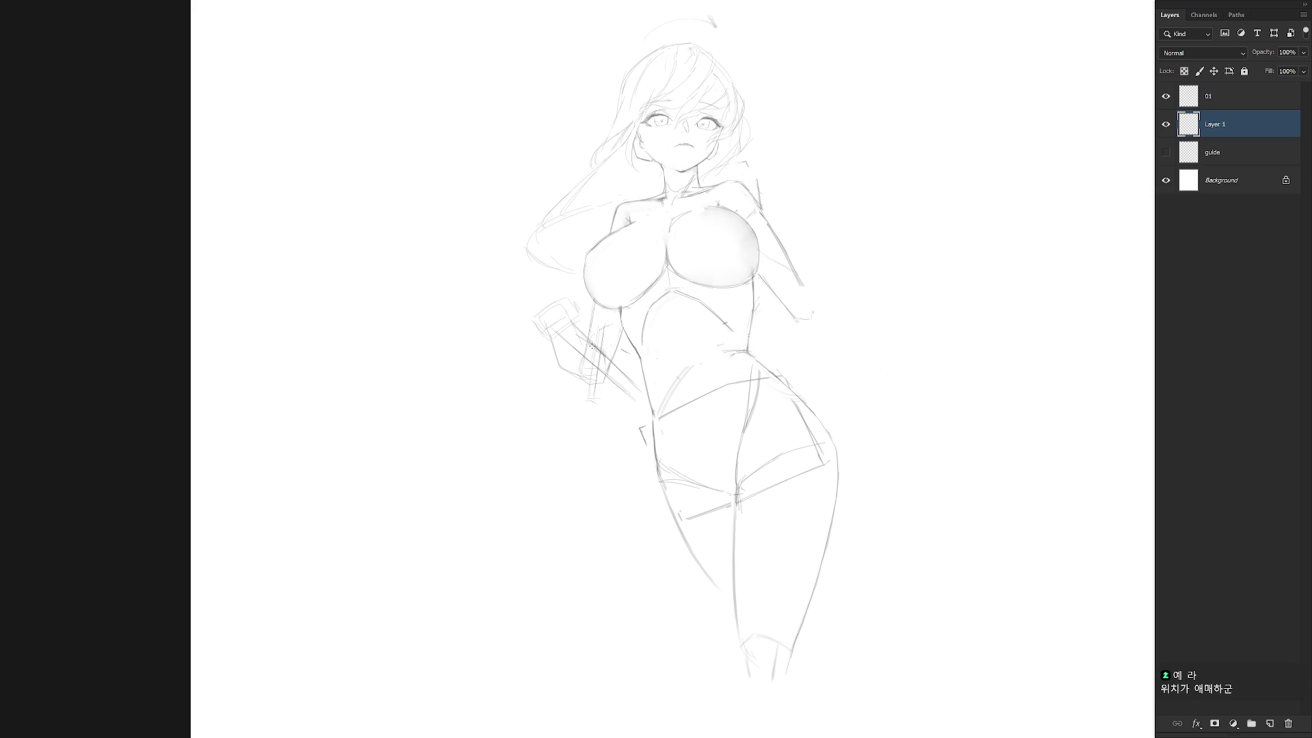
pyautogui.moveTo(605, 327); pyautogui.dragTo(594, 384)
pyautogui.hotkey('ctrl', 'z')
# Create a new layer named 'sword' and sketch a first stroke beside the waist.
pyautogui.hotkey('ctrl', 'shift', 'n')
pyautogui.press('BackSpace')
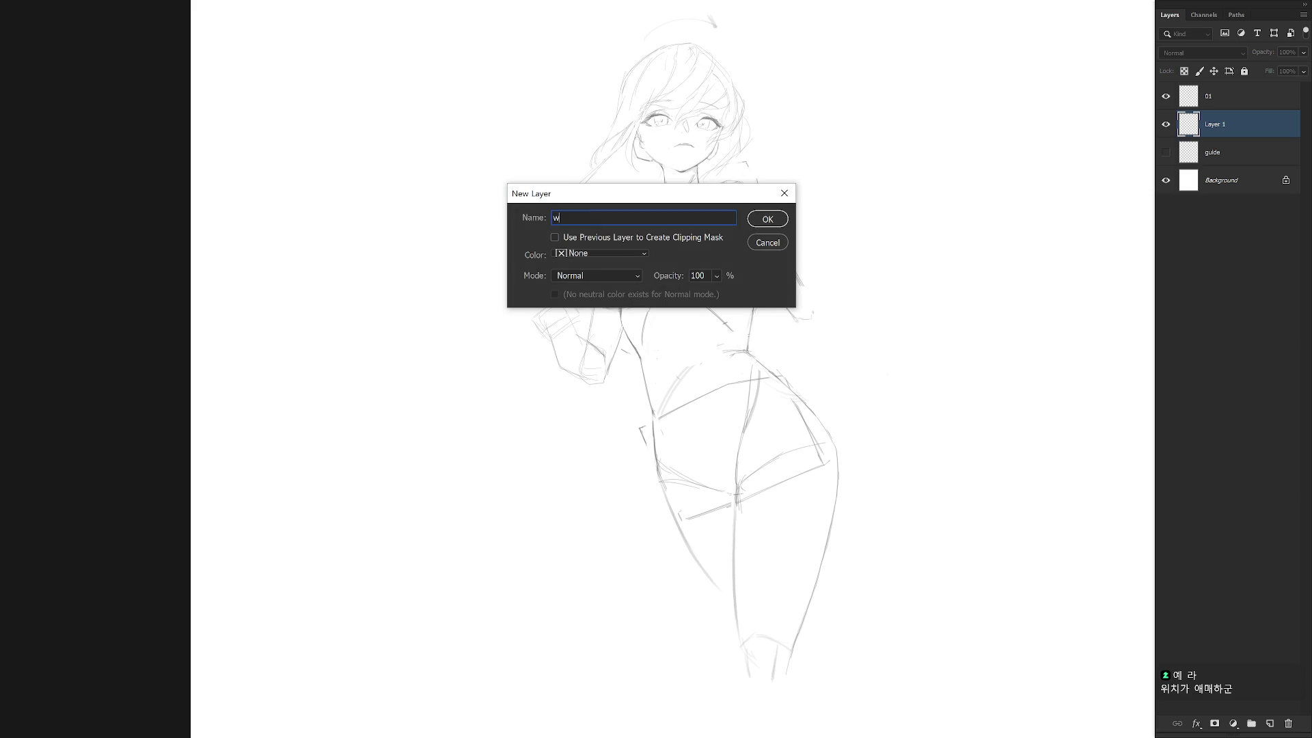
pyautogui.write('sword')
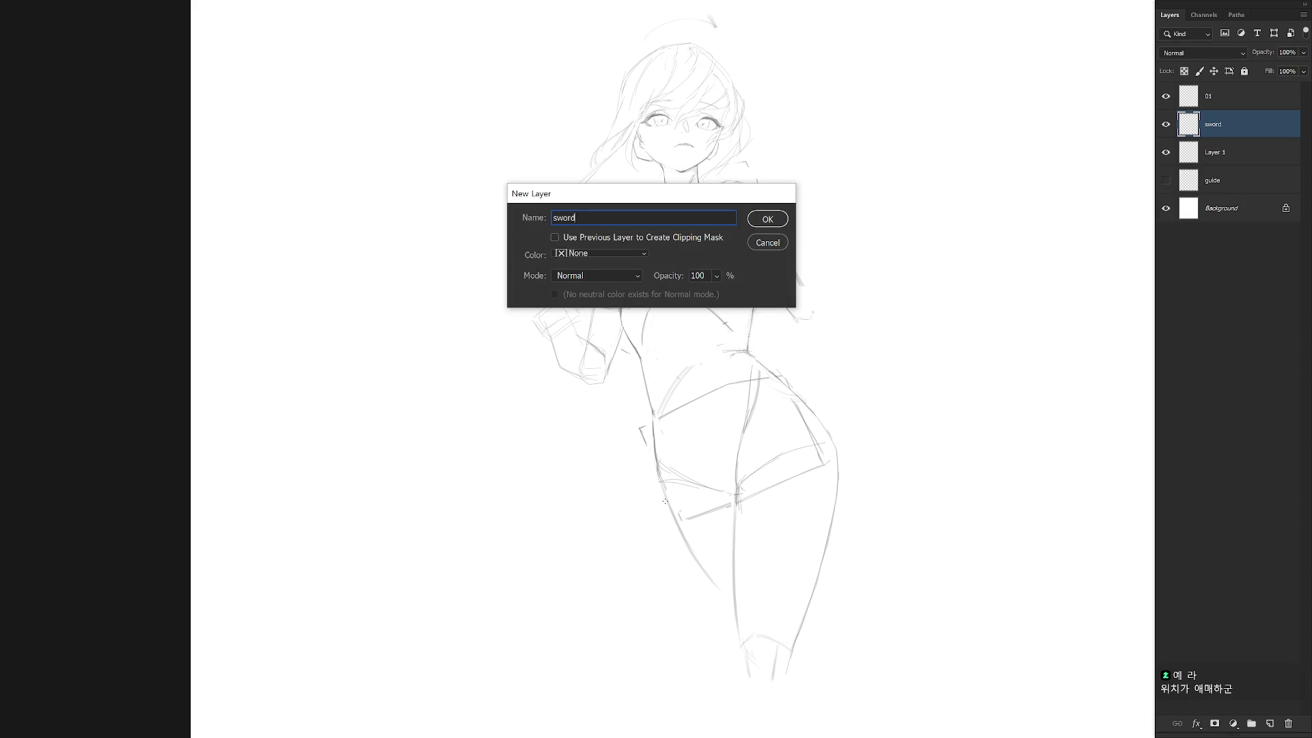
pyautogui.press('Return')
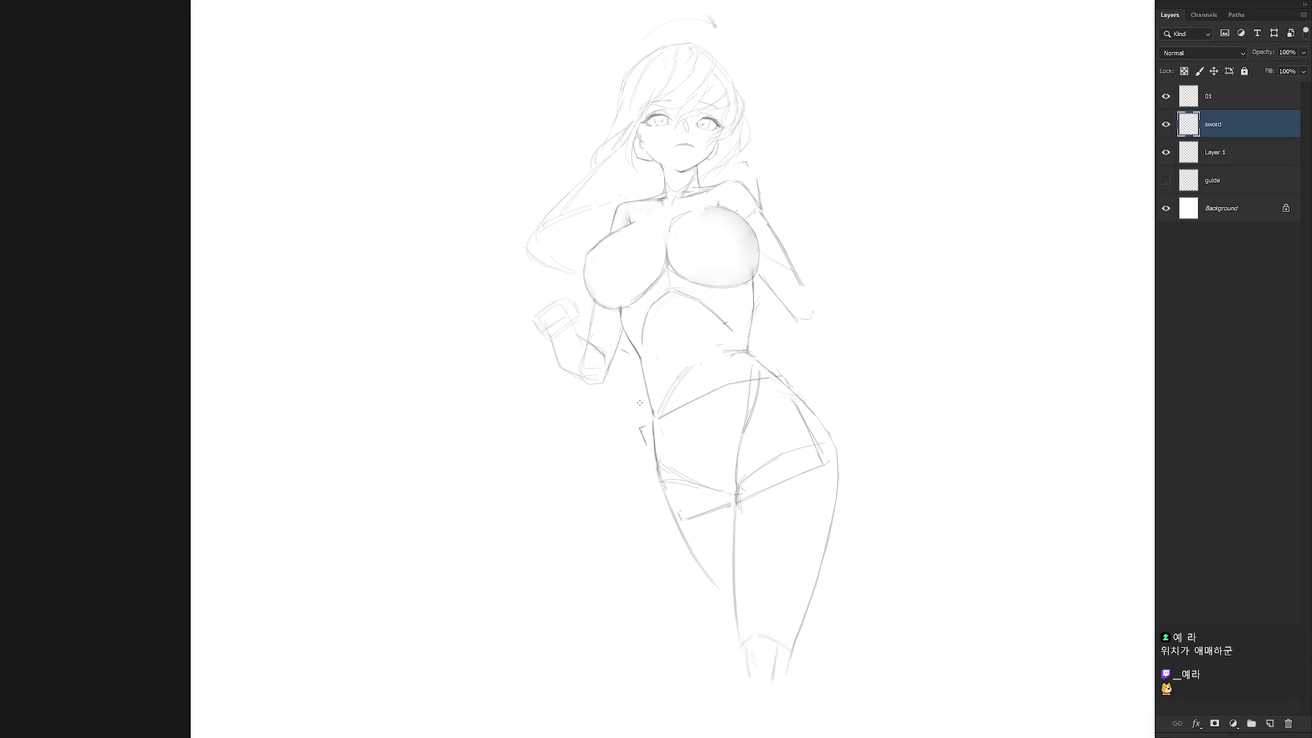
pyautogui.moveTo(637, 398)
pyautogui.mouseDown()
pyautogui.moveTo(627, 435)
pyautogui.moveTo(631, 416)
pyautogui.mouseUp()
# Sketch the blade running down-left from the hand, undoing and redrawing strokes until satisfied.
pyautogui.moveTo(608, 351); pyautogui.dragTo(584, 422)
pyautogui.moveTo(599, 371); pyautogui.dragTo(582, 435)
pyautogui.moveTo(572, 317); pyautogui.dragTo(554, 369)
pyautogui.moveTo(561, 347); pyautogui.dragTo(539, 398)
pyautogui.hotkey('ctrl', 'z')
pyautogui.moveTo(573, 311); pyautogui.dragTo(534, 387)
pyautogui.hotkey('ctrl', 'z')
pyautogui.moveTo(708, 442); pyautogui.dragTo(707, 495)
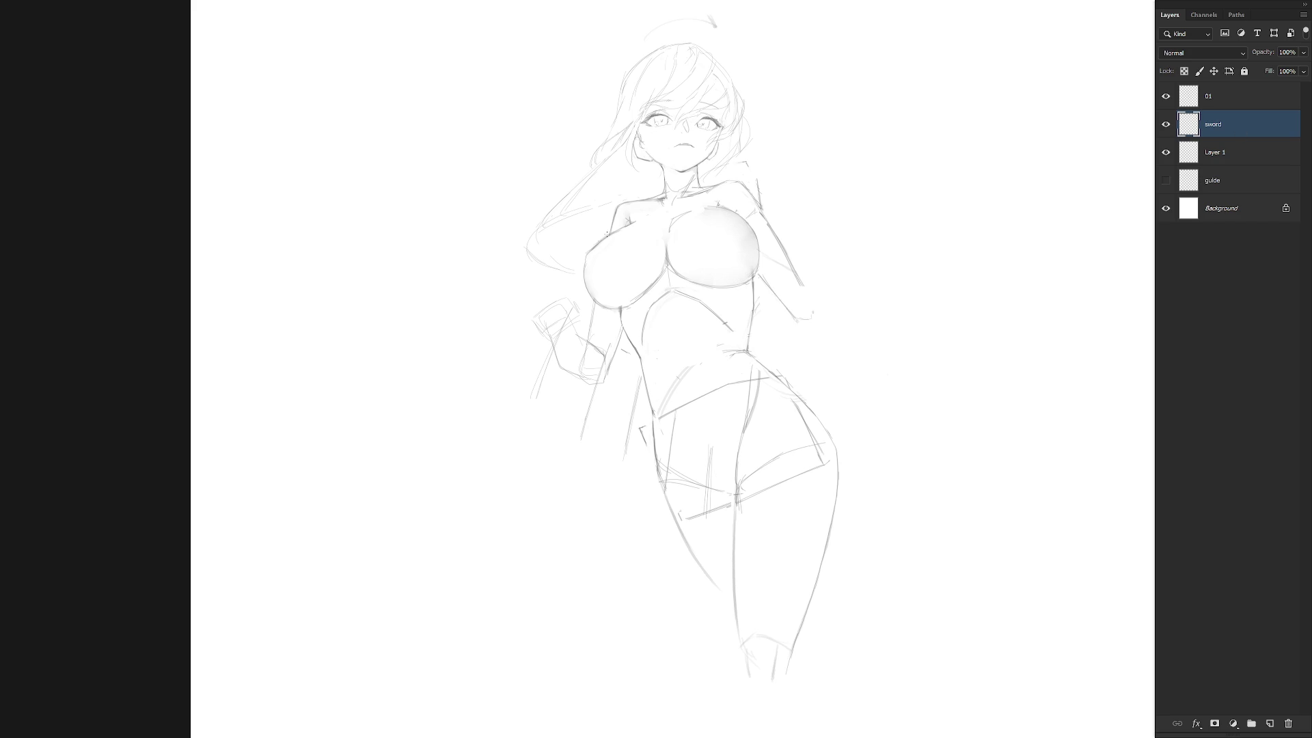
pyautogui.hotkey('ctrl', 't')
# Rotate the sword about 13° clockwise, nudge it right and down, and delete its lower lines.
pyautogui.moveTo(762, 286); pyautogui.dragTo(786, 321)
pyautogui.moveTo(688, 399); pyautogui.dragTo(703, 410)
pyautogui.press('Return')
pyautogui.moveTo(647, 524); pyautogui.dragTo(460, 454)
pyautogui.press('Delete')
pyautogui.hotkey('ctrl', 'd')
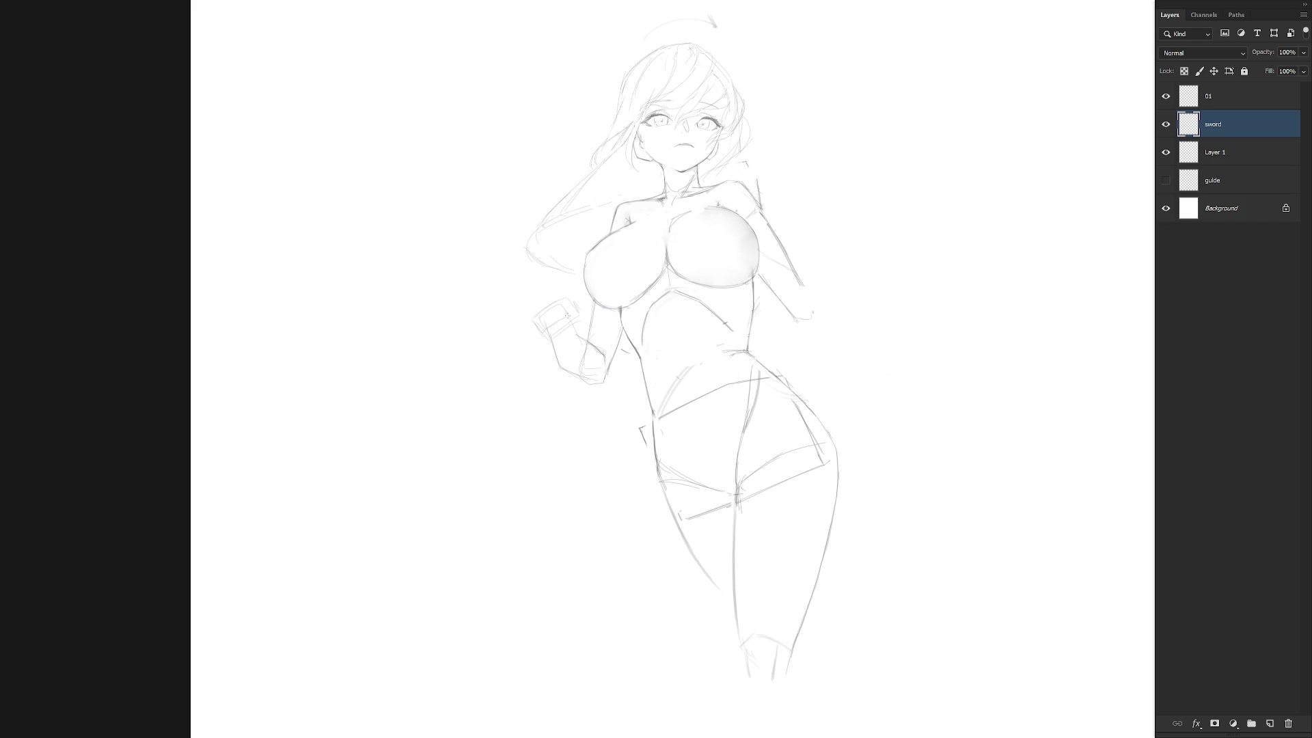
# Try a small circle and then an oval in the hand, undoing both.
pyautogui.moveTo(576, 317)
pyautogui.mouseDown()
pyautogui.moveTo(549, 326)
pyautogui.moveTo(557, 304)
pyautogui.moveTo(559, 322)
pyautogui.mouseUp()
pyautogui.hotkey('ctrl', 'z')
pyautogui.moveTo(562, 352); pyautogui.dragTo(559, 353)
pyautogui.hotkey('ctrl', 'z')
# Redraw the long blade stroke beside the hand several times, adding a short stroke at its lower end.
pyautogui.moveTo(597, 369); pyautogui.dragTo(586, 394)
pyautogui.moveTo(604, 332); pyautogui.dragTo(584, 414)
pyautogui.hotkey('ctrl', 'z')
pyautogui.hotkey('ctrl', 'z')
pyautogui.moveTo(604, 350); pyautogui.dragTo(582, 425)
pyautogui.hotkey('ctrl', 'z')
pyautogui.moveTo(619, 322); pyautogui.dragTo(580, 416)
pyautogui.hotkey('ctrl', 'z')
pyautogui.moveTo(615, 337); pyautogui.dragTo(577, 413)
pyautogui.moveTo(574, 418); pyautogui.dragTo(593, 426)
# Lasso-delete the stray sword lines around the lower arm and the circle lines by the hand.
pyautogui.press('l')
pyautogui.moveTo(594, 504)
pyautogui.mouseDown()
pyautogui.moveTo(562, 433)
pyautogui.moveTo(679, 453)
pyautogui.mouseUp()
pyautogui.press('Delete')
pyautogui.hotkey('ctrl', 'd')
pyautogui.moveTo(576, 334); pyautogui.dragTo(585, 358)
pyautogui.press('Delete')
pyautogui.hotkey('ctrl', 'd')
pyautogui.click(1165, 152)
# Show Layer 1 again and merge it down into the sword layer.
pyautogui.click(1165, 152)
pyautogui.keyDown('shift'); pyautogui.click(1236, 150); pyautogui.keyUp('shift')
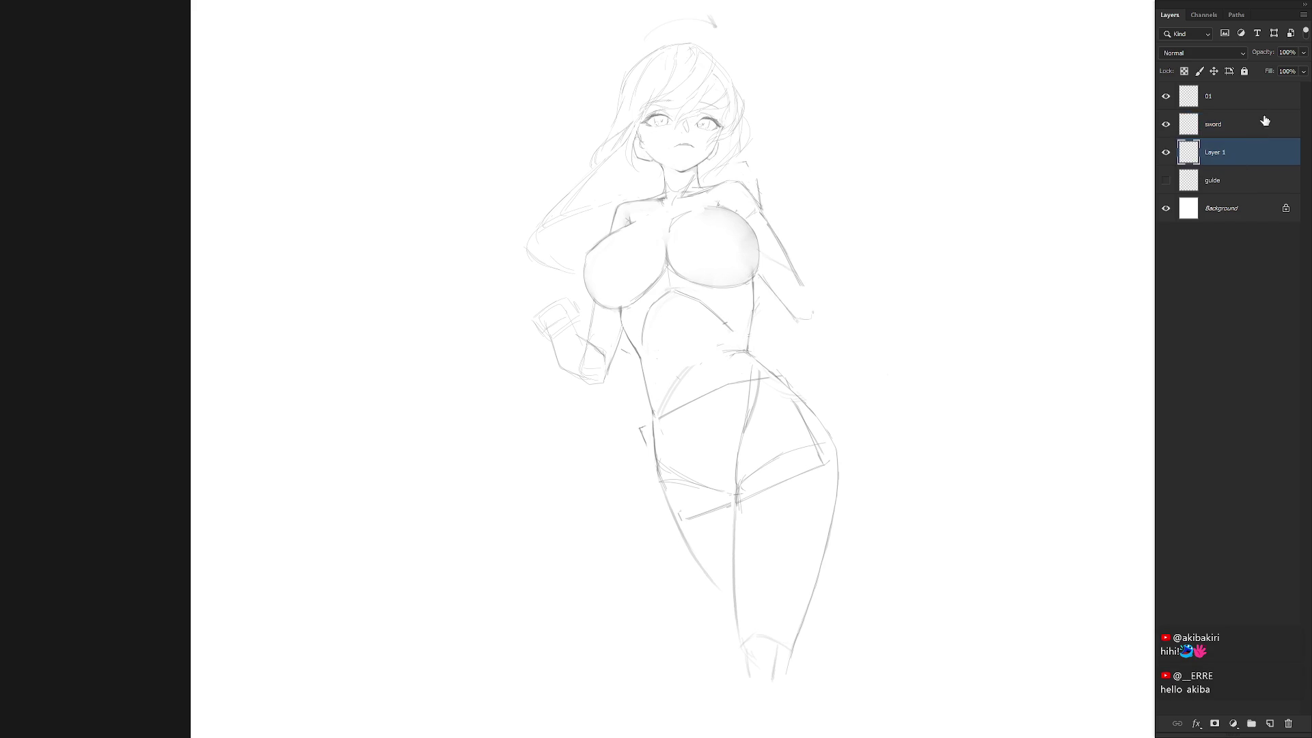
pyautogui.hotkey('ctrl', 'e')
pyautogui.click(1237, 101)
pyautogui.click(1235, 129)
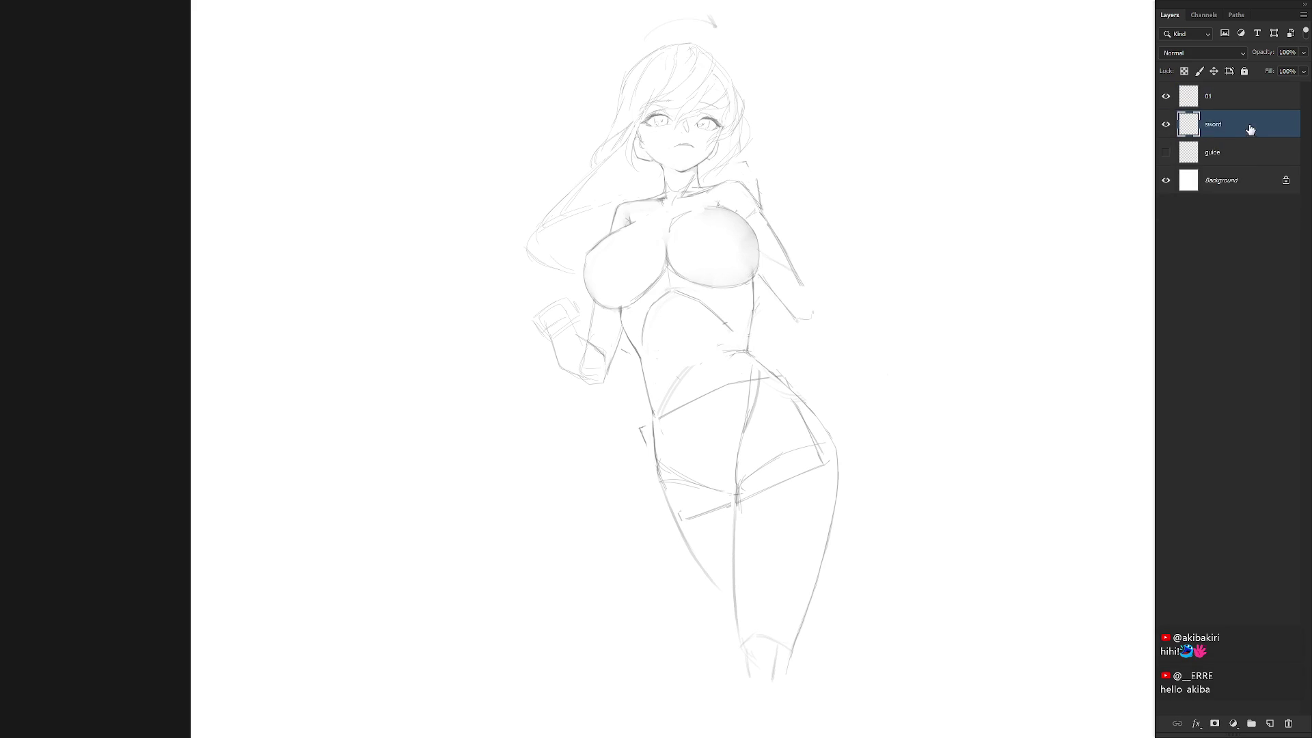
pyautogui.hotkey('alt', ']')
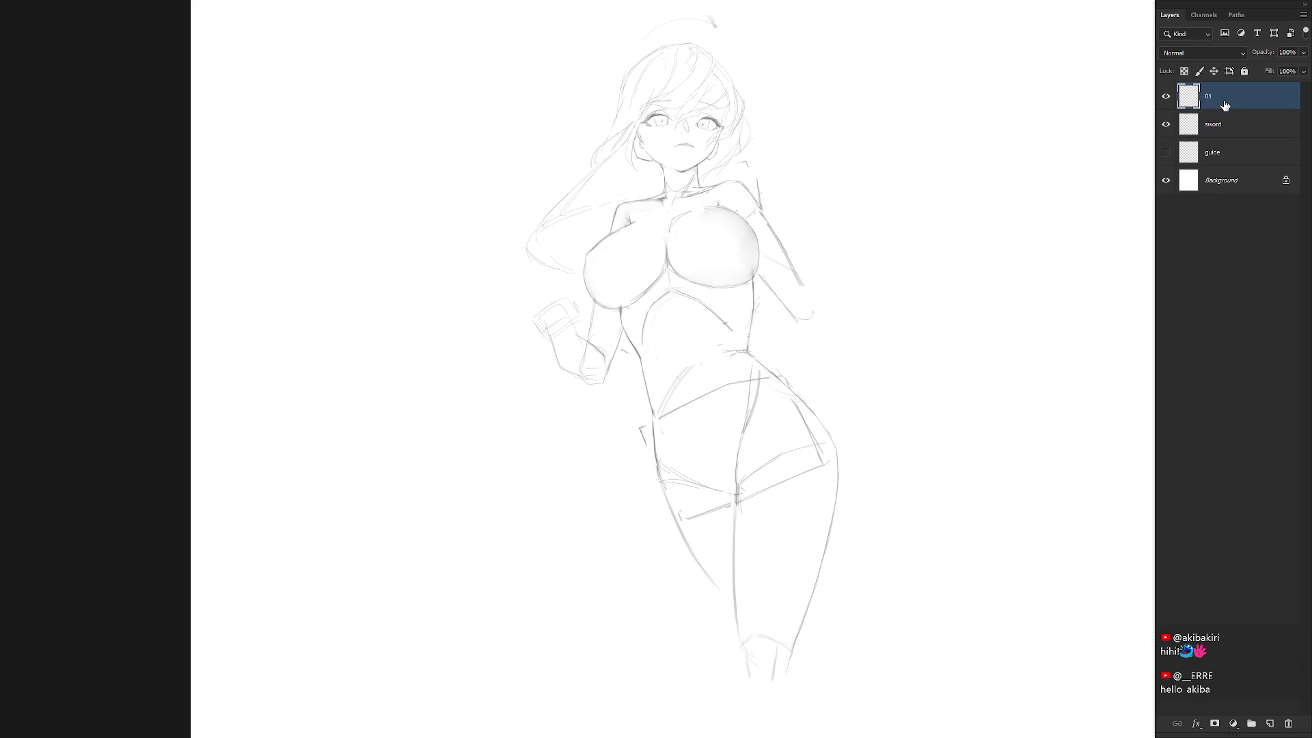
# Move the hand sketch onto its own hidden layer named 'arm', then undo the stray diagonal stroke.
pyautogui.moveTo(586, 340)
pyautogui.mouseDown()
pyautogui.moveTo(605, 369)
pyautogui.moveTo(581, 305)
pyautogui.moveTo(584, 404)
pyautogui.moveTo(608, 388)
pyautogui.moveTo(579, 362)
pyautogui.mouseUp()
pyautogui.hotkey('ctrl', 'd')
pyautogui.hotkey('ctrl', 'shift', 'alt', 'n')
pyautogui.doubleClick(1222, 96)
pyautogui.write('h')
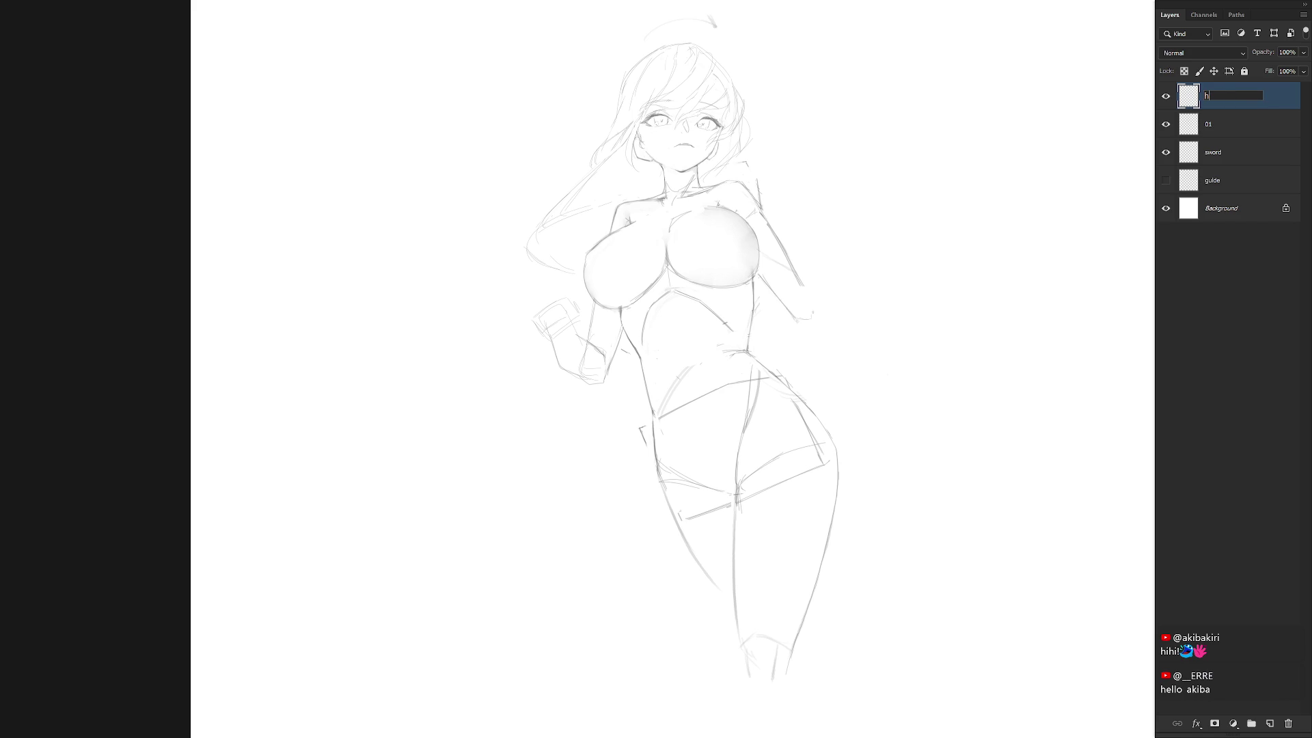
pyautogui.write('arm')
pyautogui.press('Return')
pyautogui.click(1165, 96)
pyautogui.click(1188, 157)
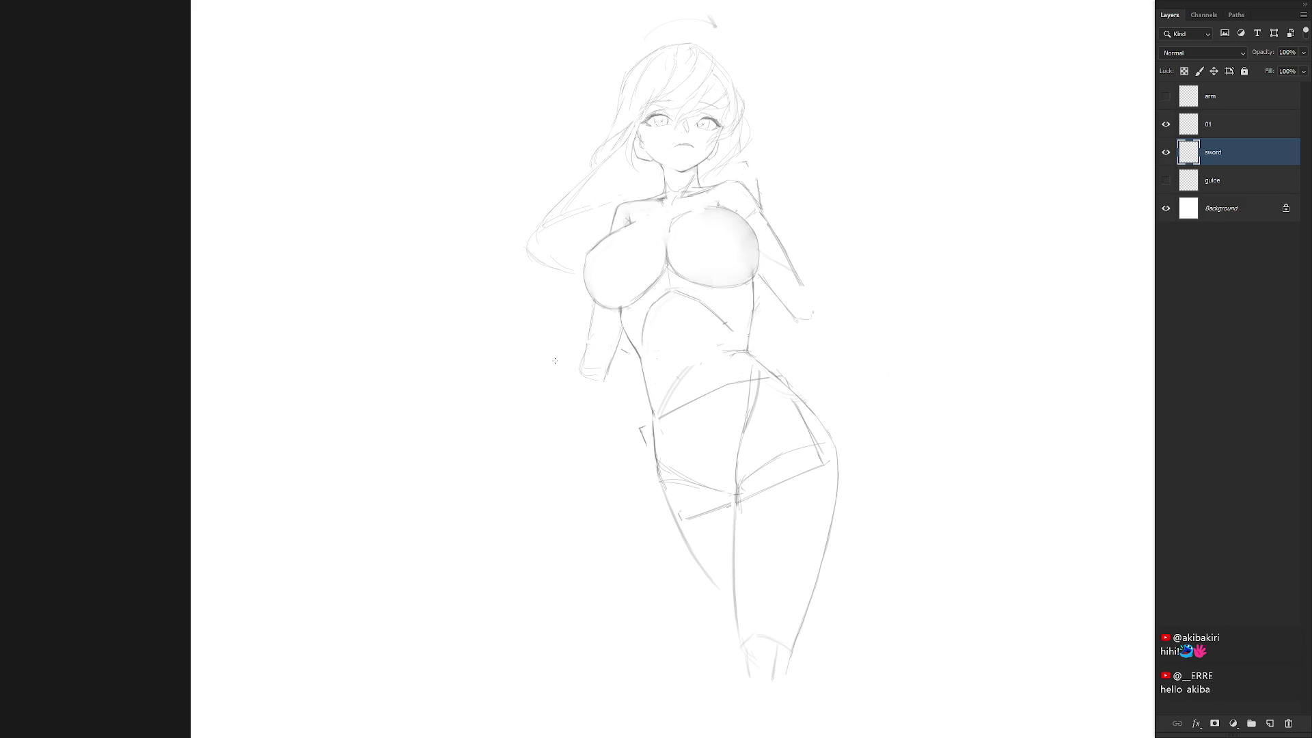
pyautogui.hotkey('ctrl', 'z')
# Show the arm layer and rotate the arm sketch about 10° counterclockwise around its lower end.
pyautogui.hotkey('ctrl', 'z')
pyautogui.hotkey('ctrl', 'z')
pyautogui.moveTo(577, 355); pyautogui.dragTo(550, 447)
pyautogui.hotkey('ctrl', 'z')
pyautogui.click(1164, 101)
pyautogui.hotkey('ctrl', 't')
pyautogui.press('Return')
pyautogui.click(1246, 108)
pyautogui.hotkey('ctrl', 't')
pyautogui.moveTo(569, 341); pyautogui.dragTo(597, 374)
pyautogui.moveTo(630, 273); pyautogui.dragTo(610, 274)
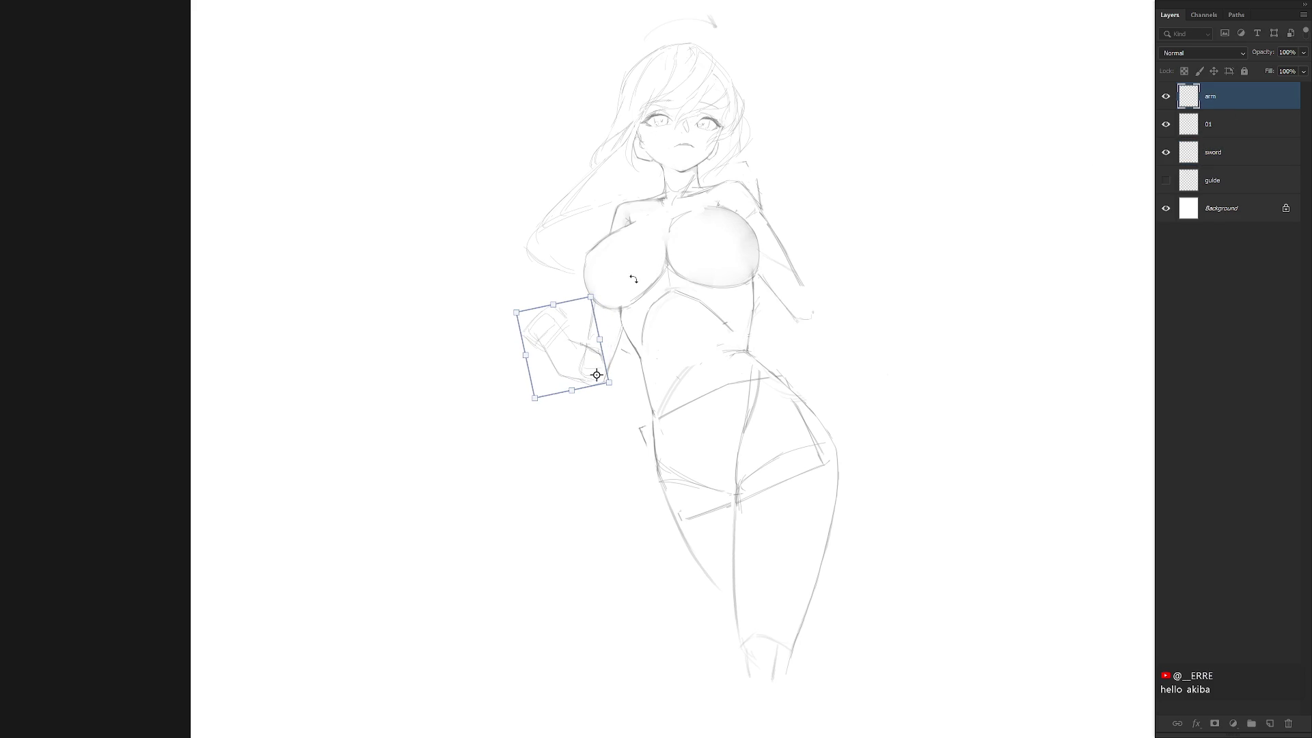
pyautogui.press('Return')
# Sketch short finger strokes around the raised hand, undoing the unwanted attempts.
pyautogui.press('l')
pyautogui.moveTo(557, 326); pyautogui.dragTo(517, 337)
pyautogui.hotkey('ctrl', 'd')
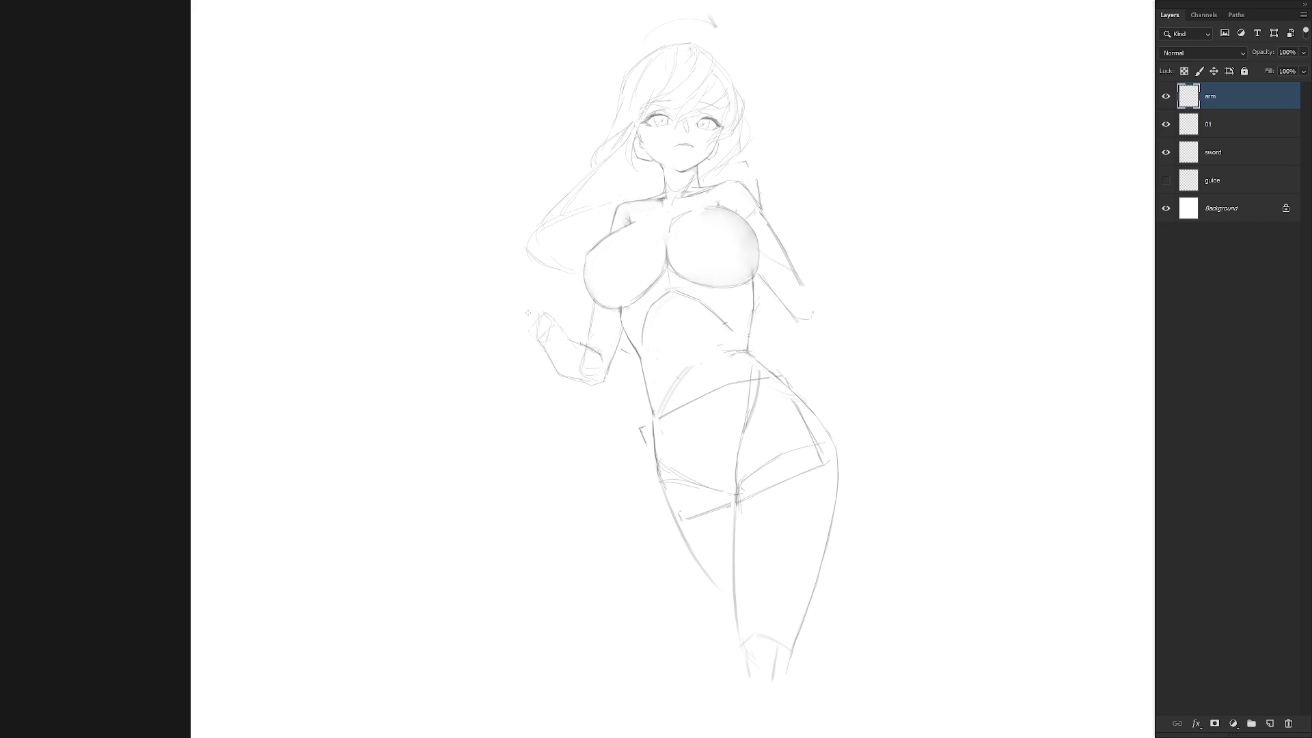
pyautogui.moveTo(540, 294); pyautogui.dragTo(522, 312)
pyautogui.hotkey('ctrl', 'z')
pyautogui.hotkey('ctrl', 'z')
pyautogui.hotkey('ctrl', 'z')
pyautogui.moveTo(523, 320); pyautogui.dragTo(533, 311)
pyautogui.hotkey('ctrl', 'z')
pyautogui.moveTo(511, 300); pyautogui.dragTo(532, 310)
# On the sword layer, draw the blade edge up-left from the hand and a short stroke near the tip.
pyautogui.click(1250, 125)
pyautogui.click(1235, 151)
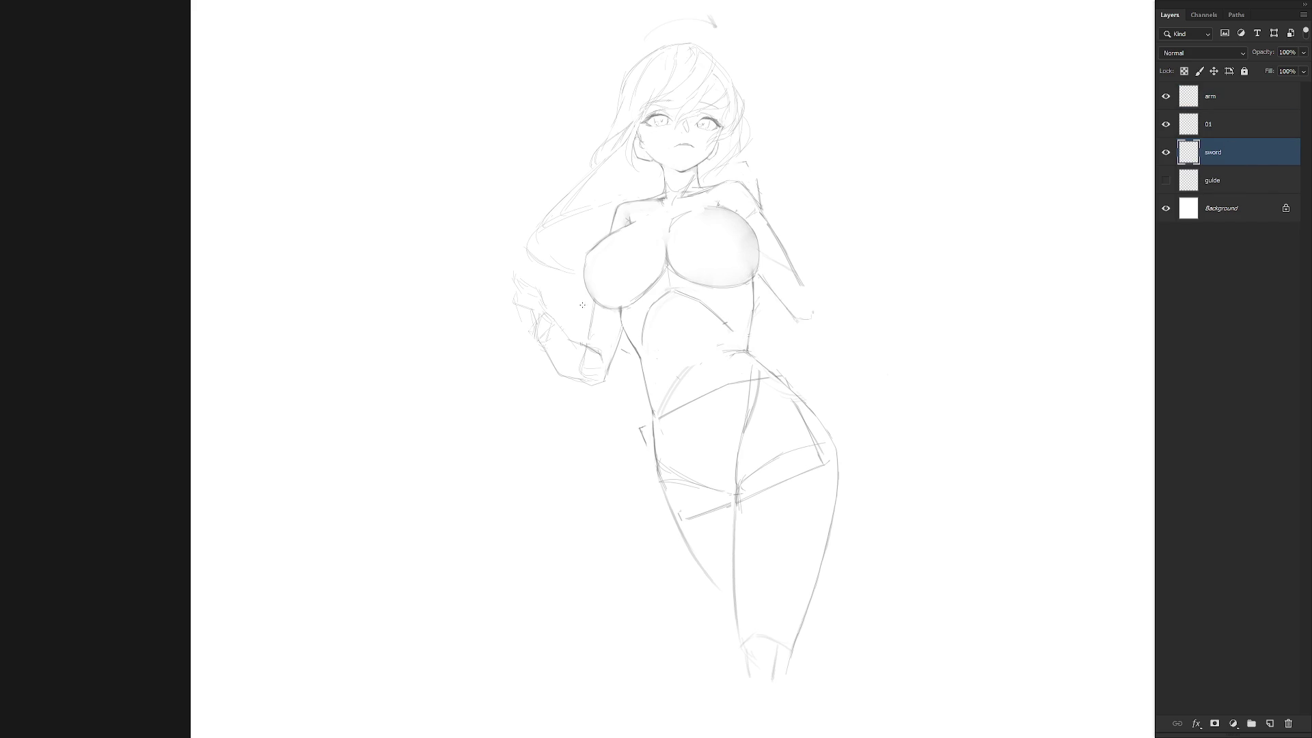
pyautogui.moveTo(492, 284); pyautogui.dragTo(574, 364)
pyautogui.hotkey('ctrl', 'z')
pyautogui.moveTo(519, 304); pyautogui.dragTo(492, 279)
pyautogui.hotkey('ctrl', 'z')
pyautogui.moveTo(522, 376); pyautogui.dragTo(528, 361)
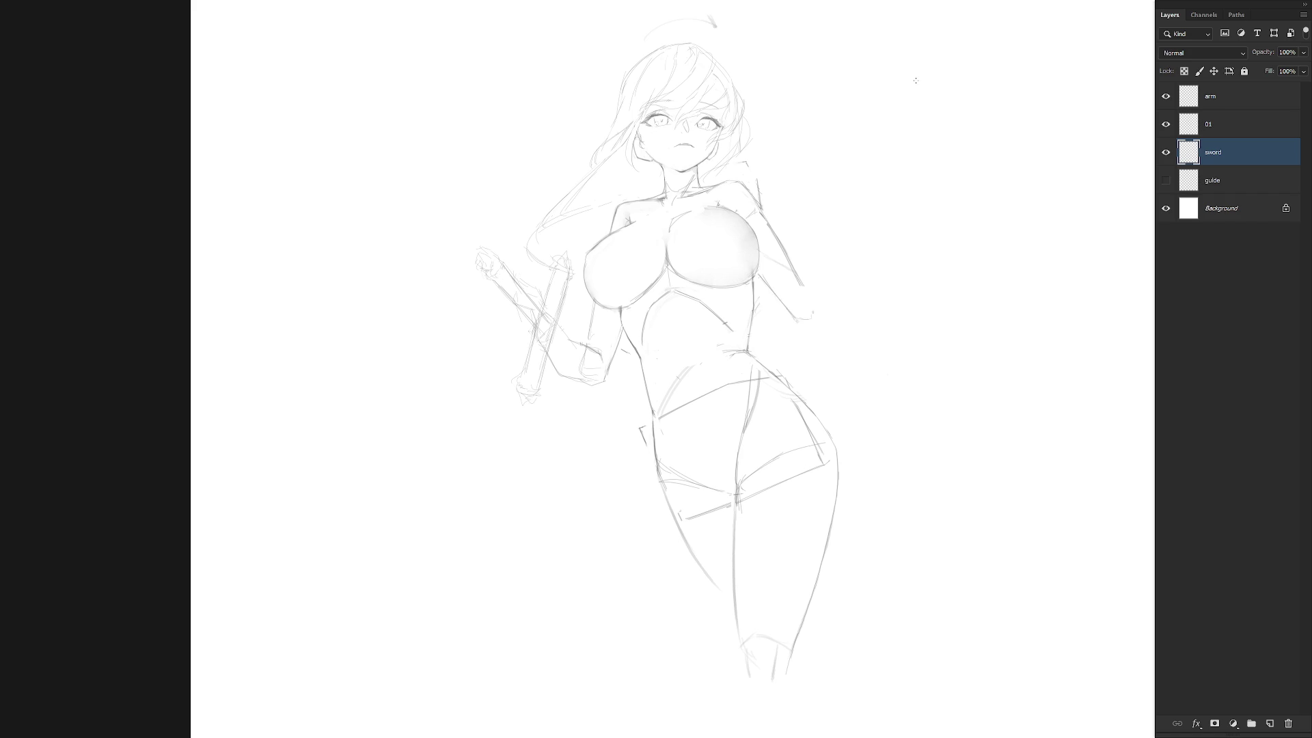
# Hide the sword layer and erase the stray strokes around the raised hand.
pyautogui.click(1220, 101)
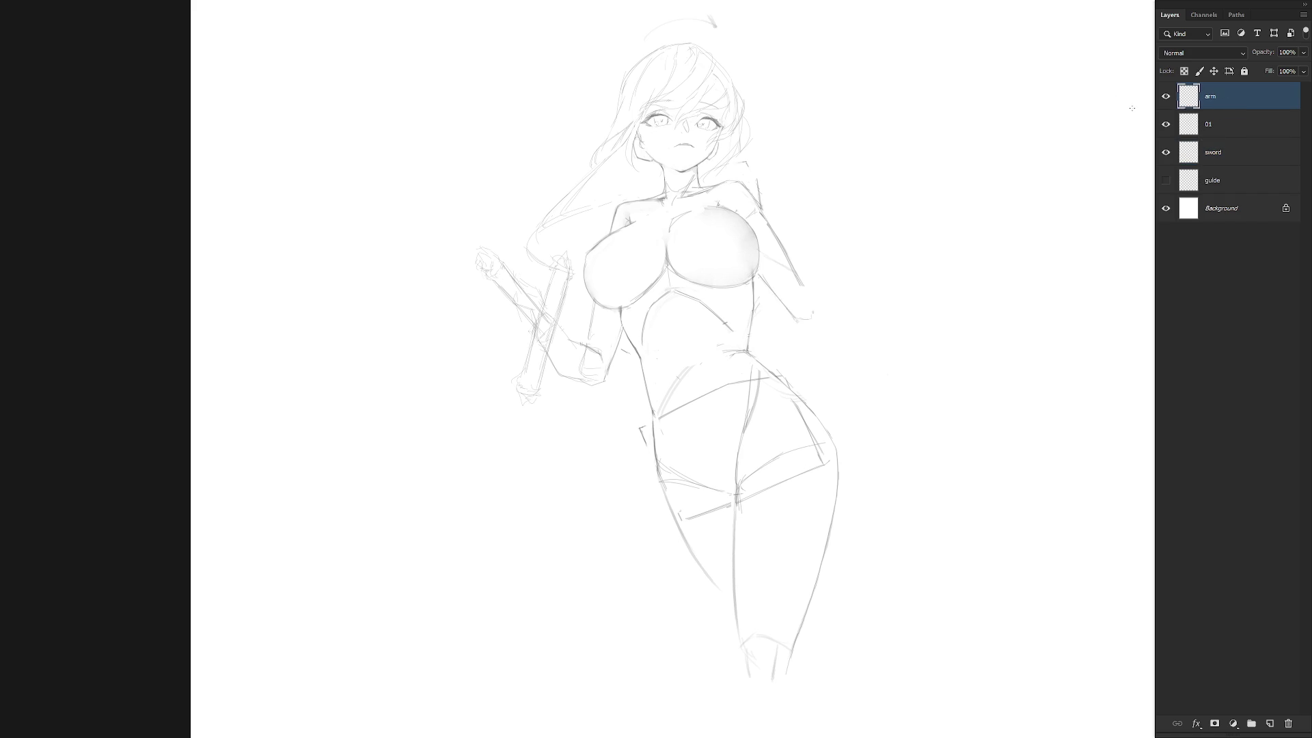
pyautogui.click(1235, 127)
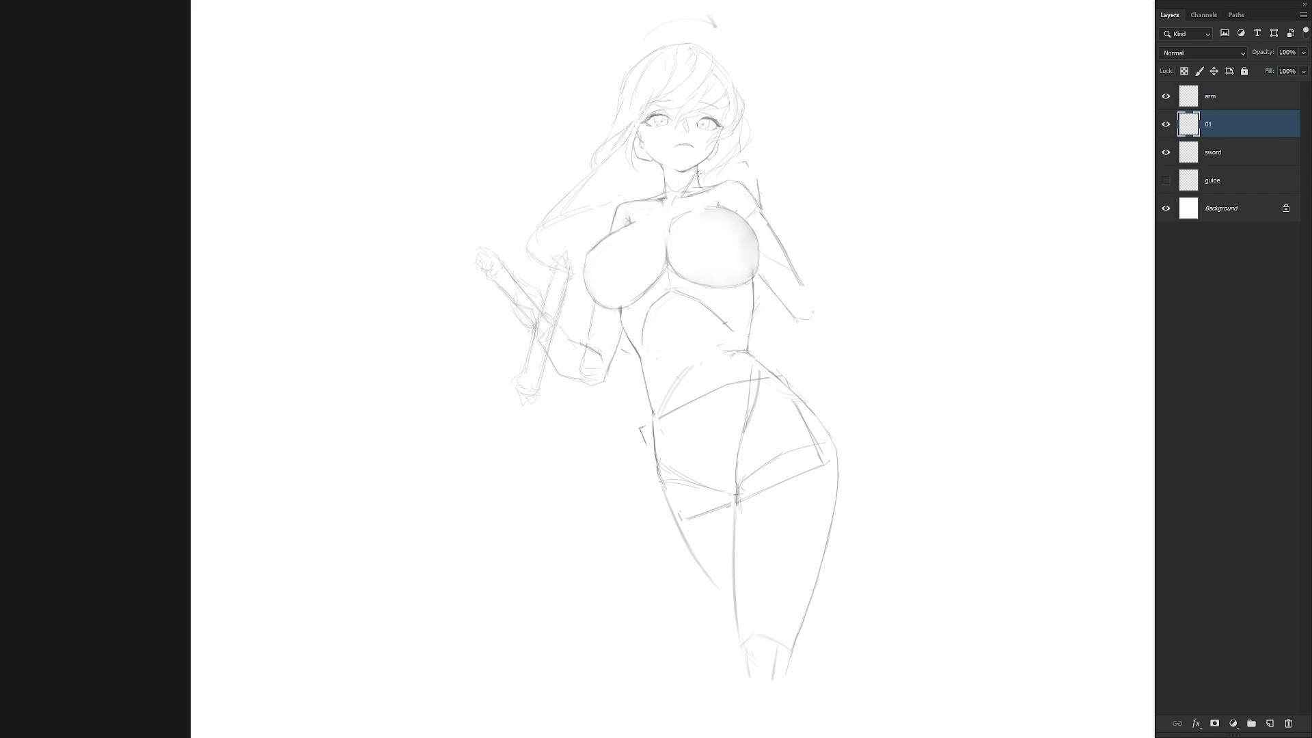
pyautogui.click(1236, 102)
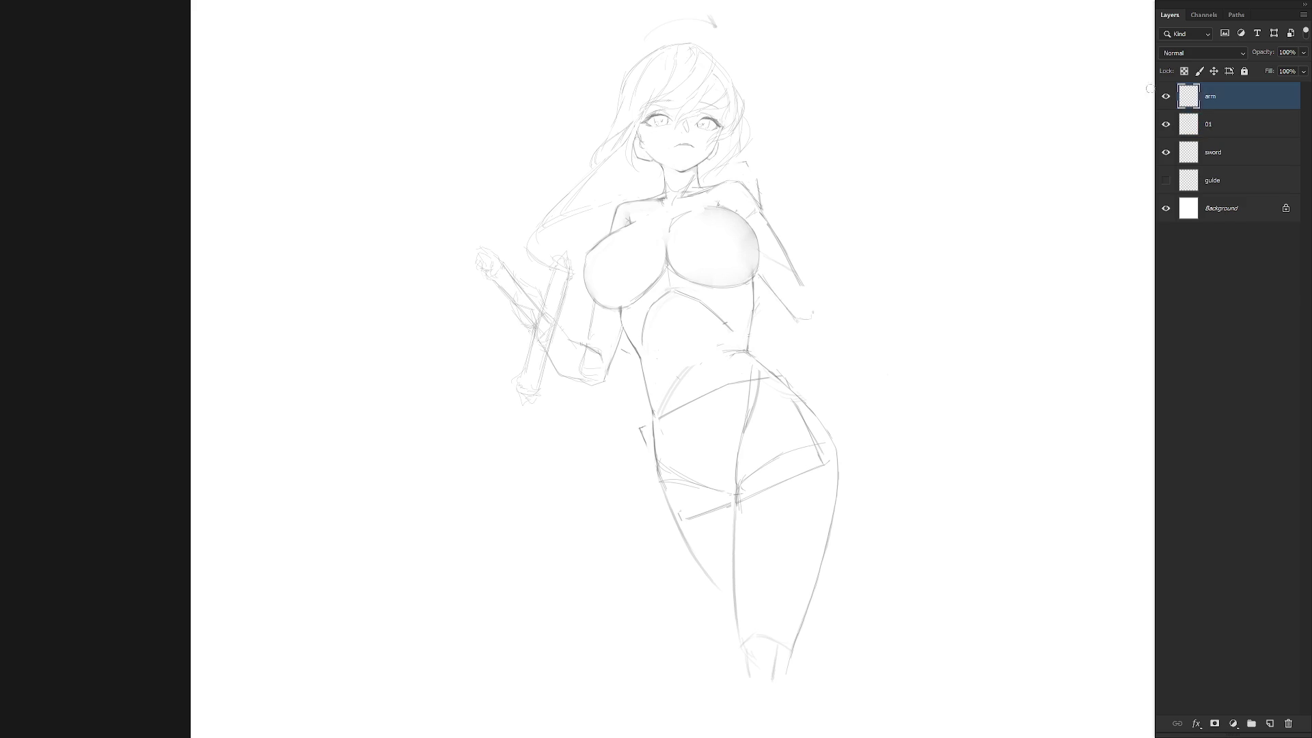
pyautogui.keyDown('alt'); pyautogui.click(1166, 124); pyautogui.keyUp('alt')
pyautogui.keyDown('alt'); pyautogui.click(1165, 124); pyautogui.keyUp('alt')
pyautogui.click(1165, 152)
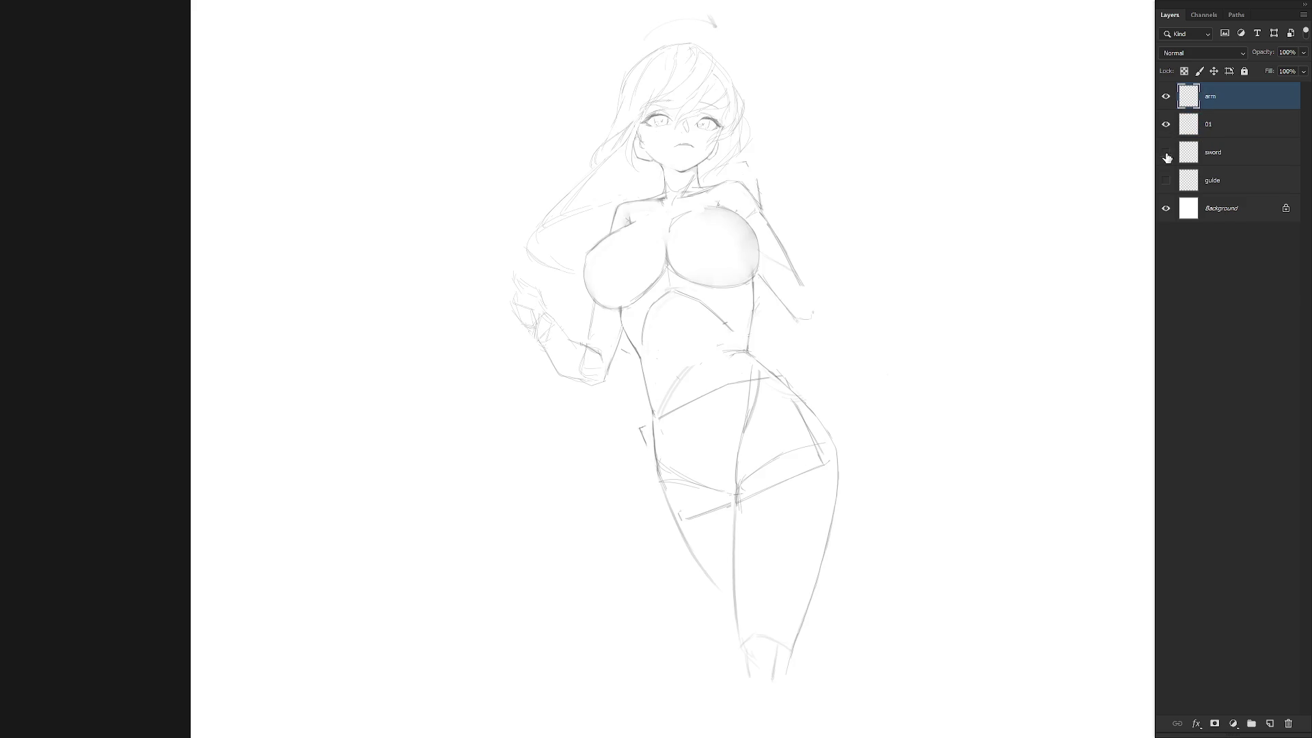
pyautogui.moveTo(536, 336); pyautogui.dragTo(497, 336)
pyautogui.press('Delete')
pyautogui.hotkey('ctrl', 'd')
# Show the sword layer again and make it the active drawing layer.
pyautogui.keyDown('alt'); pyautogui.click(1165, 124); pyautogui.keyUp('alt')
pyautogui.keyDown('alt'); pyautogui.click(1165, 123); pyautogui.keyUp('alt')
pyautogui.click(1223, 128)
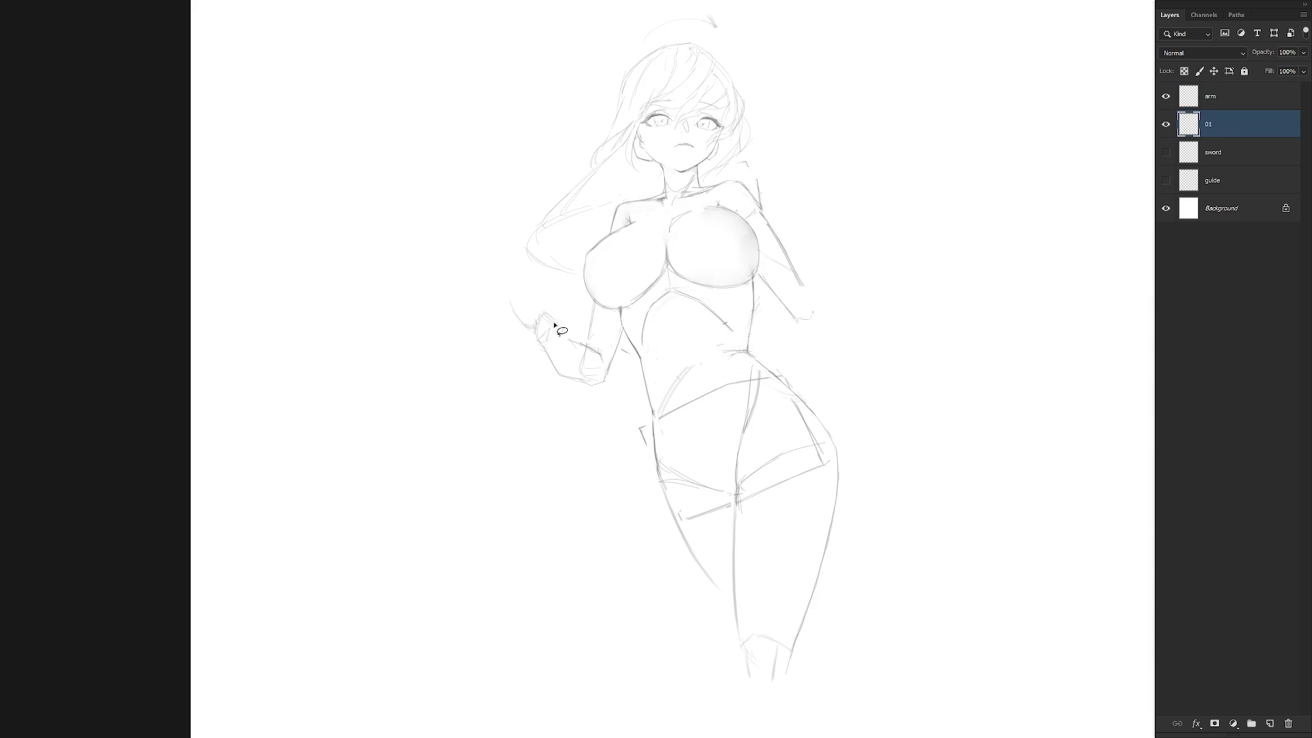
pyautogui.click(1166, 152)
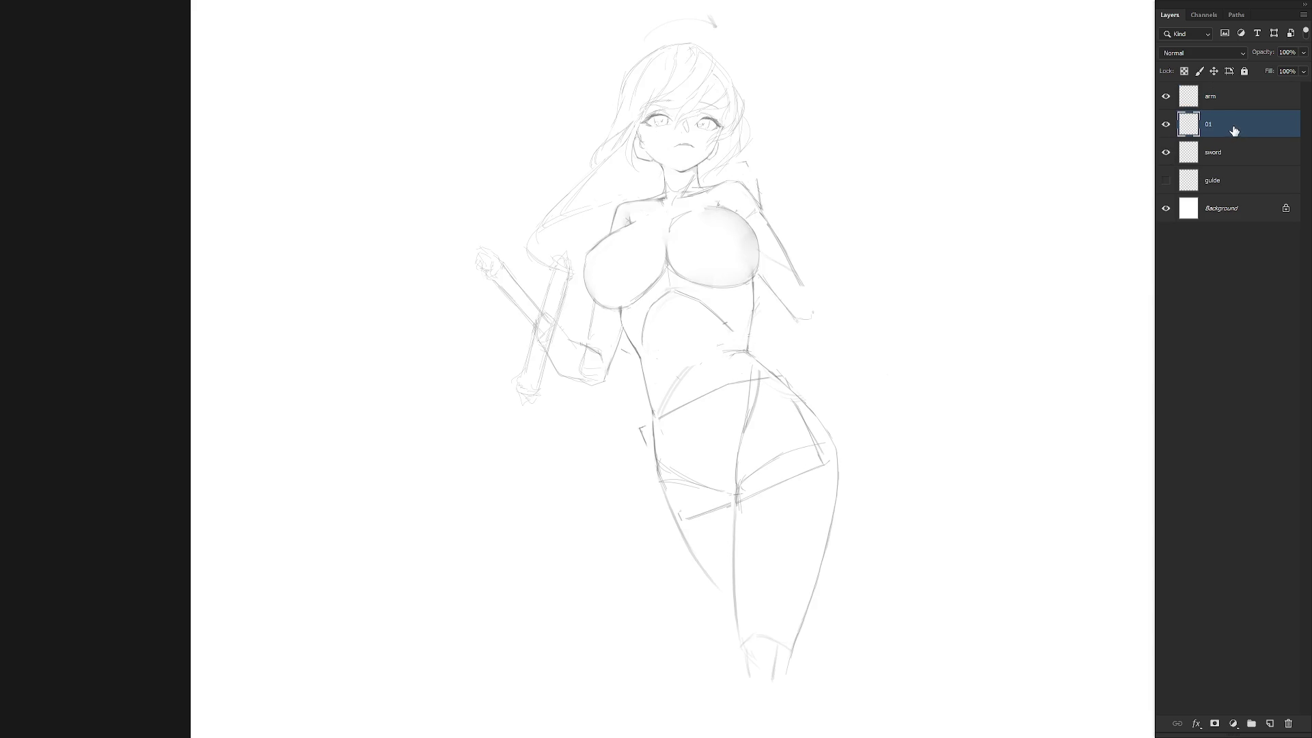
pyautogui.click(1230, 156)
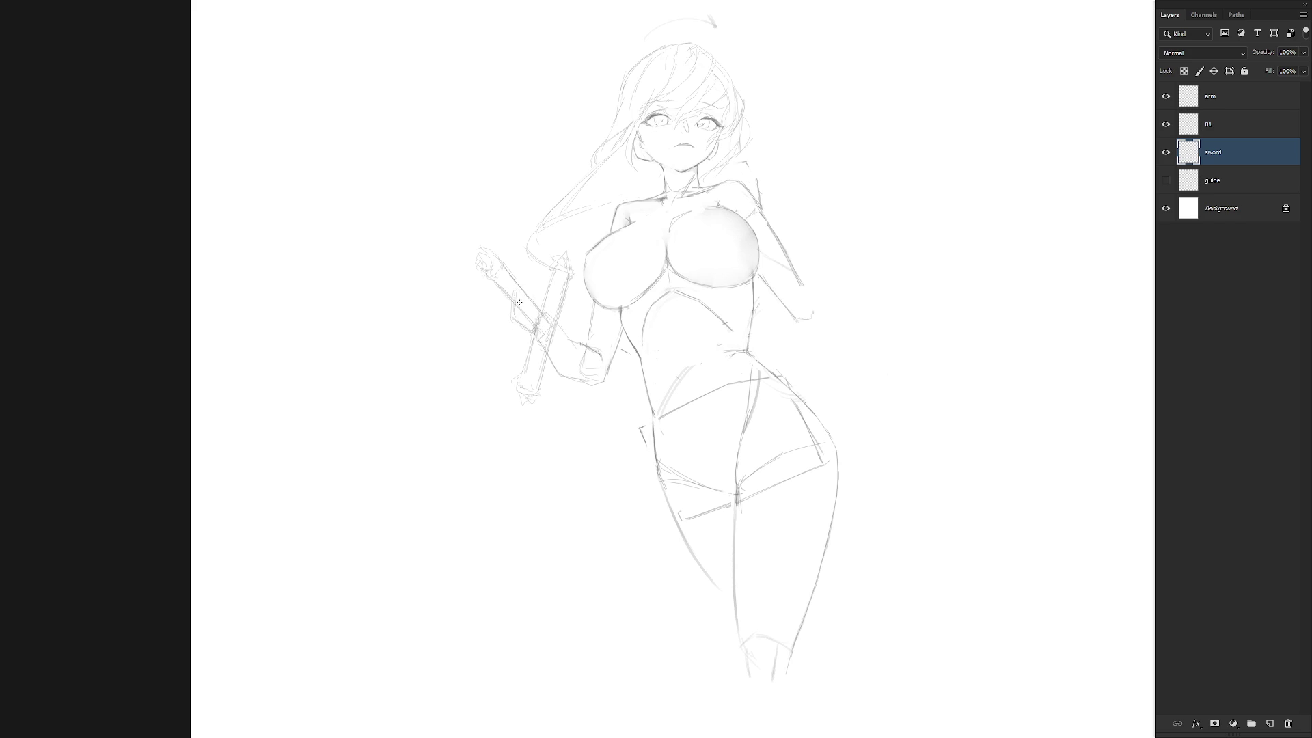
# Draw new lines along the blade's upper edge, the hand's left edge and around the hilt.
pyautogui.moveTo(538, 335); pyautogui.dragTo(512, 303)
pyautogui.moveTo(512, 295); pyautogui.dragTo(513, 313)
pyautogui.moveTo(531, 340)
pyautogui.mouseDown()
pyautogui.moveTo(526, 287)
pyautogui.moveTo(537, 311)
pyautogui.moveTo(514, 285)
pyautogui.moveTo(536, 320)
pyautogui.moveTo(502, 314)
pyautogui.moveTo(513, 339)
pyautogui.mouseUp()
pyautogui.press('b')
pyautogui.hotkey('ctrl', 't')
pyautogui.click(1165, 152)
# Show the sword layer again and cancel a trial skew of its top-left corner.
pyautogui.click(1165, 152)
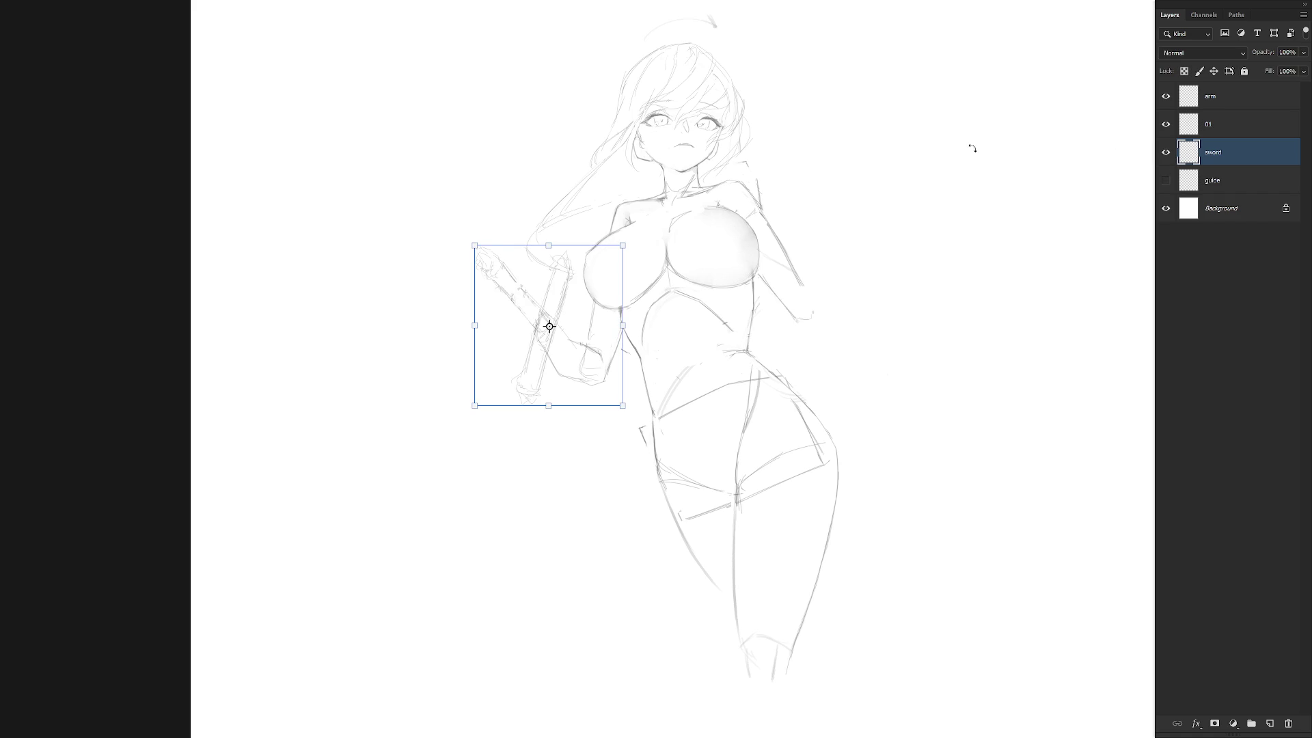
pyautogui.moveTo(474, 245); pyautogui.dragTo(457, 260)
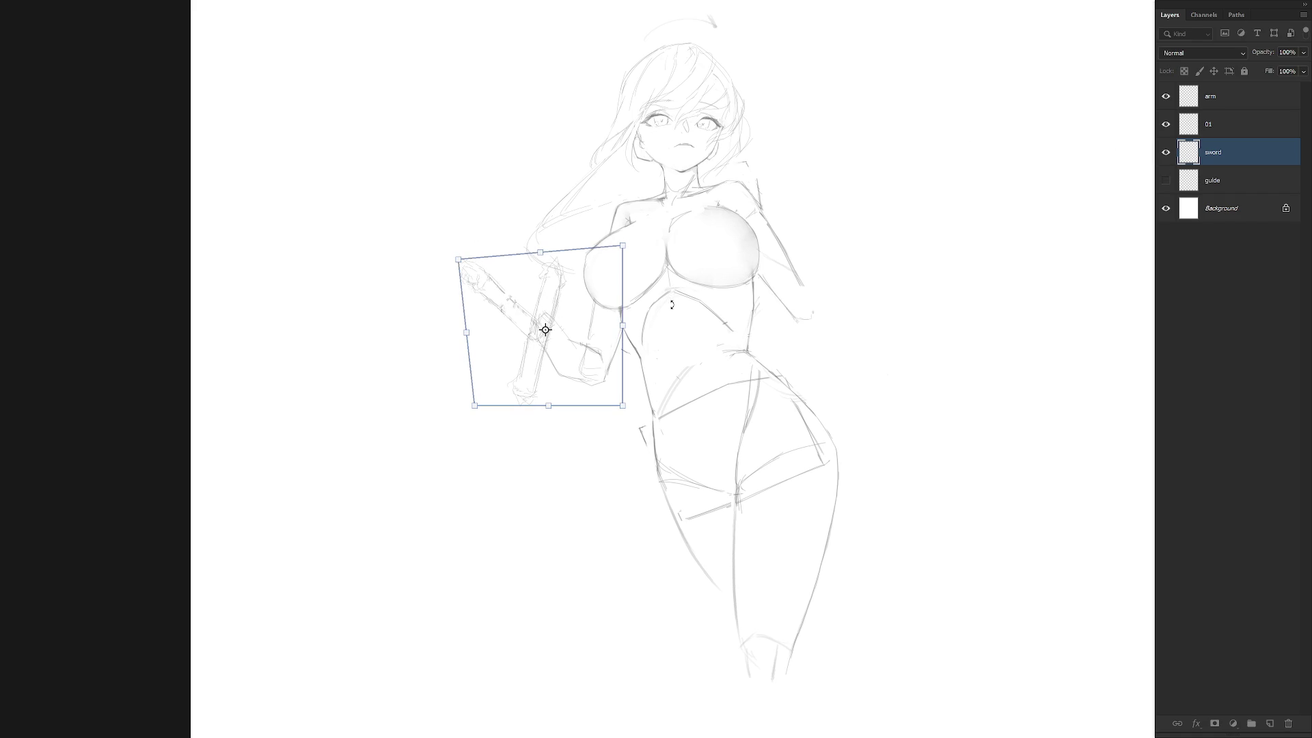
pyautogui.press('Escape')
# Undo two trial strokes along the sword's right edge, then zoom out and tilt the view clockwise.
pyautogui.moveTo(564, 286); pyautogui.dragTo(539, 383)
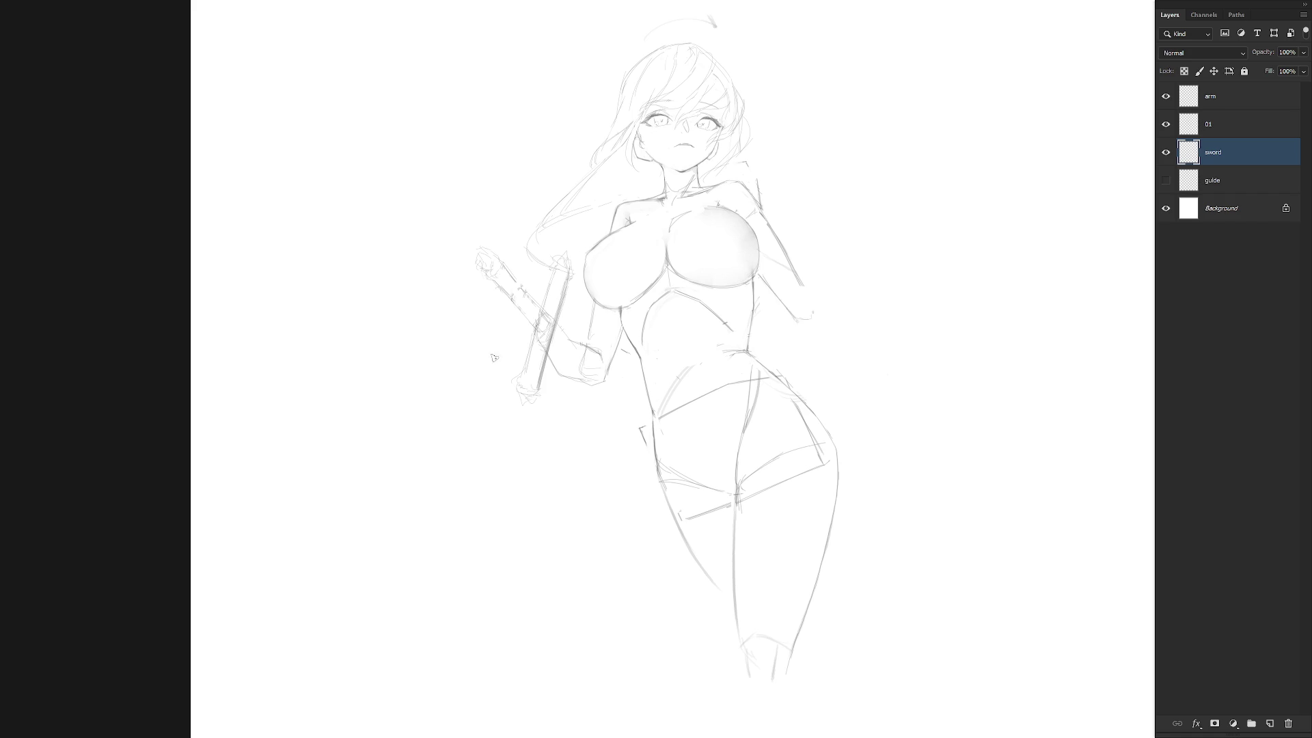
pyautogui.hotkey('ctrl', 'z')
pyautogui.hotkey('ctrl', 'z')
pyautogui.moveTo(569, 308); pyautogui.dragTo(541, 400)
pyautogui.hotkey('ctrl', 'z')
pyautogui.scroll(-3, 657, 434)
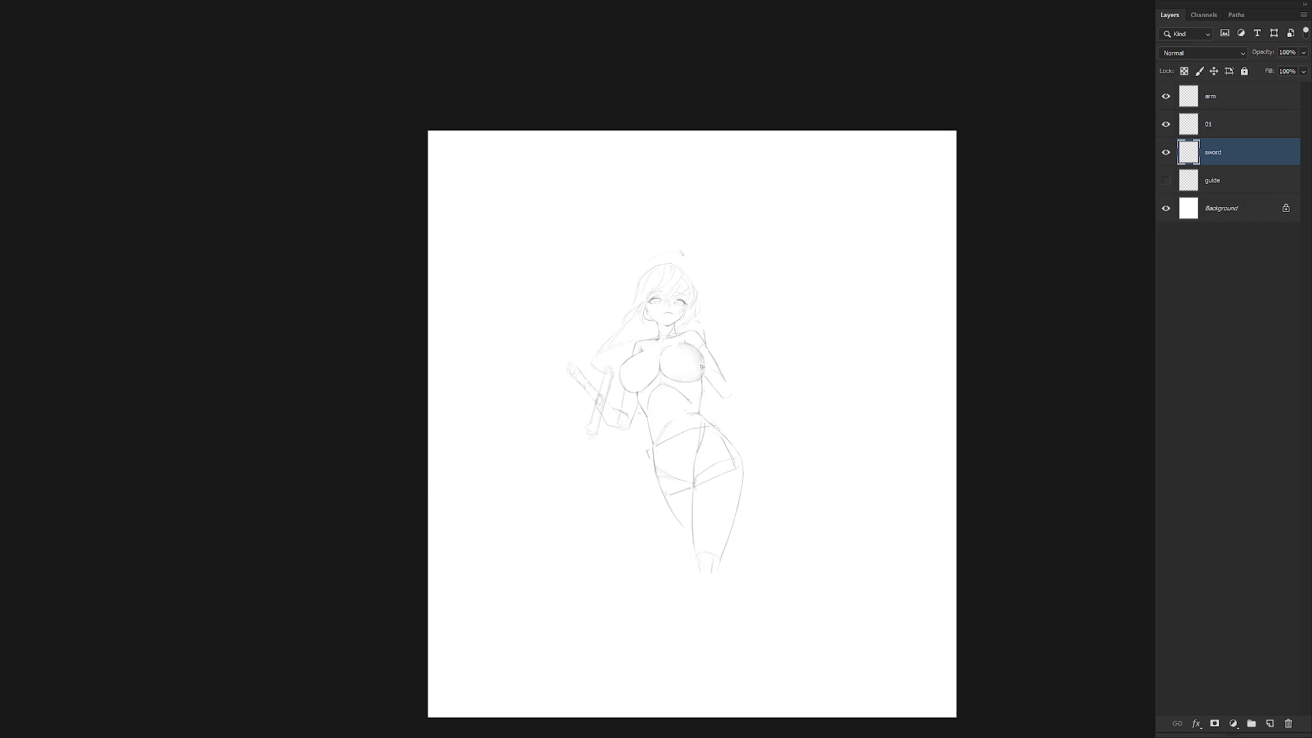
pyautogui.moveTo(682, 366); pyautogui.dragTo(645, 449)
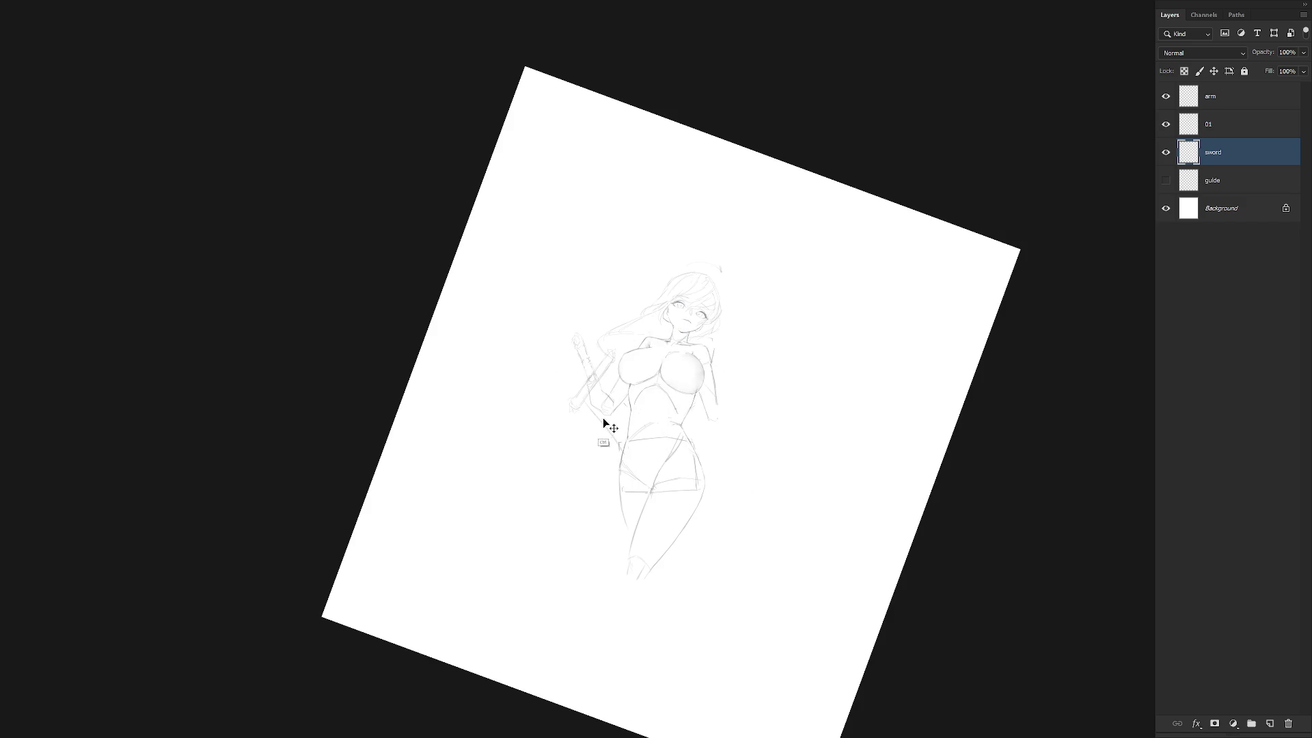
# Draw a line down the sword blade, partly undo it, and re-tilt the view clockwise.
pyautogui.moveTo(589, 399); pyautogui.dragTo(616, 467)
pyautogui.hotkey('ctrl', 'z')
pyautogui.hotkey('ctrl', 'z')
pyautogui.hotkey('ctrl', 'z')
pyautogui.hotkey('ctrl', 'z')
pyautogui.hotkey('ctrl', 'z')
pyautogui.hotkey('ctrl', 'z')
pyautogui.hotkey('ctrl', 'z')
pyautogui.hotkey('ctrl', 'z')
pyautogui.hotkey('ctrl', 'z')
pyautogui.hotkey('ctrl', 'z')
pyautogui.press('Escape')
pyautogui.moveTo(655, 444)
pyautogui.mouseDown()
pyautogui.moveTo(673, 488)
pyautogui.moveTo(661, 478)
pyautogui.mouseUp()
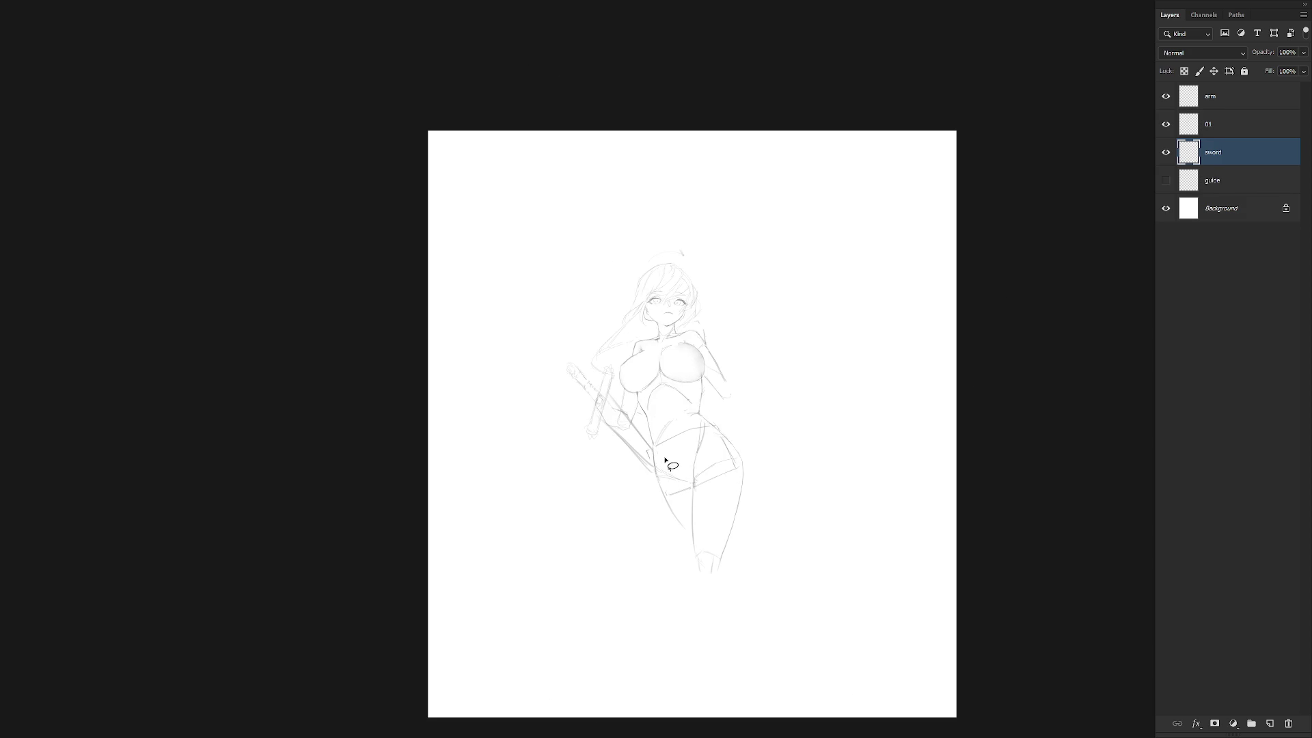
pyautogui.scroll(2, 666, 464)
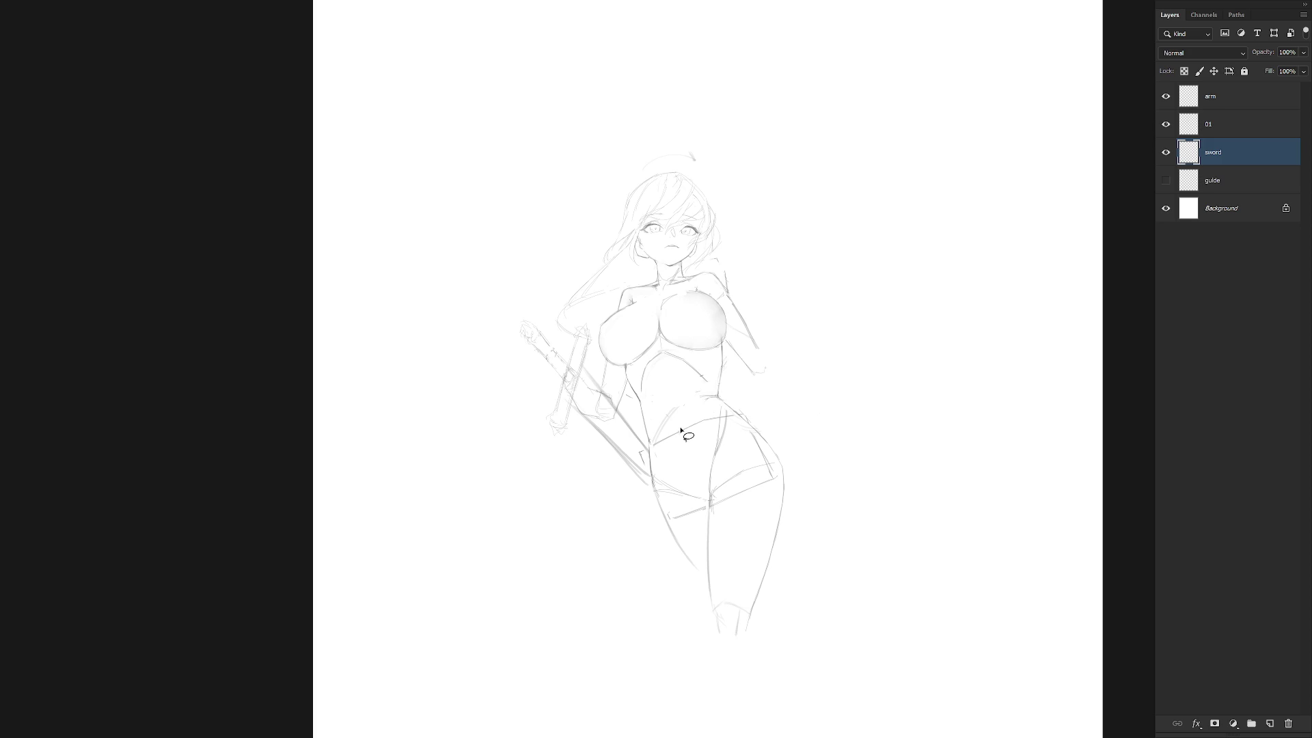
pyautogui.moveTo(753, 434); pyautogui.dragTo(650, 460)
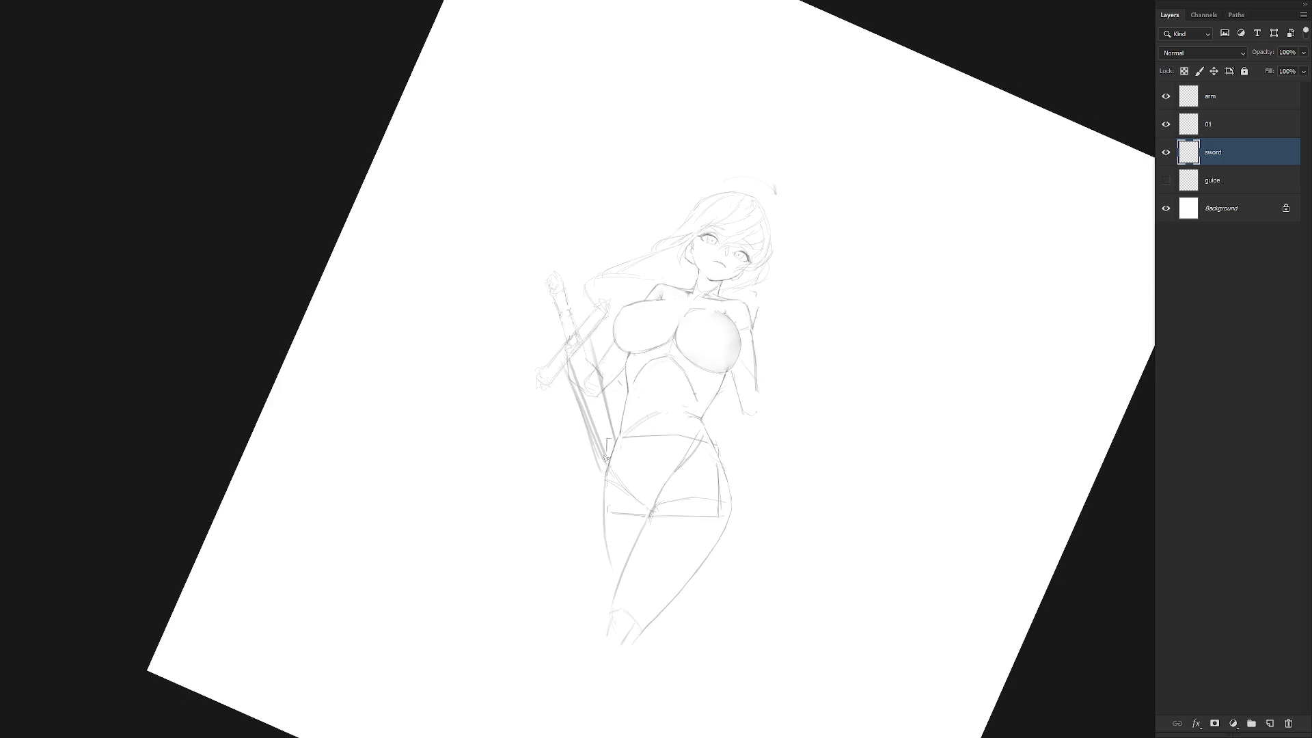
# Lasso the piece near the hilt, transform it with Ctrl+T and commit the reshape.
pyautogui.moveTo(569, 369); pyautogui.dragTo(598, 468)
pyautogui.moveTo(567, 372); pyautogui.dragTo(600, 452)
pyautogui.press('Escape')
pyautogui.moveTo(586, 340); pyautogui.dragTo(611, 429)
pyautogui.press('Escape')
pyautogui.moveTo(585, 339); pyautogui.dragTo(616, 438)
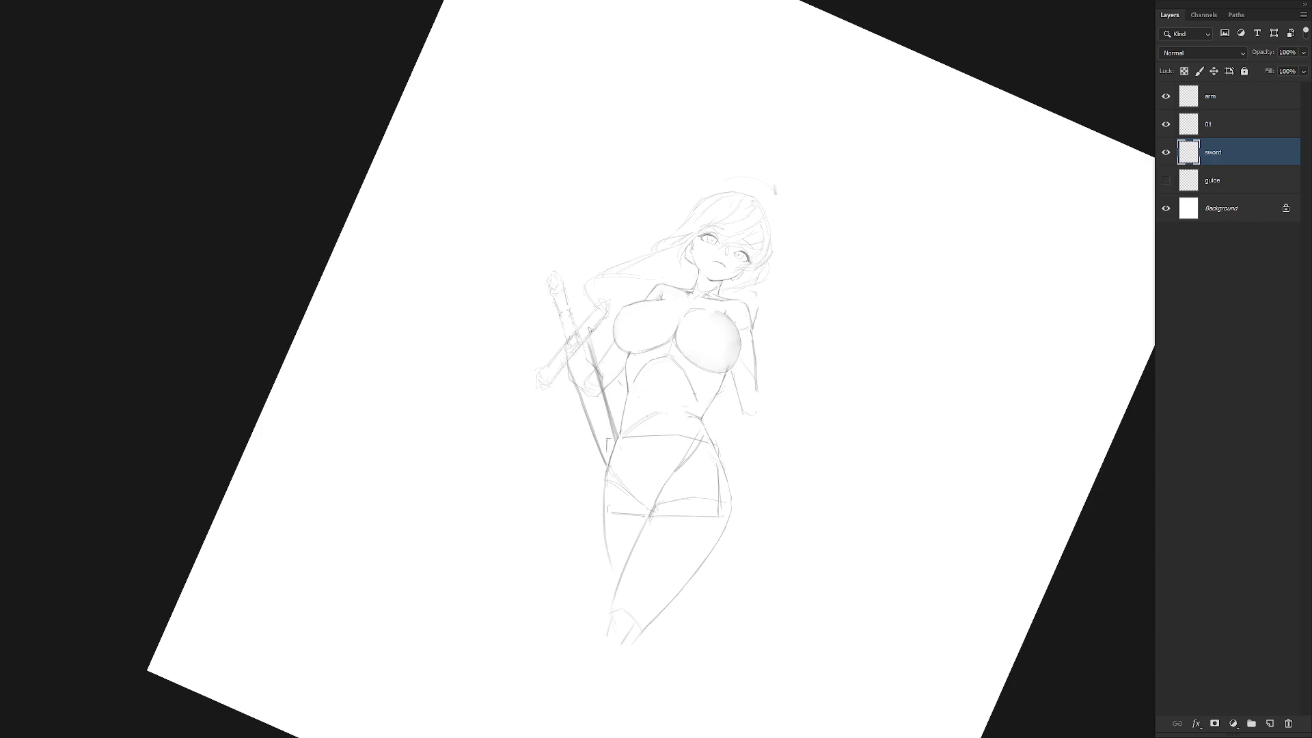
pyautogui.moveTo(610, 333); pyautogui.dragTo(610, 300)
pyautogui.hotkey('ctrl', 't')
pyautogui.press('Return')
pyautogui.press('Escape')
pyautogui.press('b')
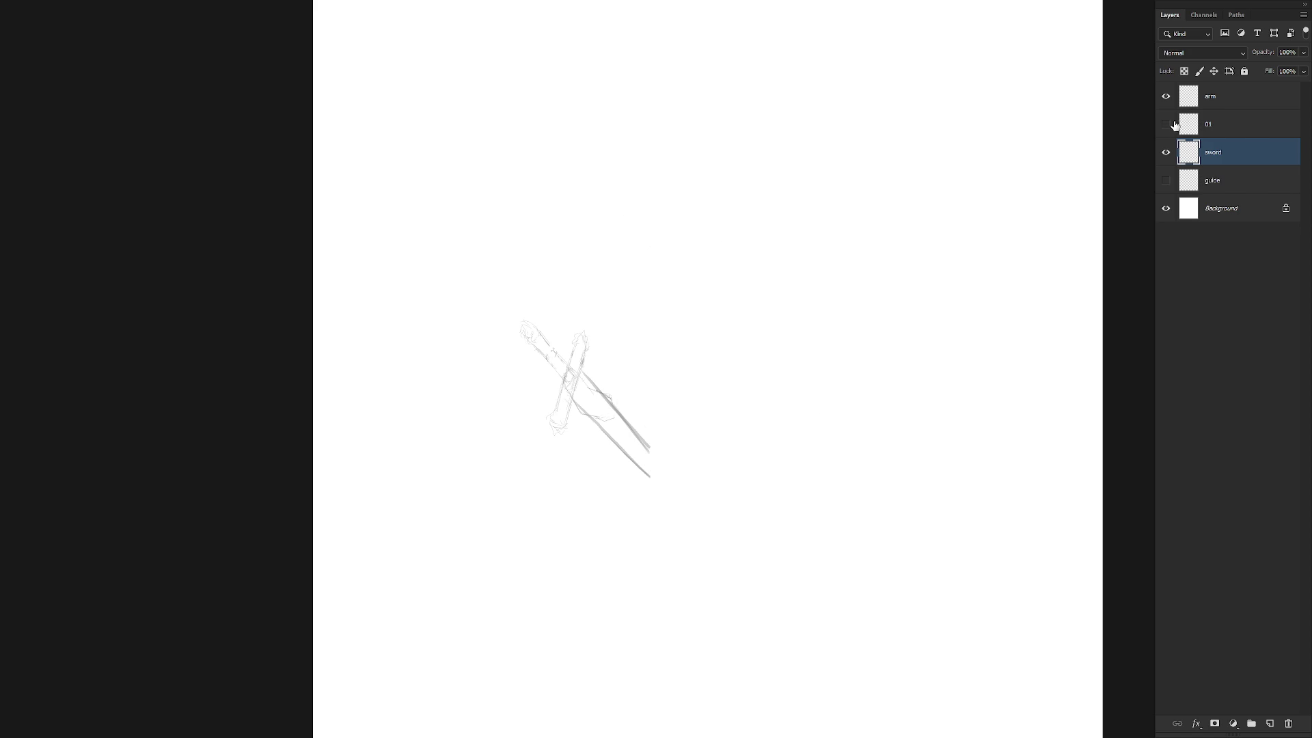
# Hide the arm layer and delete it, undoing once before deleting it again.
pyautogui.click(1218, 127)
pyautogui.click(1169, 98)
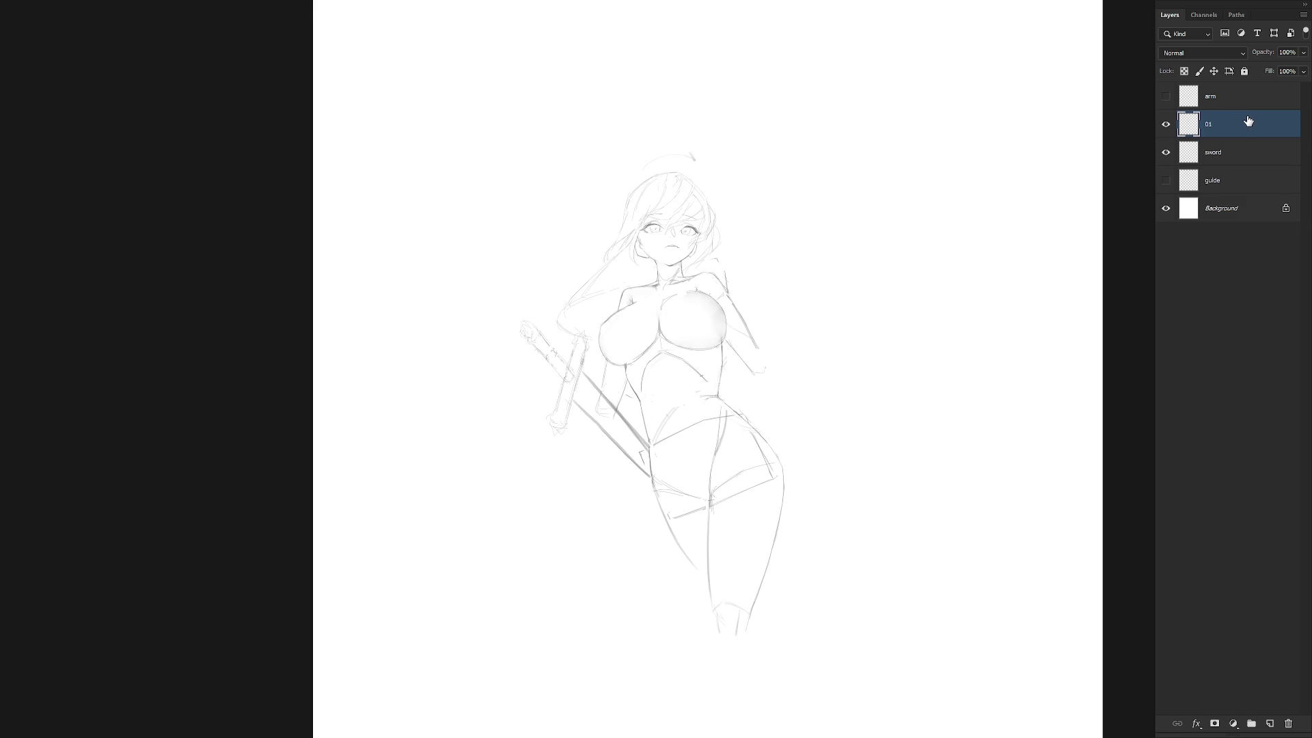
pyautogui.moveTo(616, 427); pyautogui.dragTo(613, 423)
pyautogui.click(613, 390)
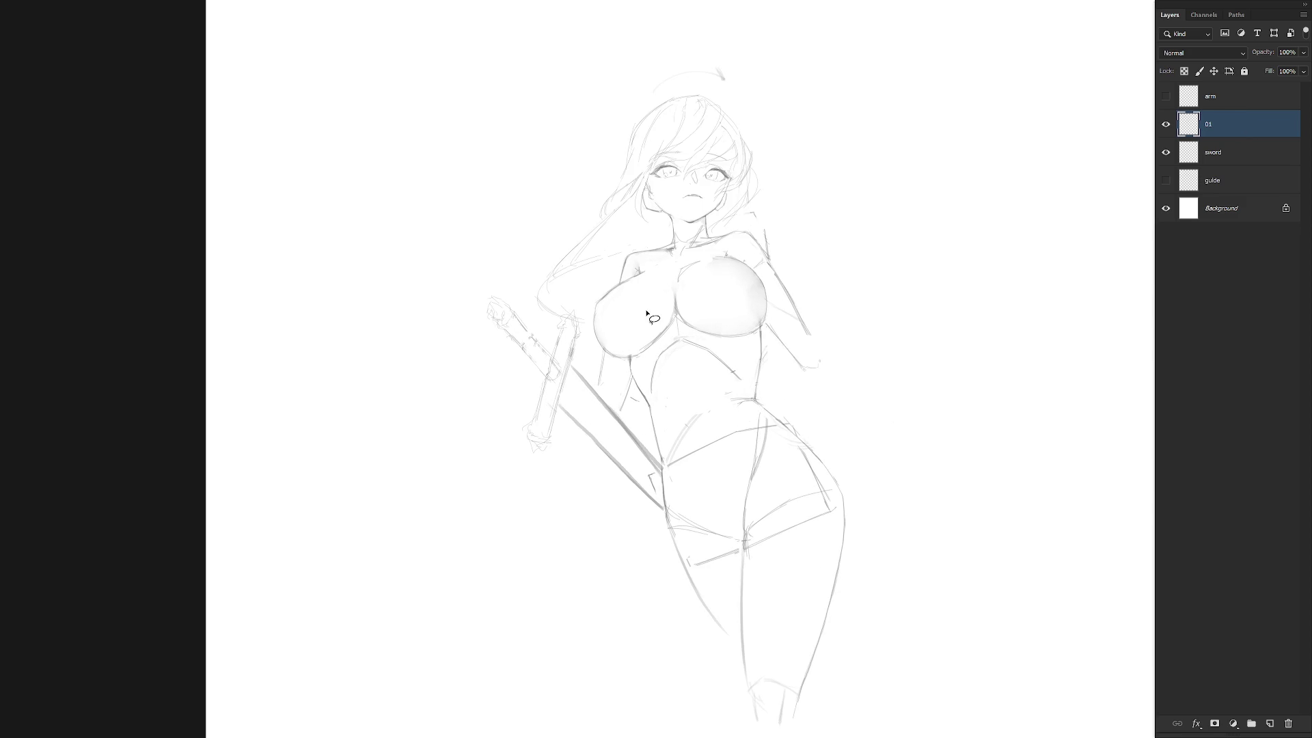
pyautogui.click(1238, 102)
pyautogui.press('Delete')
pyautogui.hotkey('ctrl', 'z')
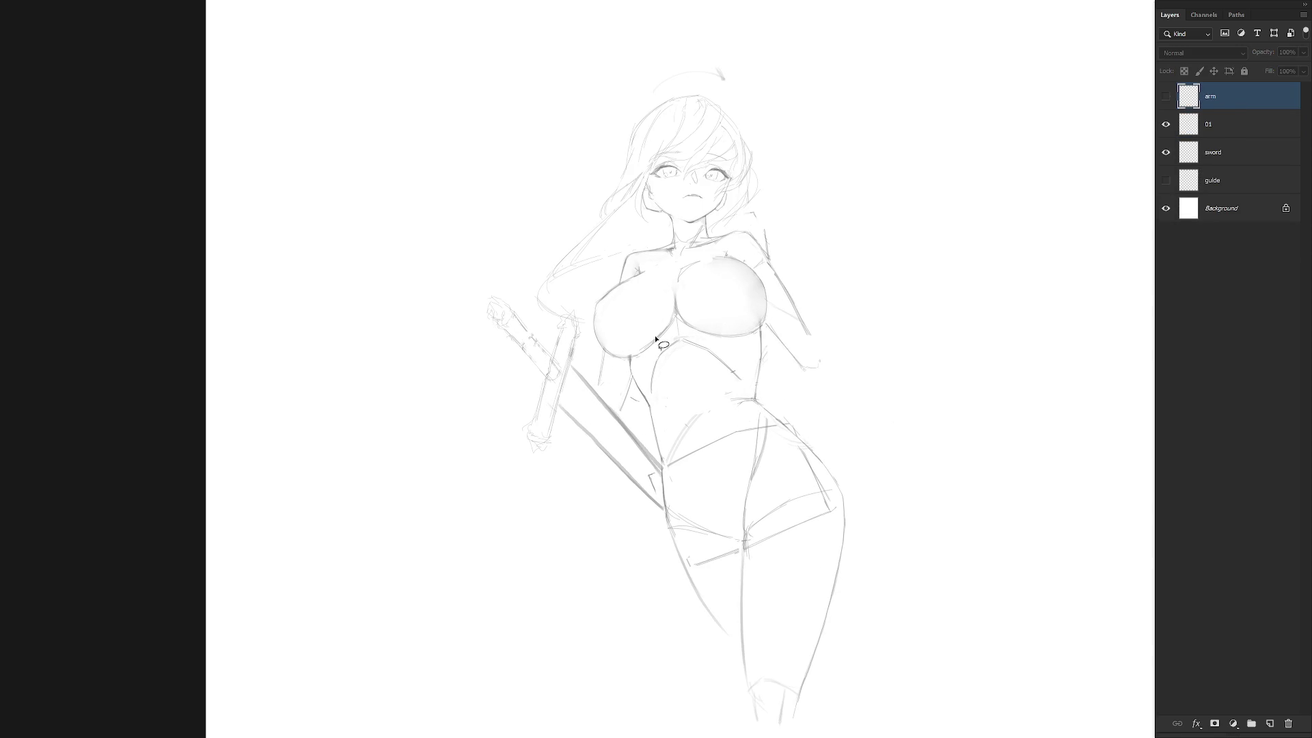
pyautogui.hotkey('ctrl', 'z')
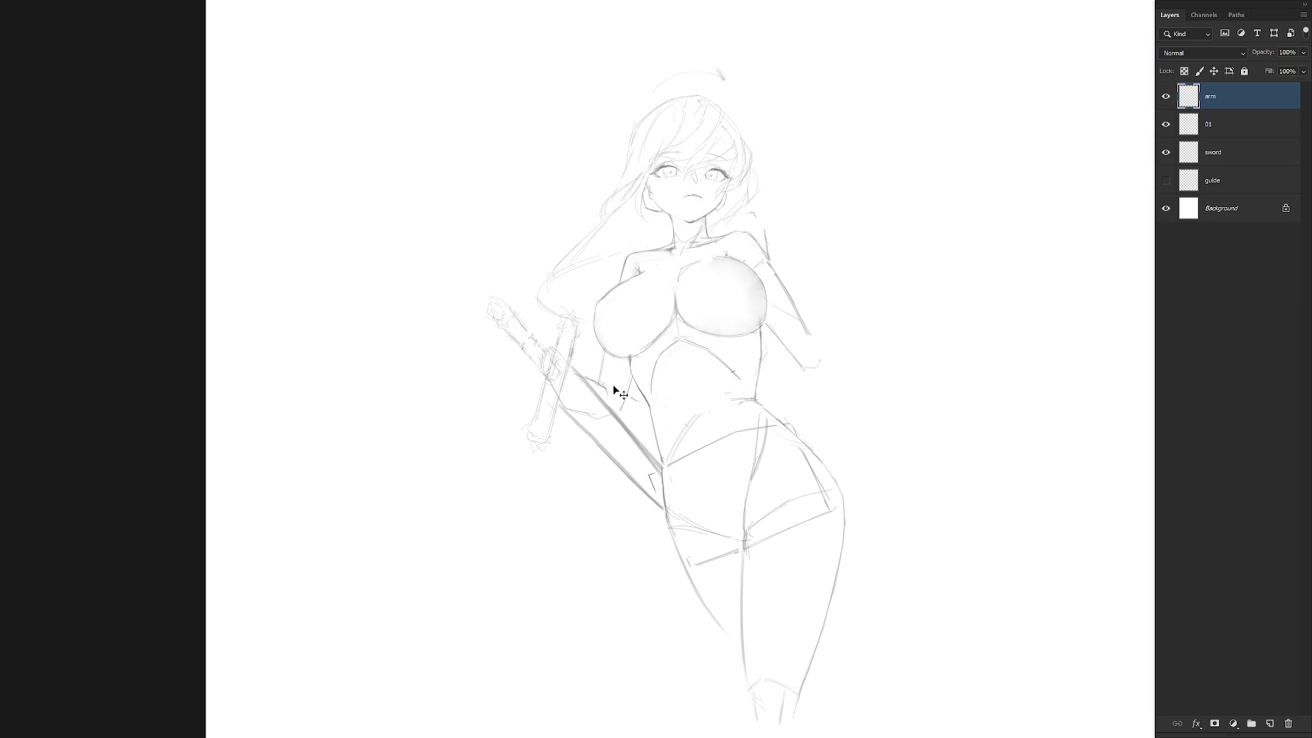
pyautogui.press('Delete')
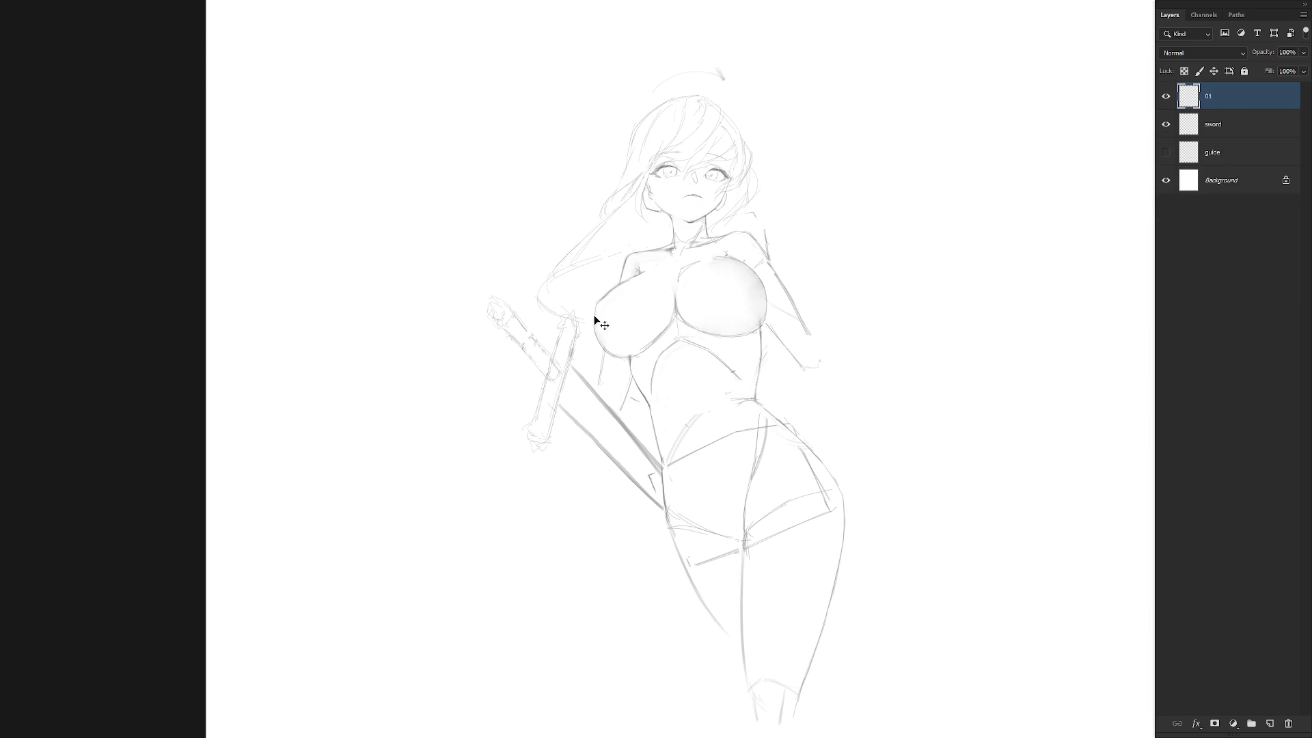
pyautogui.click(1232, 129)
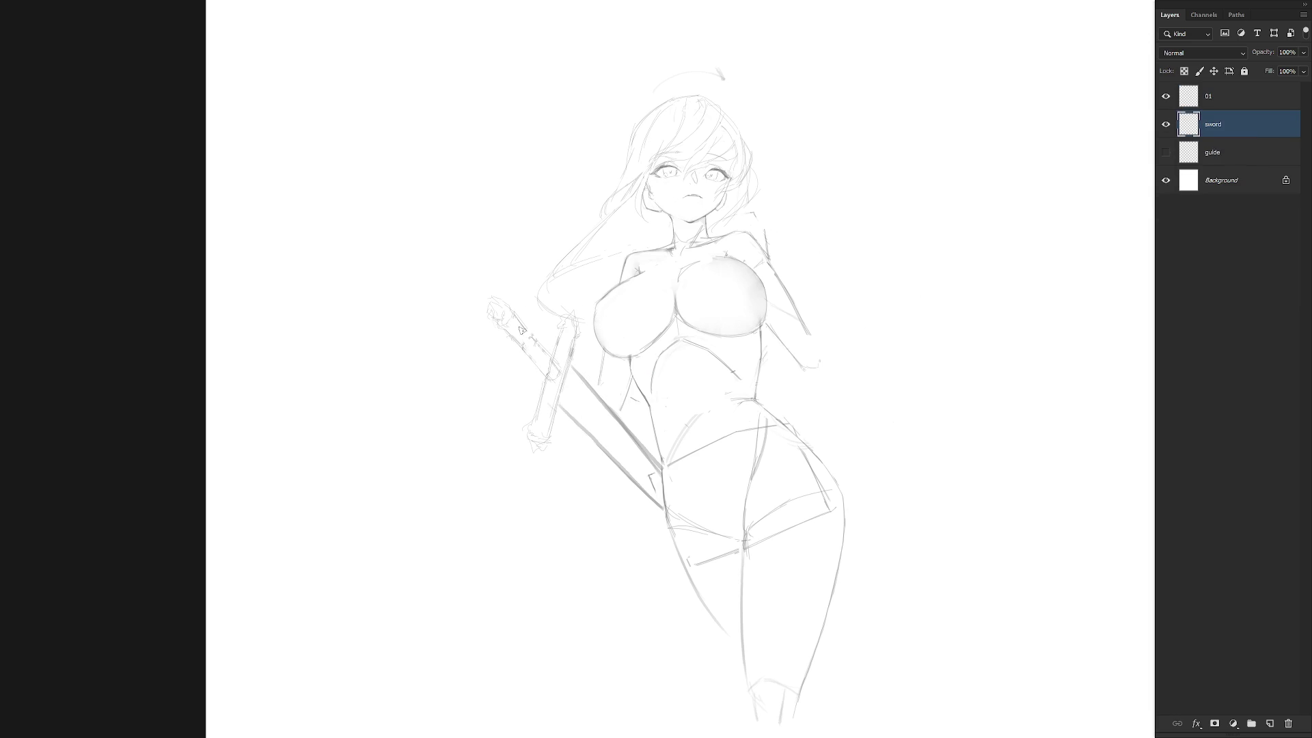
# Try hatching strokes along the hilt's left side, undoing them to rework.
pyautogui.moveTo(526, 322)
pyautogui.mouseDown()
pyautogui.moveTo(554, 360)
pyautogui.moveTo(520, 367)
pyautogui.mouseUp()
pyautogui.hotkey('ctrl', 'z')
pyautogui.hotkey('ctrl', 'z')
pyautogui.moveTo(516, 350)
pyautogui.mouseDown()
pyautogui.moveTo(518, 369)
pyautogui.moveTo(540, 382)
pyautogui.moveTo(534, 355)
pyautogui.moveTo(551, 375)
pyautogui.mouseUp()
pyautogui.hotkey('ctrl', 'z')
# On a tilted view, draw a clean straight line down the sword blade, then recheck upright.
pyautogui.moveTo(856, 258); pyautogui.dragTo(864, 328)
pyautogui.moveTo(570, 338); pyautogui.dragTo(615, 459)
pyautogui.moveTo(578, 338); pyautogui.dragTo(626, 466)
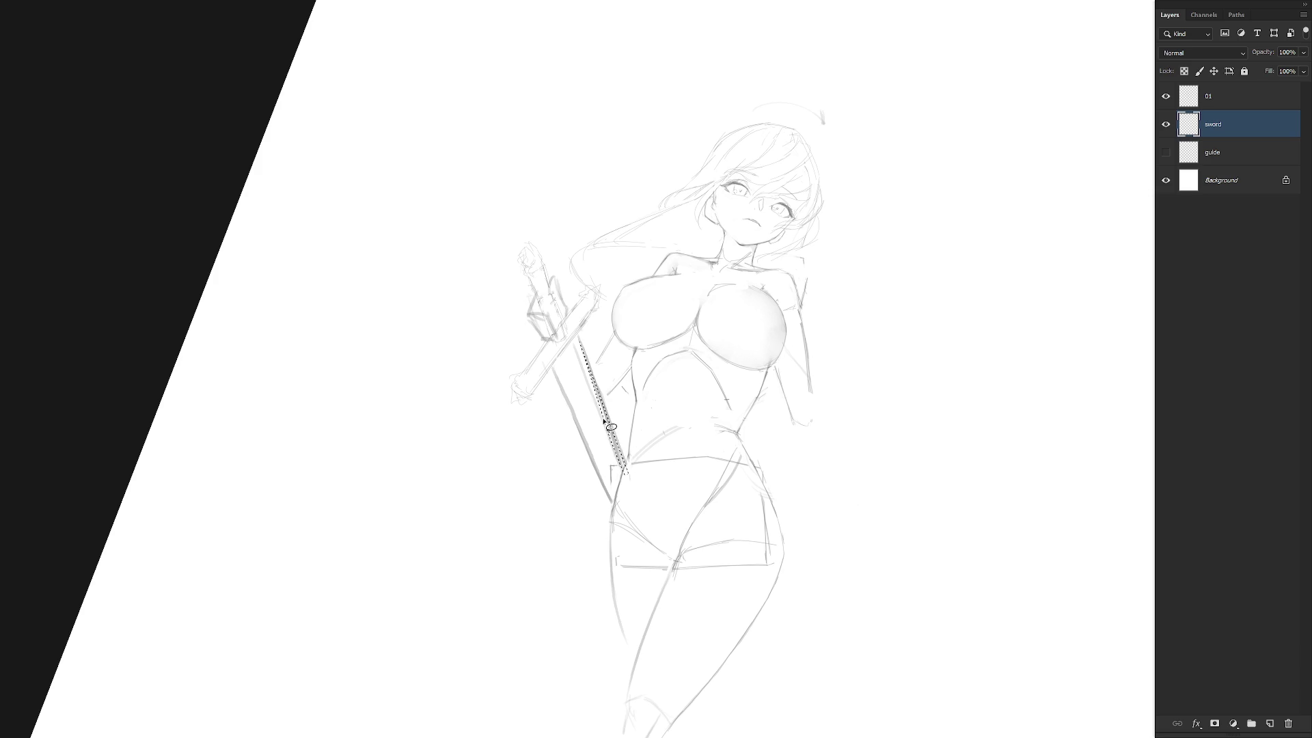
pyautogui.keyDown('shift'); pyautogui.click(626, 462); pyautogui.keyUp('shift')
pyautogui.press('Escape')
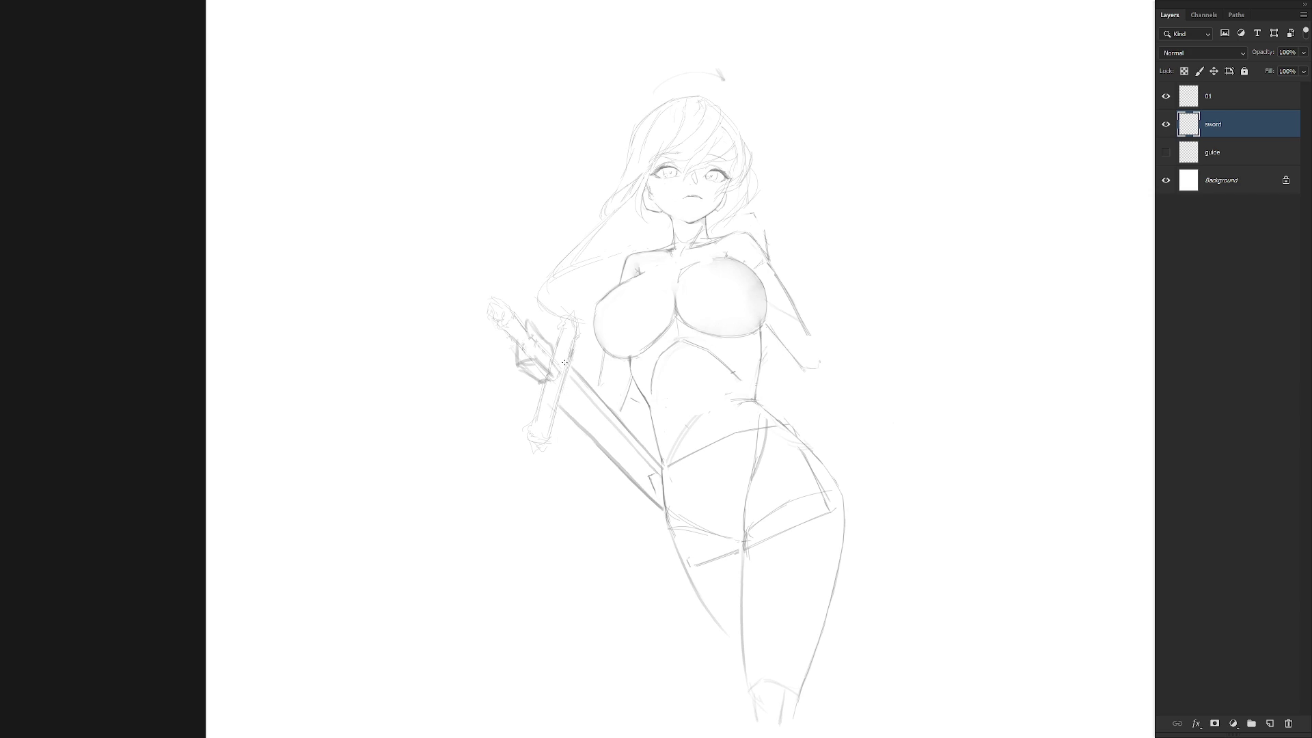
pyautogui.moveTo(741, 468)
pyautogui.mouseDown()
pyautogui.moveTo(636, 444)
pyautogui.moveTo(529, 264)
pyautogui.mouseUp()
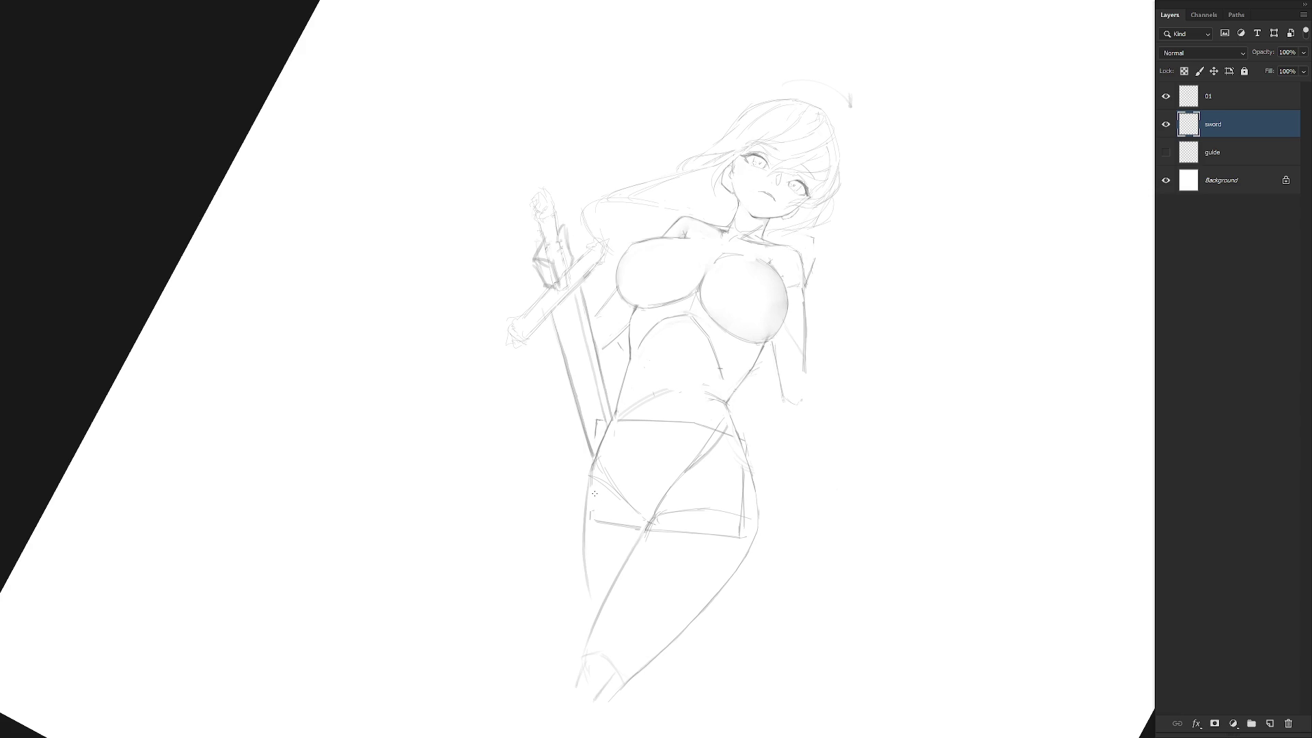
pyautogui.moveTo(642, 576); pyautogui.dragTo(739, 449)
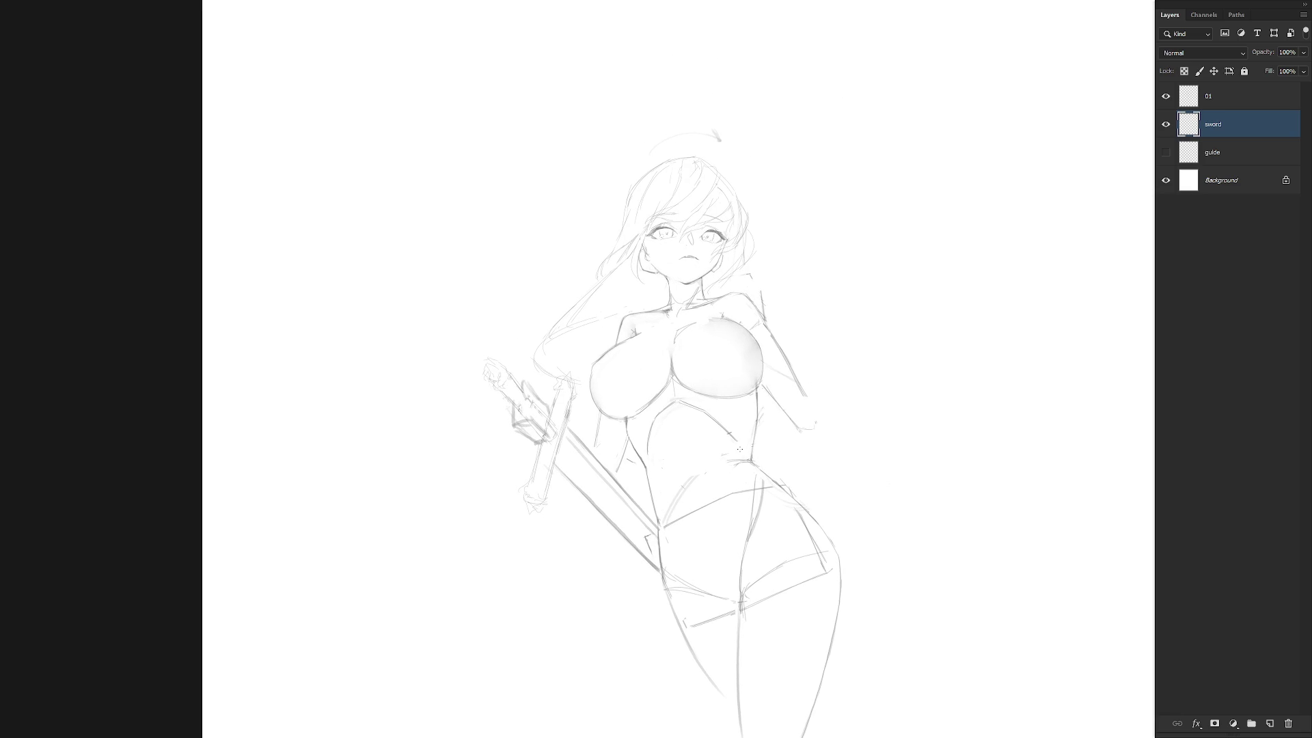
# Switch to layer 01, zoom to the face and draw strokes down the left cheek.
pyautogui.hotkey('alt', ']')
pyautogui.scroll(5, 704, 225)
pyautogui.scroll(-2, 824, 488)
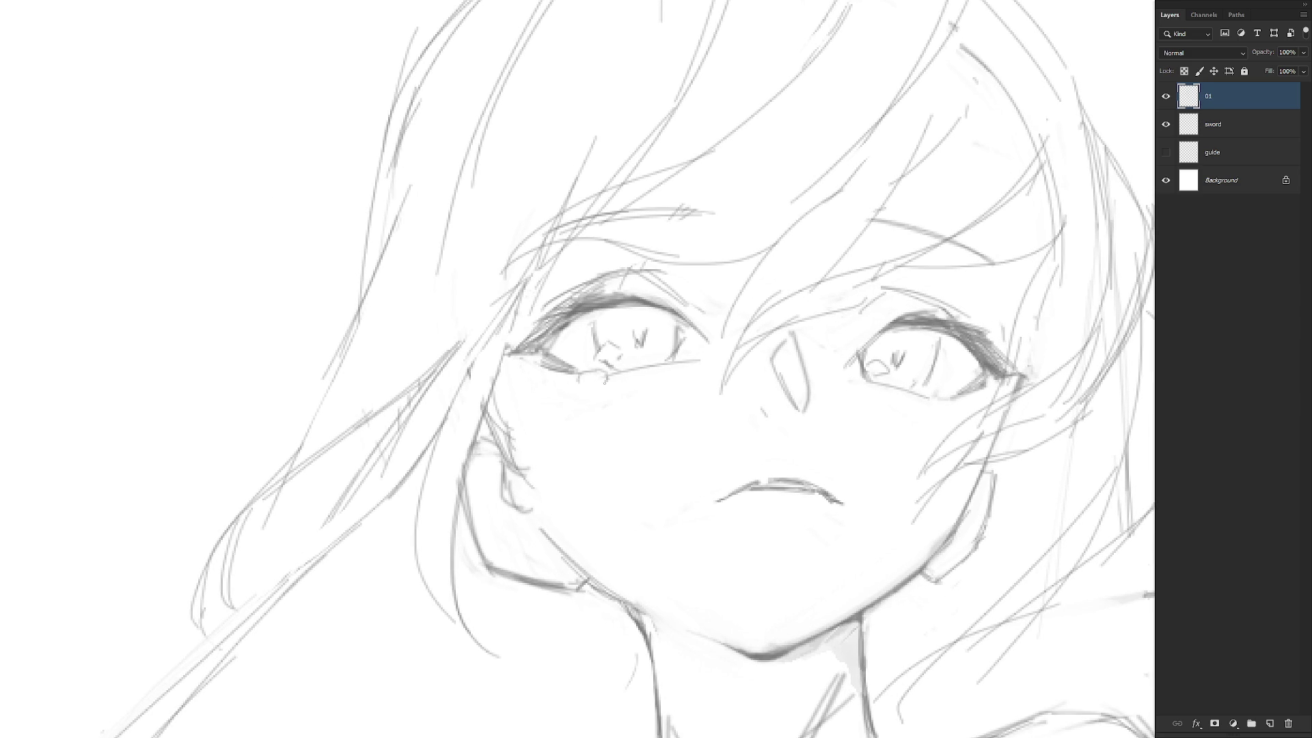
pyautogui.scroll(-3, 600, 399)
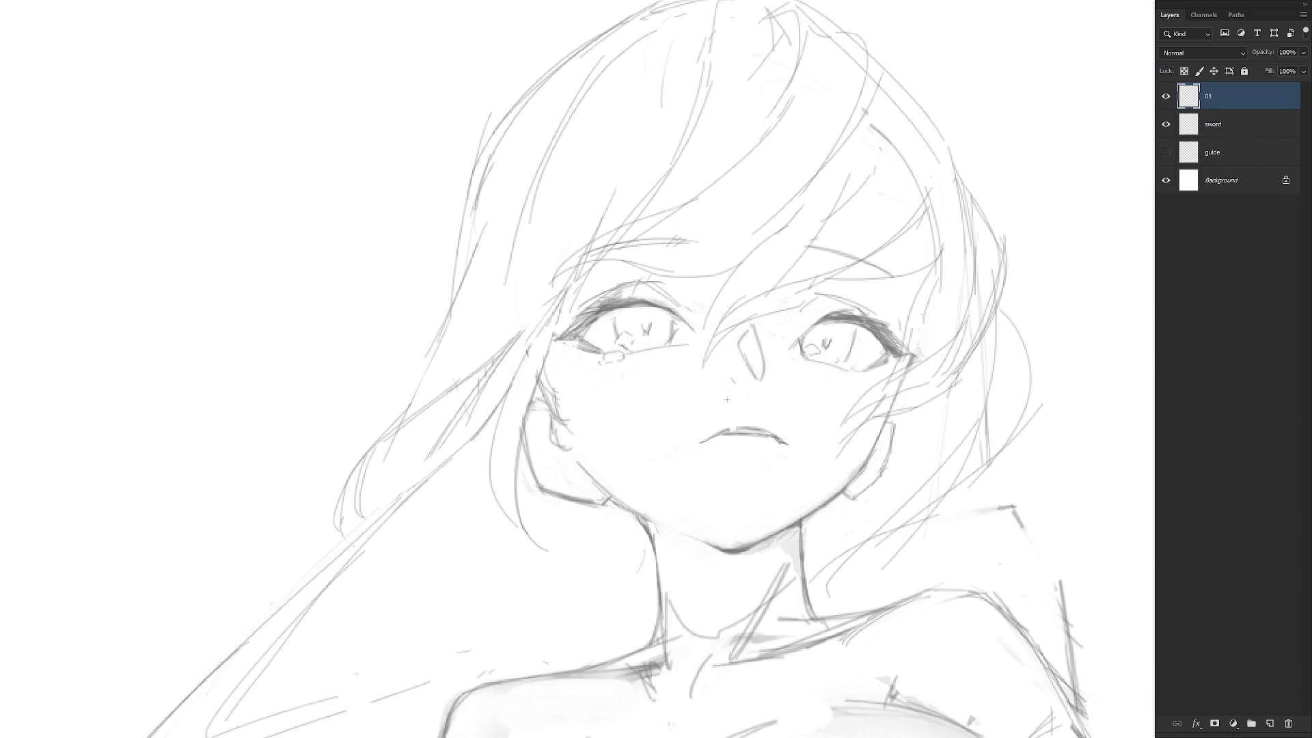
pyautogui.moveTo(613, 366); pyautogui.dragTo(598, 414)
pyautogui.moveTo(615, 366); pyautogui.dragTo(606, 473)
# Zoom out to view the whole figure, zoom back in and add a short left-cheek stroke.
pyautogui.moveTo(810, 428)
pyautogui.mouseDown()
pyautogui.moveTo(805, 527)
pyautogui.moveTo(759, 331)
pyautogui.moveTo(782, 333)
pyautogui.mouseUp()
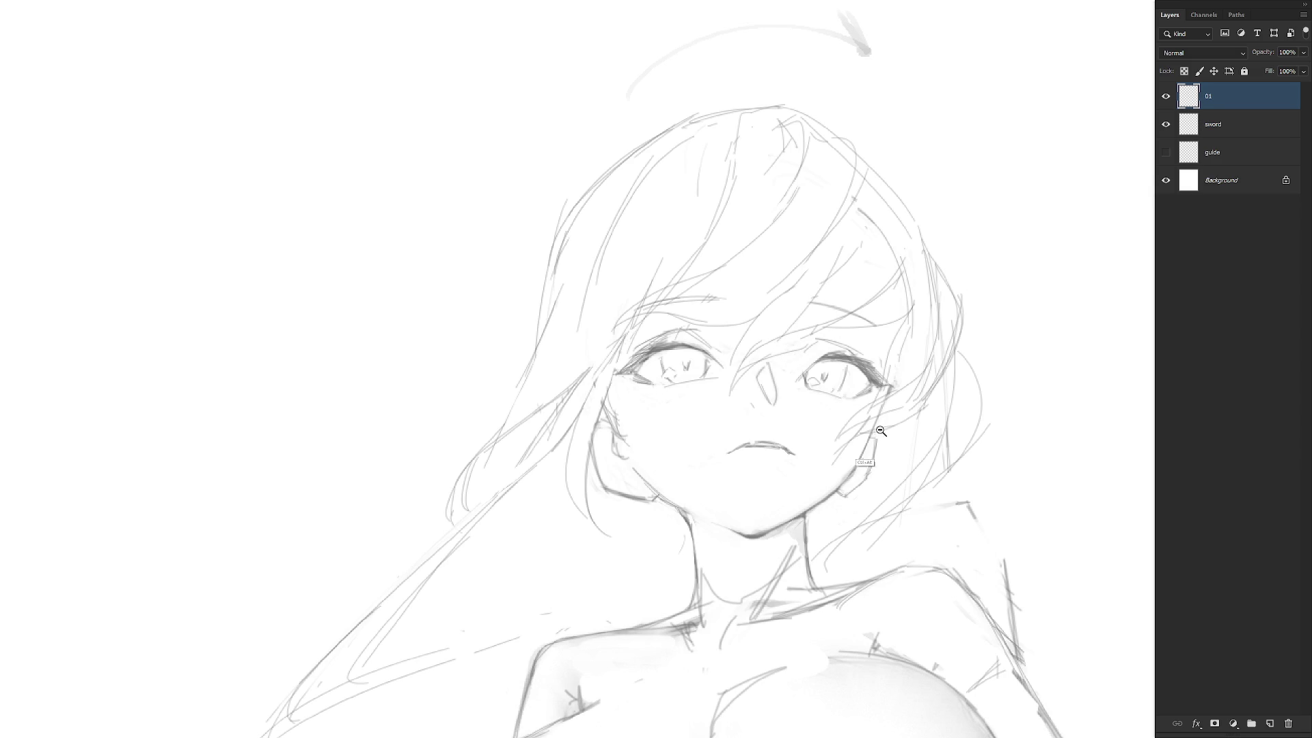
pyautogui.moveTo(878, 430); pyautogui.dragTo(774, 299)
pyautogui.click(867, 273)
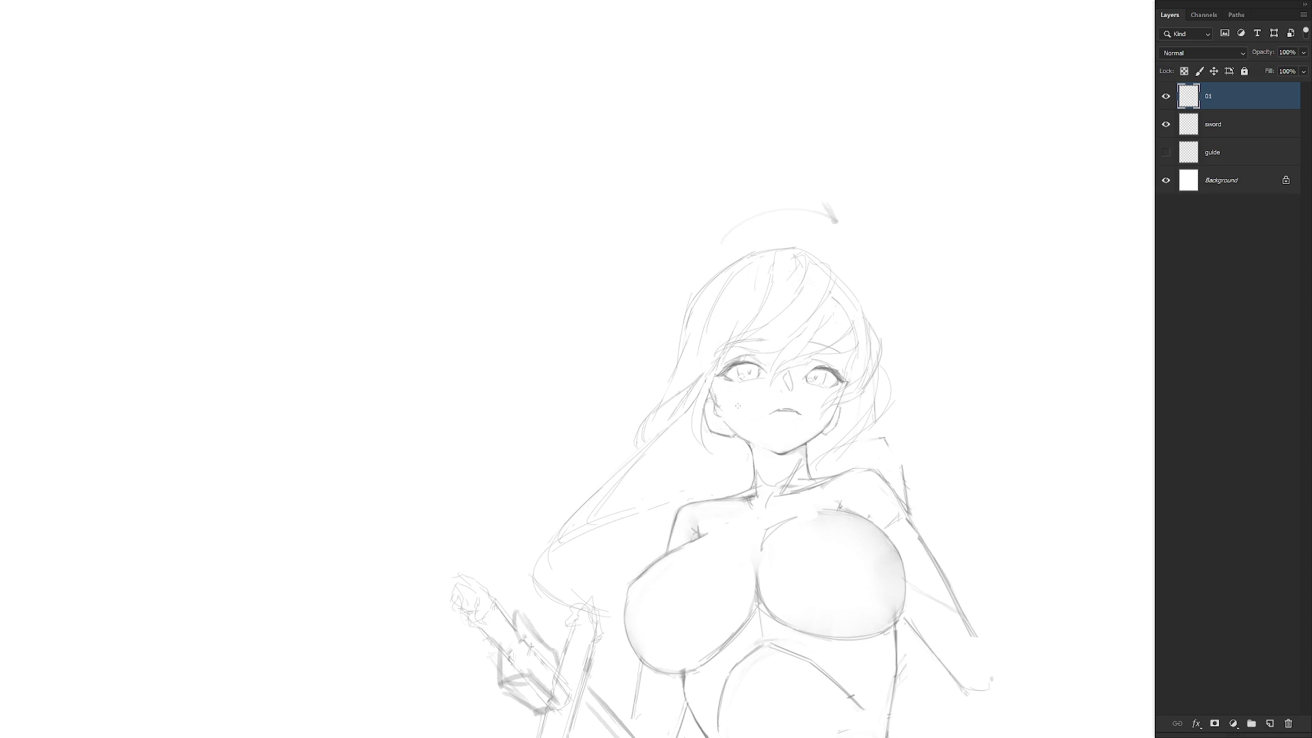
pyautogui.moveTo(746, 399); pyautogui.dragTo(733, 425)
pyautogui.scroll(3, 744, 405)
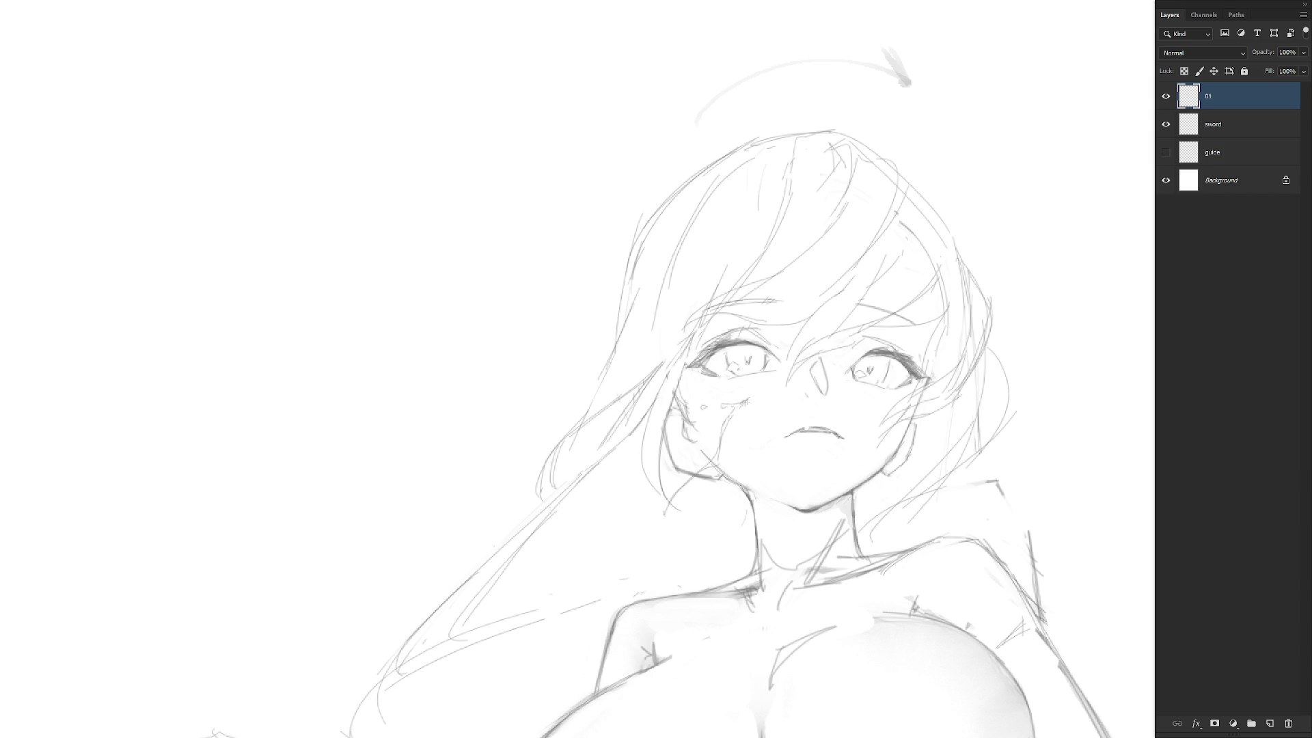
pyautogui.rightClick(756, 396)
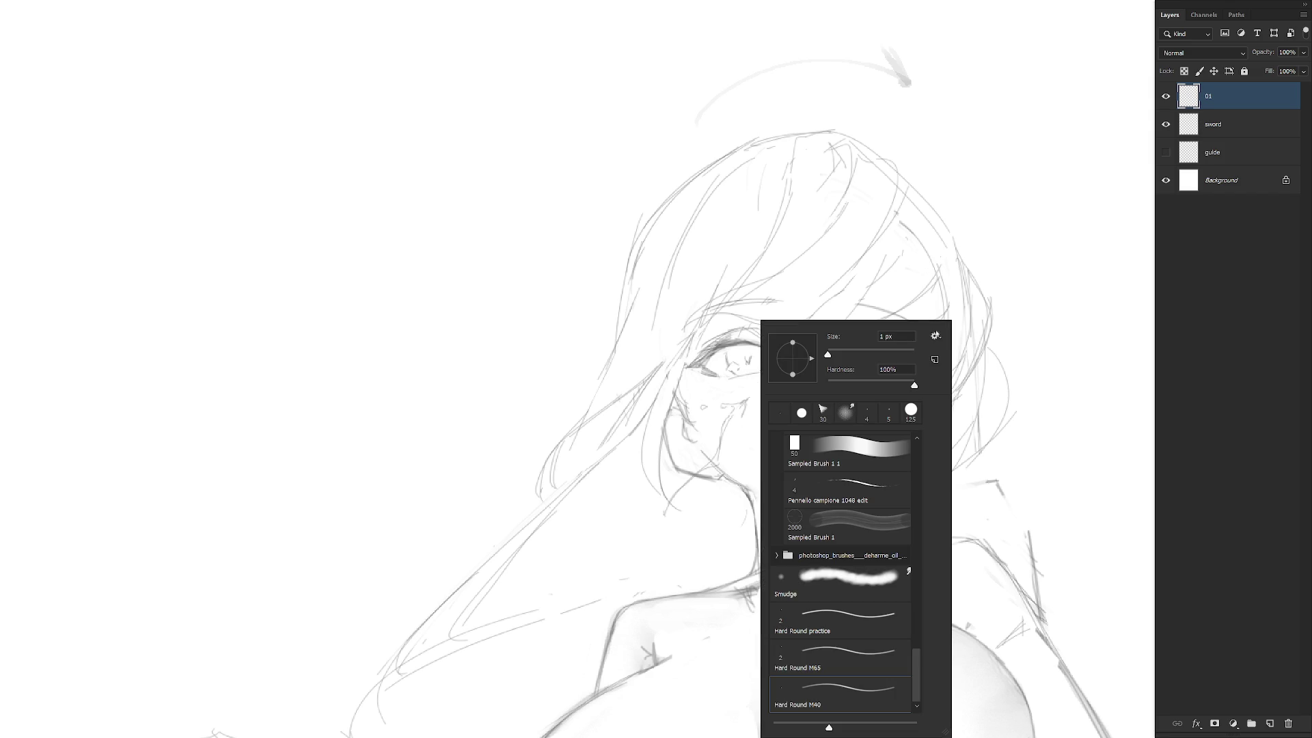
# Brush soft grey shading onto the left cheek and zoom in on the face.
pyautogui.click(1238, 105)
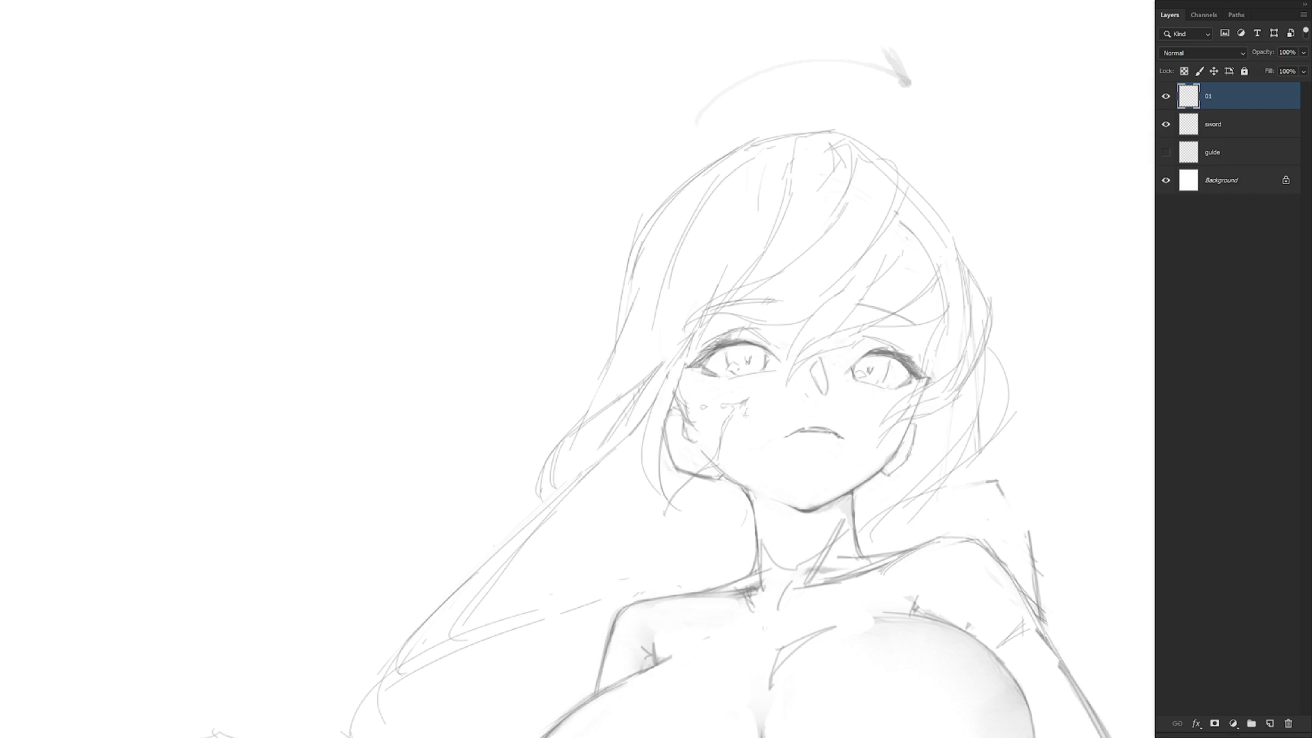
pyautogui.moveTo(743, 444); pyautogui.dragTo(732, 439)
pyautogui.keyDown('ctrl'); pyautogui.keyDown('alt'); pyautogui.click(823, 452); pyautogui.keyUp('alt'); pyautogui.keyUp('ctrl')
pyautogui.keyDown('ctrl'); pyautogui.keyDown('alt'); pyautogui.click(824, 452); pyautogui.keyUp('alt'); pyautogui.keyUp('ctrl')
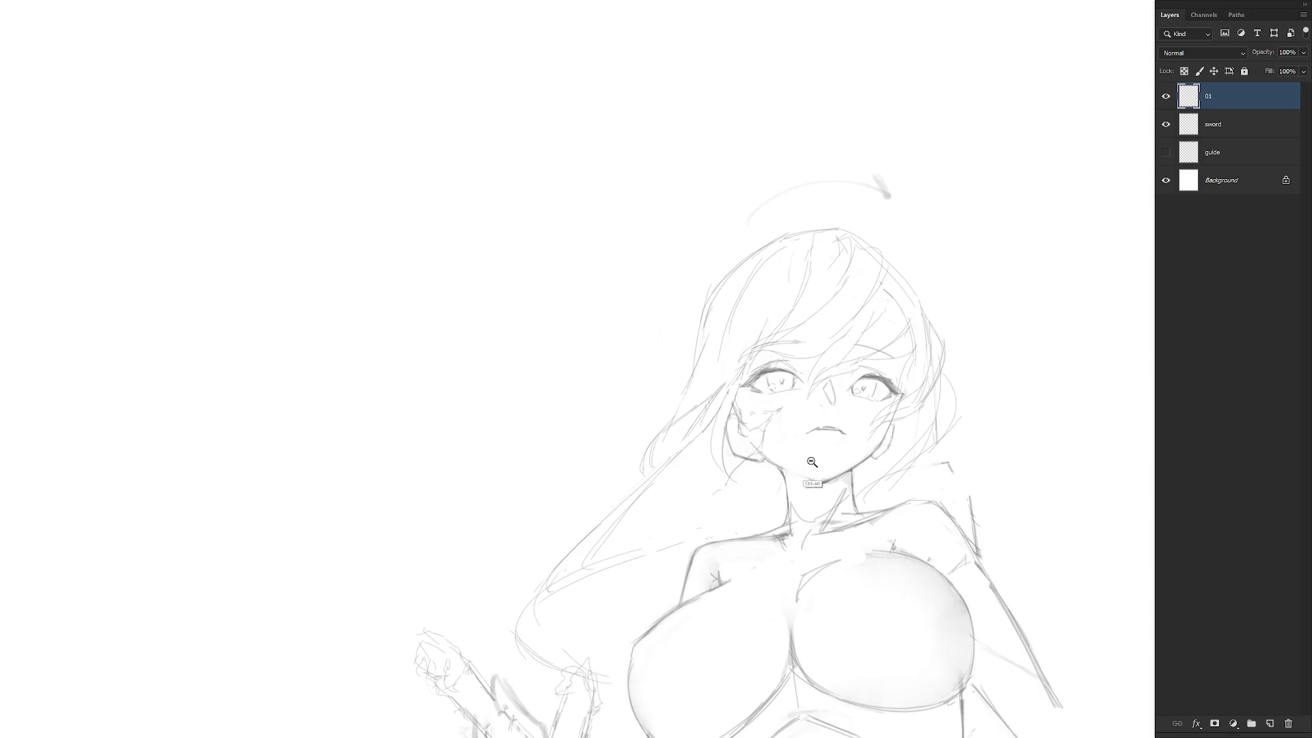
pyautogui.keyDown('ctrl'); pyautogui.click(796, 370); pyautogui.keyUp('ctrl')
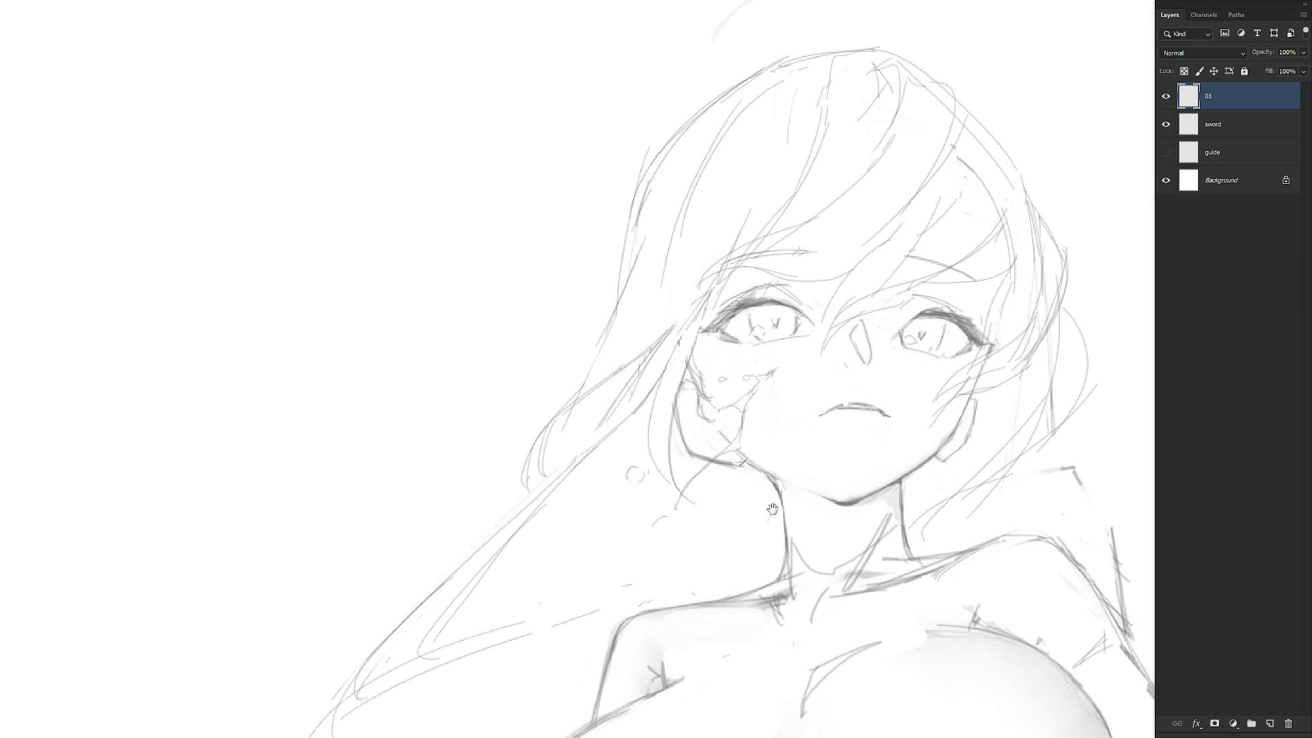
pyautogui.moveTo(787, 428); pyautogui.dragTo(772, 398)
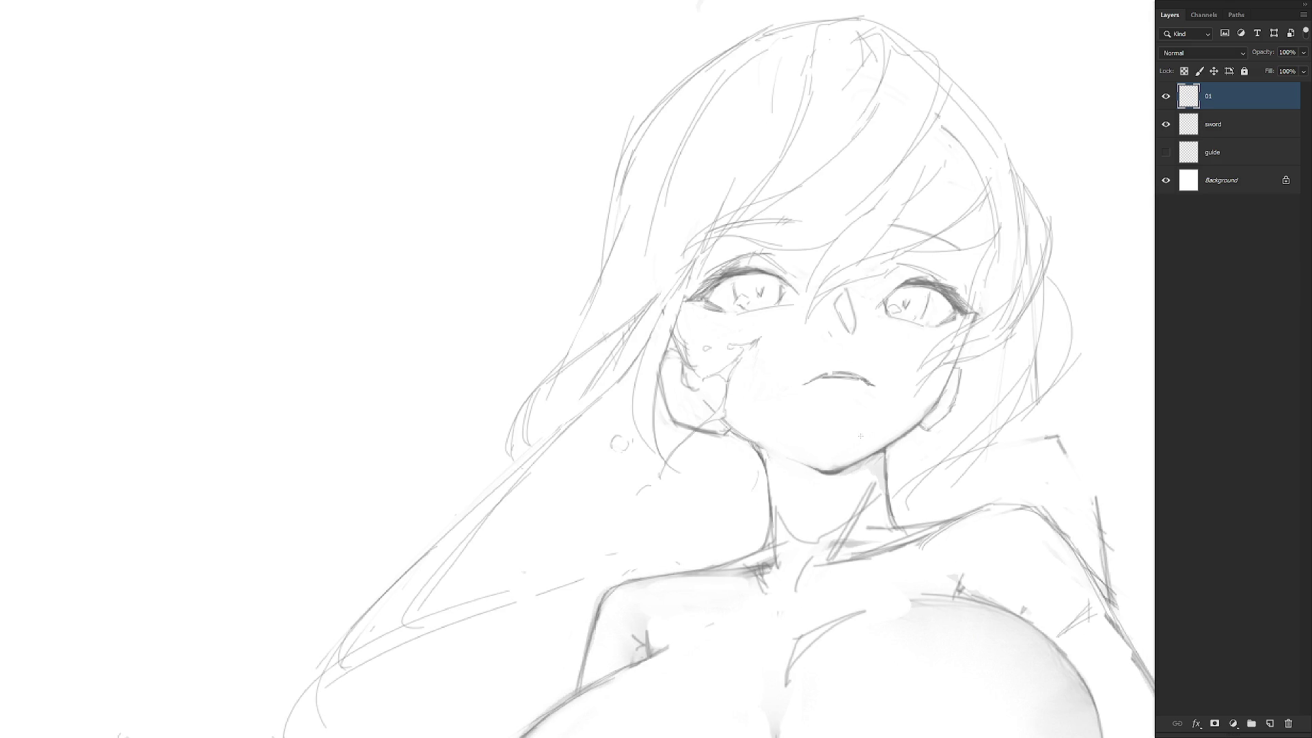
# Reposition the view, select the sword layer and start a new layer above it.
pyautogui.scroll(-5, 888, 468)
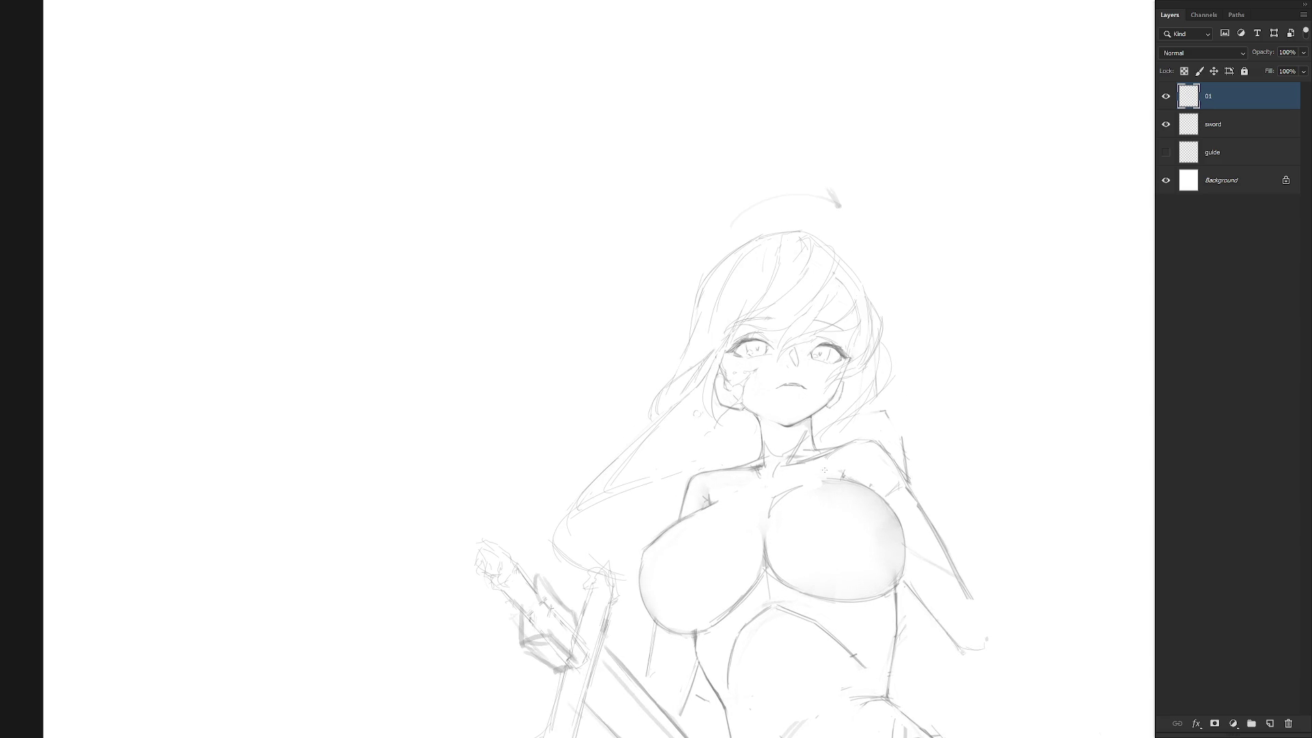
pyautogui.moveTo(772, 486); pyautogui.dragTo(755, 459)
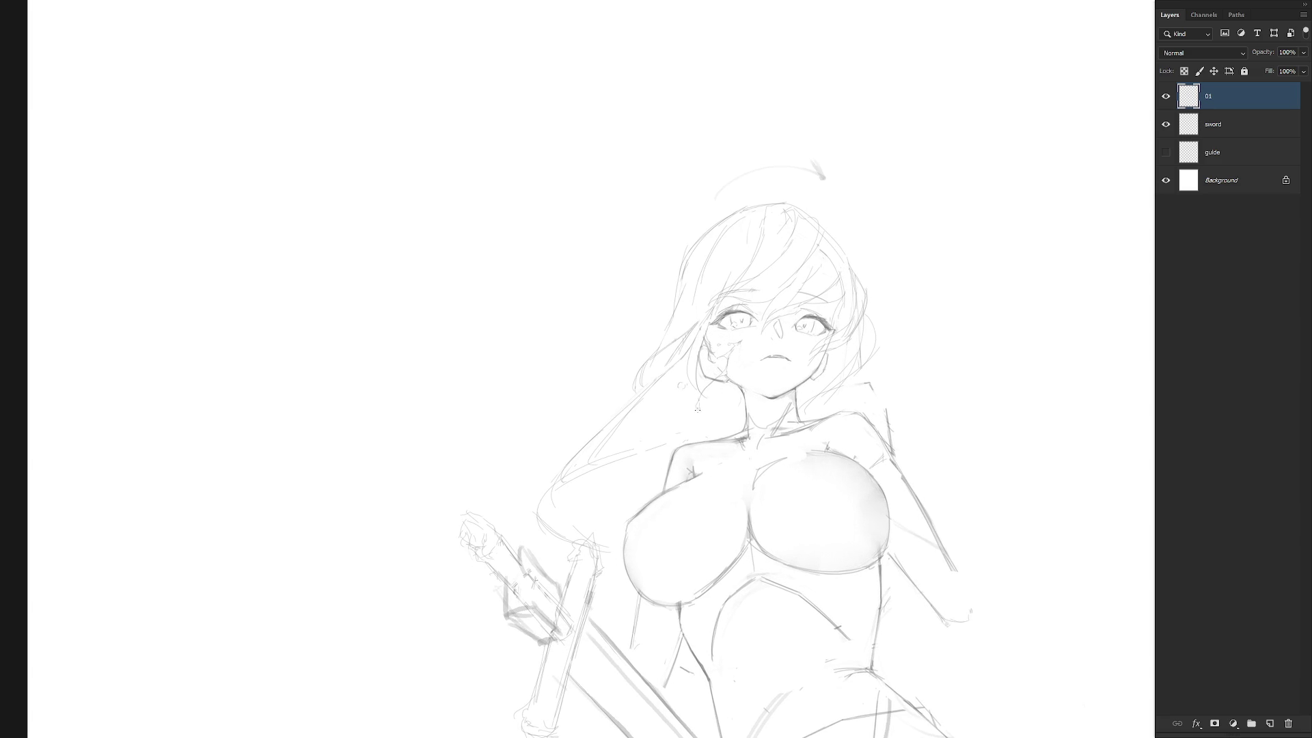
pyautogui.scroll(3, 707, 398)
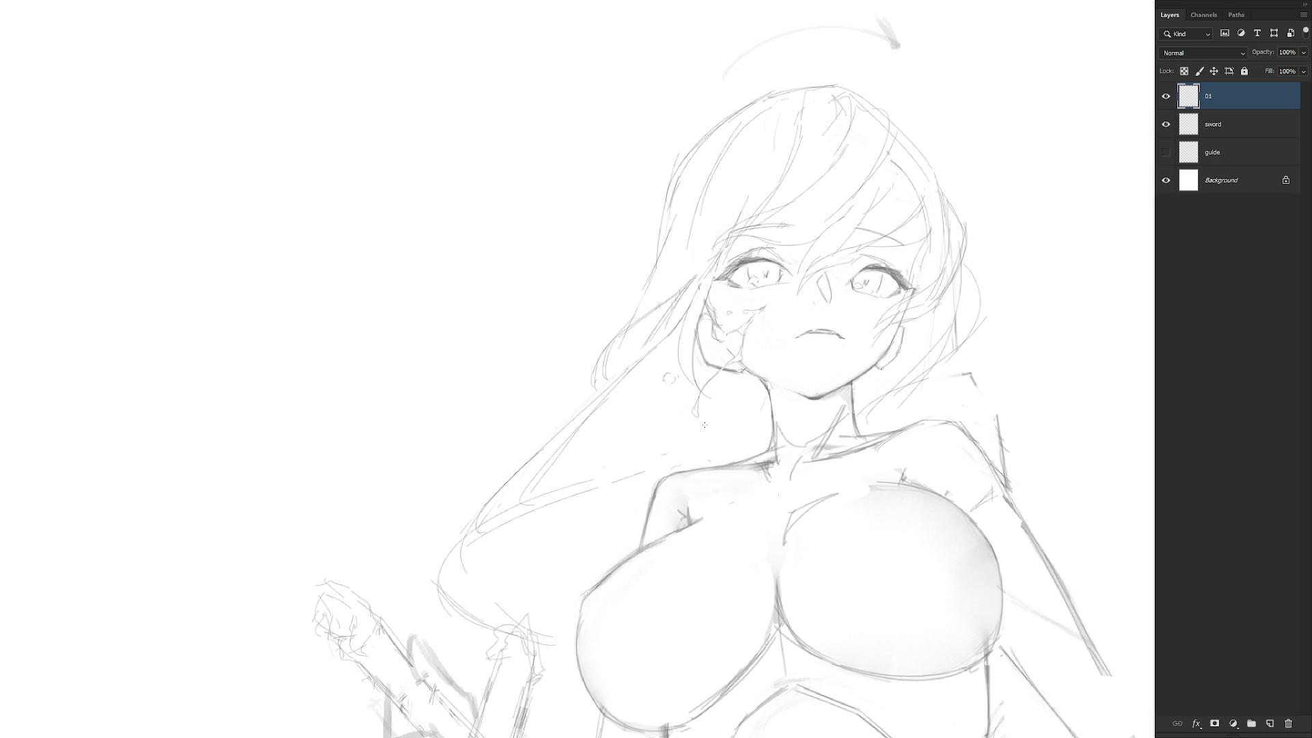
pyautogui.scroll(-1, 783, 396)
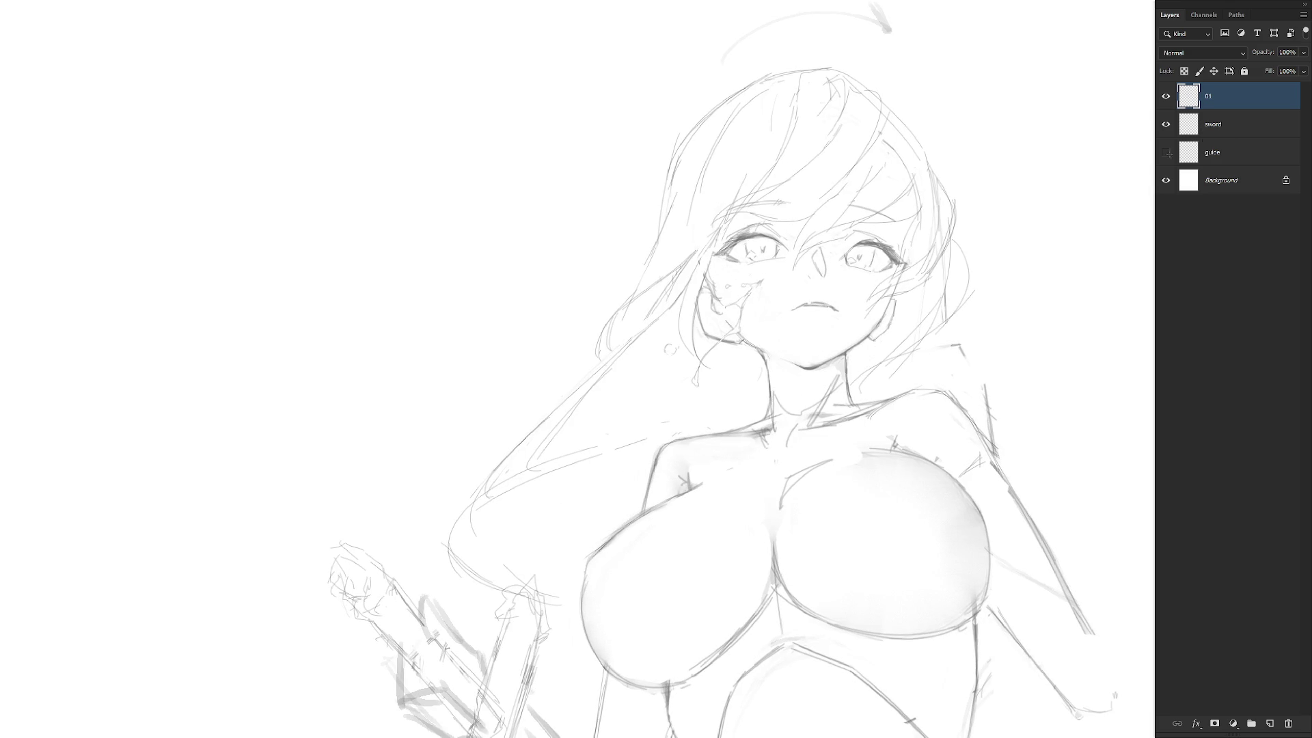
pyautogui.click(1228, 127)
pyautogui.hotkey('ctrl', 'shift', 'n')
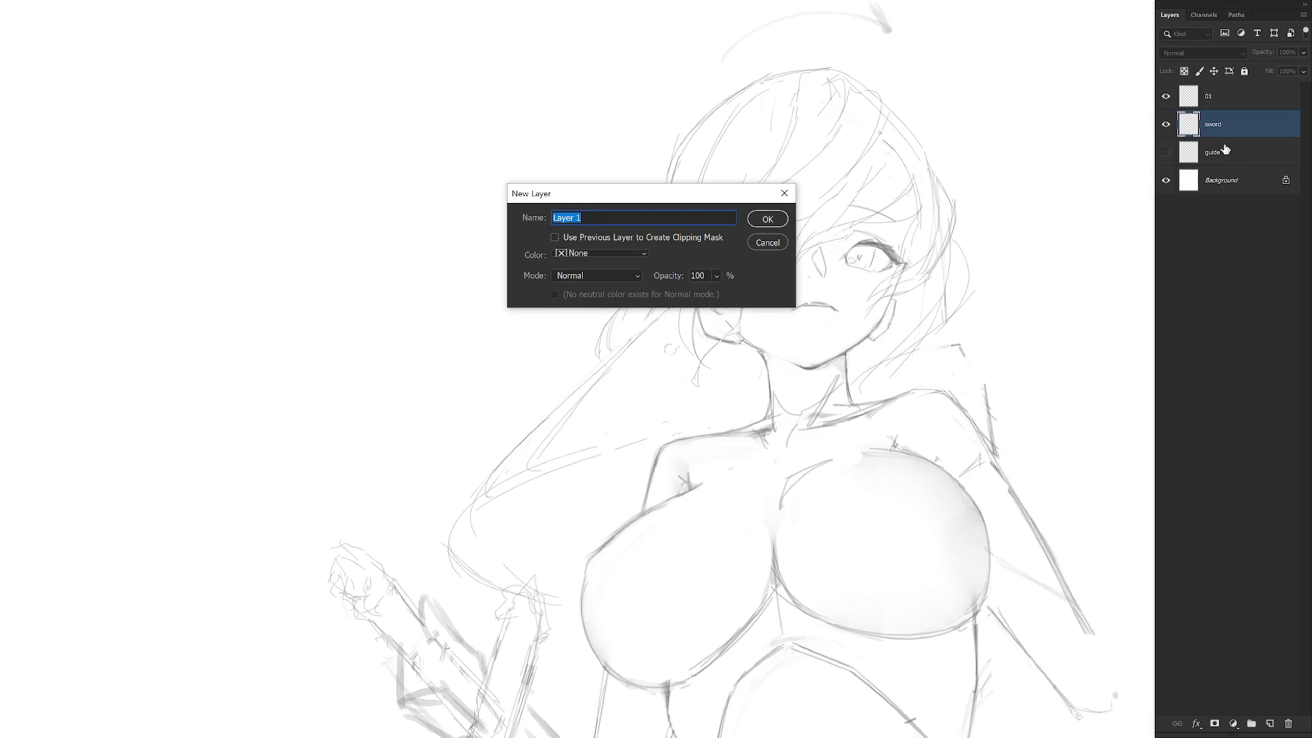
# Confirm the new Layer 1 and choose a dark blood red in the Color panel.
pyautogui.press('Return')
pyautogui.press('F6')
pyautogui.click(478, 83)
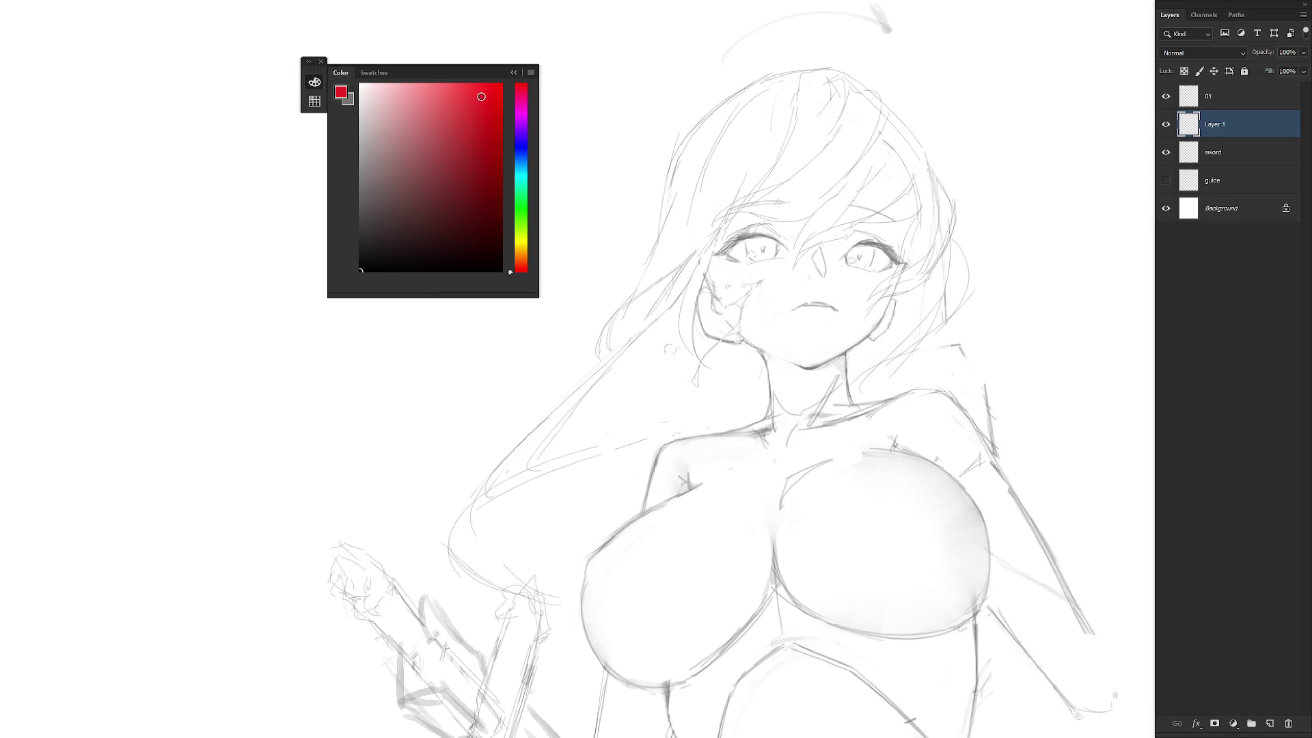
pyautogui.moveTo(477, 83)
pyautogui.mouseDown()
pyautogui.moveTo(501, 168)
pyautogui.moveTo(482, 152)
pyautogui.moveTo(491, 134)
pyautogui.mouseUp()
# Fill lassoed blood shapes beside the mouth, a chin drip and a small droplet with red.
pyautogui.moveTo(749, 295)
pyautogui.mouseDown()
pyautogui.moveTo(726, 309)
pyautogui.moveTo(742, 316)
pyautogui.moveTo(717, 345)
pyautogui.moveTo(739, 334)
pyautogui.moveTo(753, 285)
pyautogui.mouseUp()
pyautogui.hotkey('alt', 'BackSpace')
pyautogui.hotkey('ctrl', 'd')
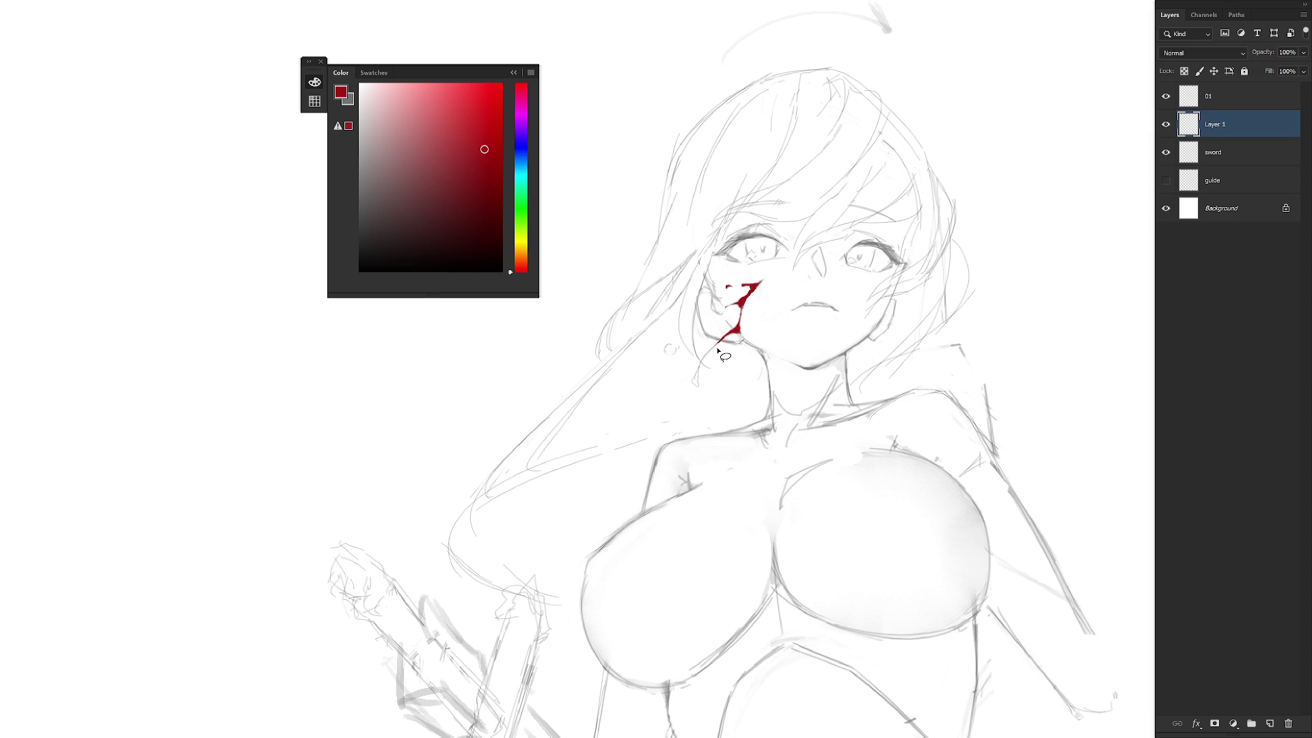
pyautogui.moveTo(722, 339)
pyautogui.mouseDown()
pyautogui.moveTo(693, 388)
pyautogui.moveTo(701, 372)
pyautogui.mouseUp()
pyautogui.hotkey('alt', 'BackSpace')
pyautogui.hotkey('ctrl', 'd')
pyautogui.hotkey('alt', 'BackSpace')
pyautogui.hotkey('ctrl', 'd')
# Lock Layer 1's pixels and outline more blood along the stream.
pyautogui.scroll(-3, 691, 330)
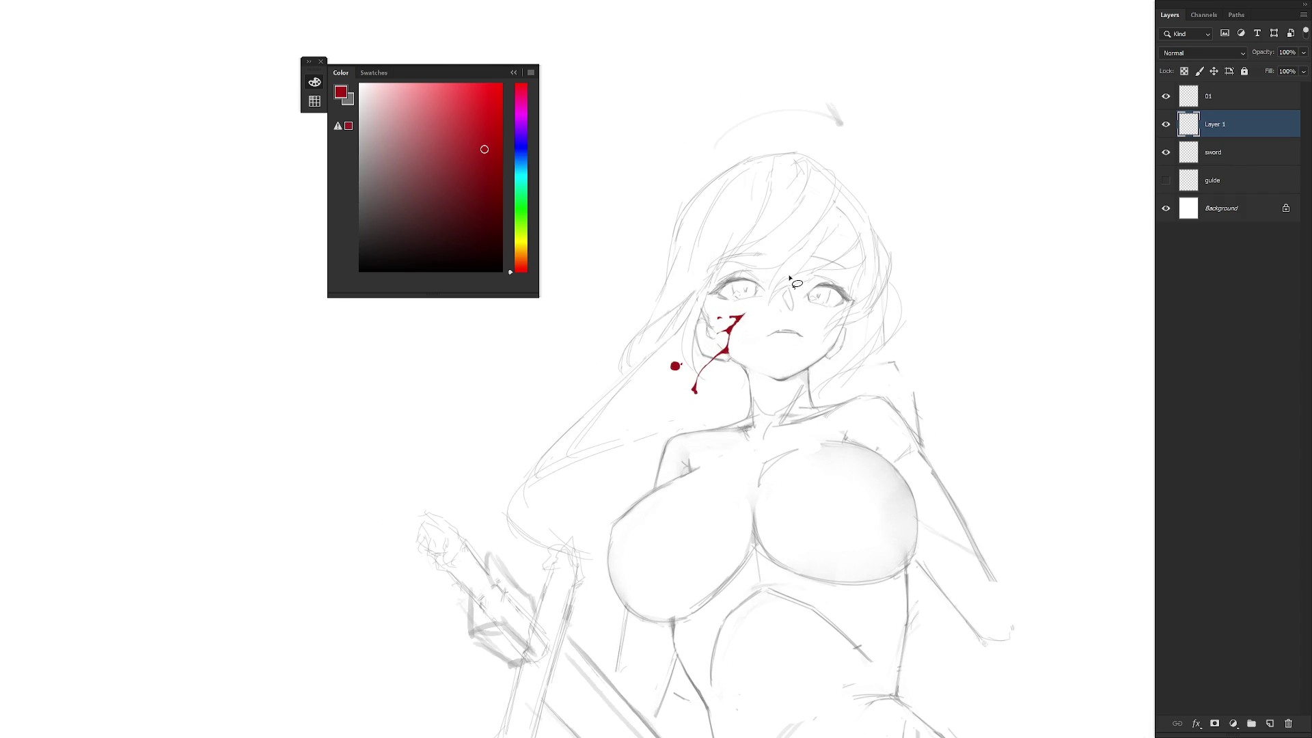
pyautogui.click(1199, 71)
pyautogui.scroll(2, 745, 287)
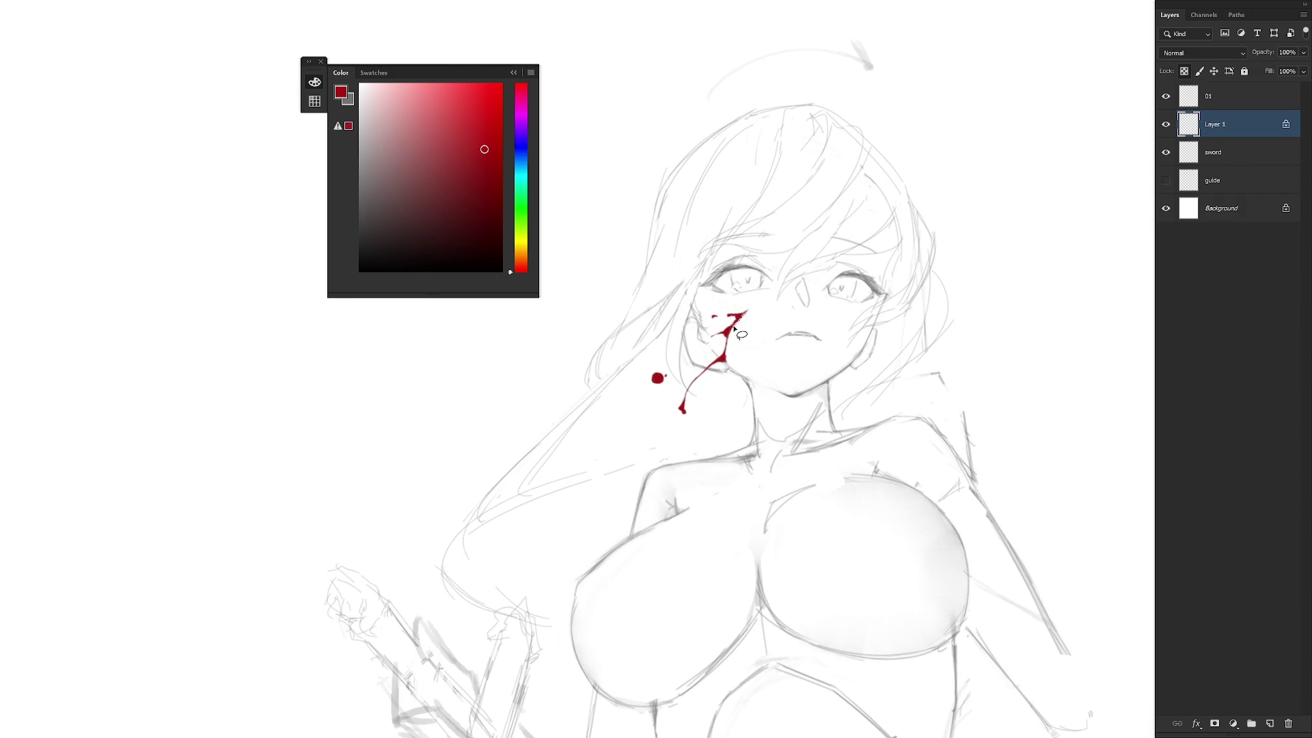
pyautogui.moveTo(727, 344)
pyautogui.mouseDown()
pyautogui.moveTo(725, 373)
pyautogui.moveTo(752, 317)
pyautogui.mouseUp()
# Fill another blood section with darker red and outline more of the stream.
pyautogui.click(484, 216)
pyautogui.hotkey('alt', 'BackSpace')
pyautogui.hotkey('ctrl', 'd')
pyautogui.moveTo(735, 318); pyautogui.dragTo(724, 331)
pyautogui.click(484, 149)
pyautogui.scroll(1, 485, 149)
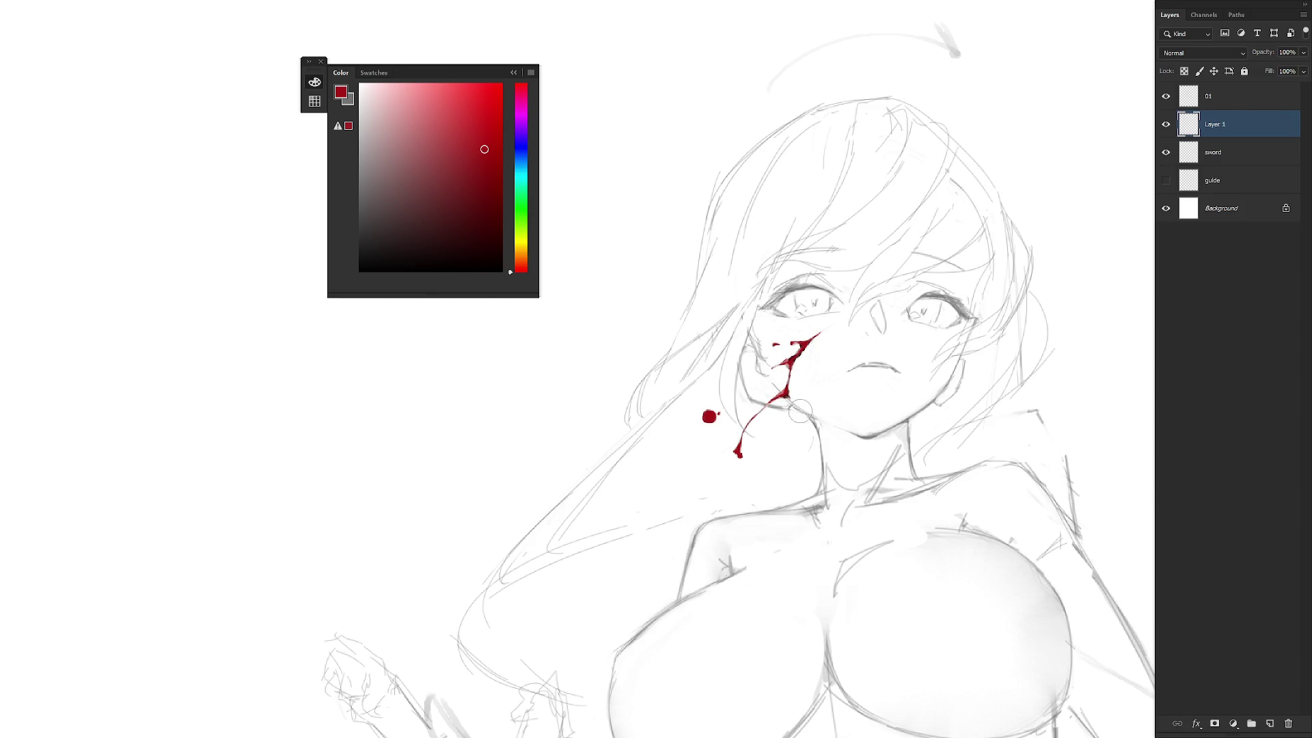
# Add a light pink highlight to the droplet, resample the blood's dark red and zoom out.
pyautogui.press('l')
pyautogui.keyDown('alt'); pyautogui.click(791, 390); pyautogui.keyUp('alt')
pyautogui.moveTo(379, 97); pyautogui.dragTo(392, 101)
pyautogui.scroll(-5, 736, 353)
pyautogui.scroll(6, 736, 352)
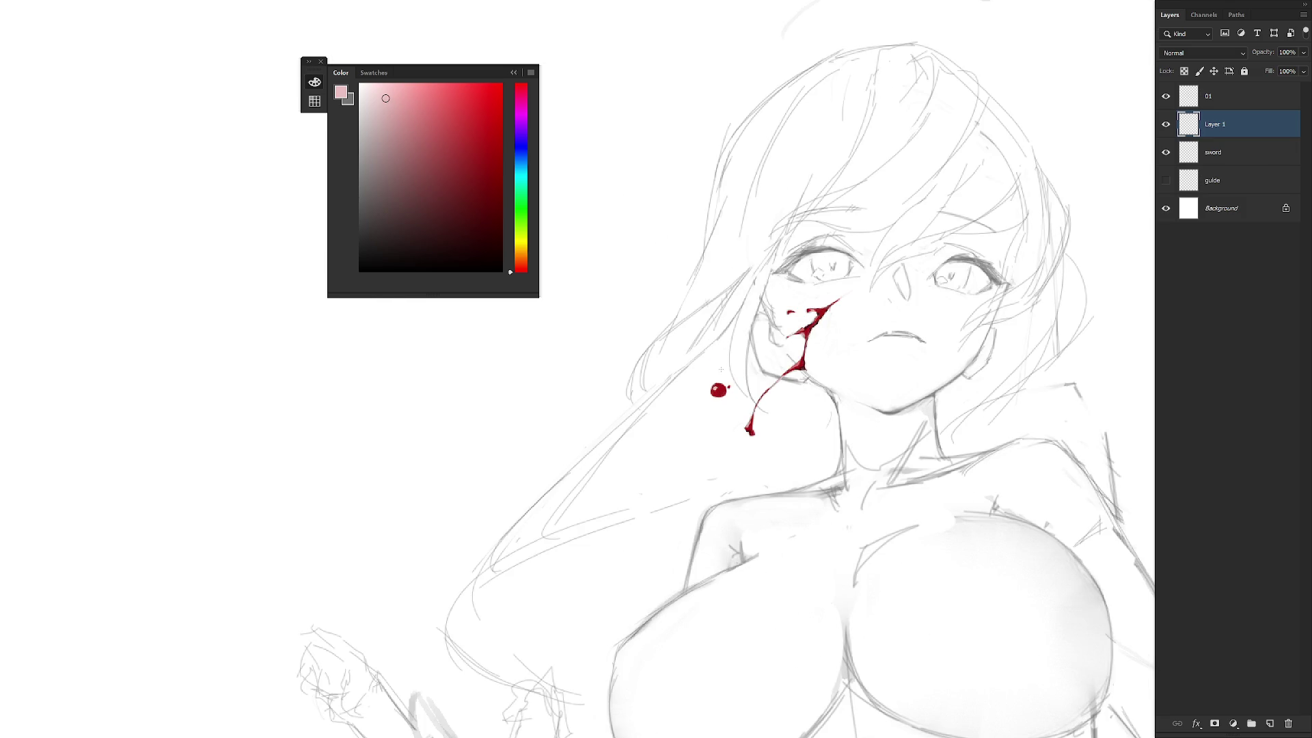
pyautogui.press('l')
pyautogui.keyDown('alt'); pyautogui.click(813, 319); pyautogui.keyUp('alt')
pyautogui.hotkey('ctrl', '-')
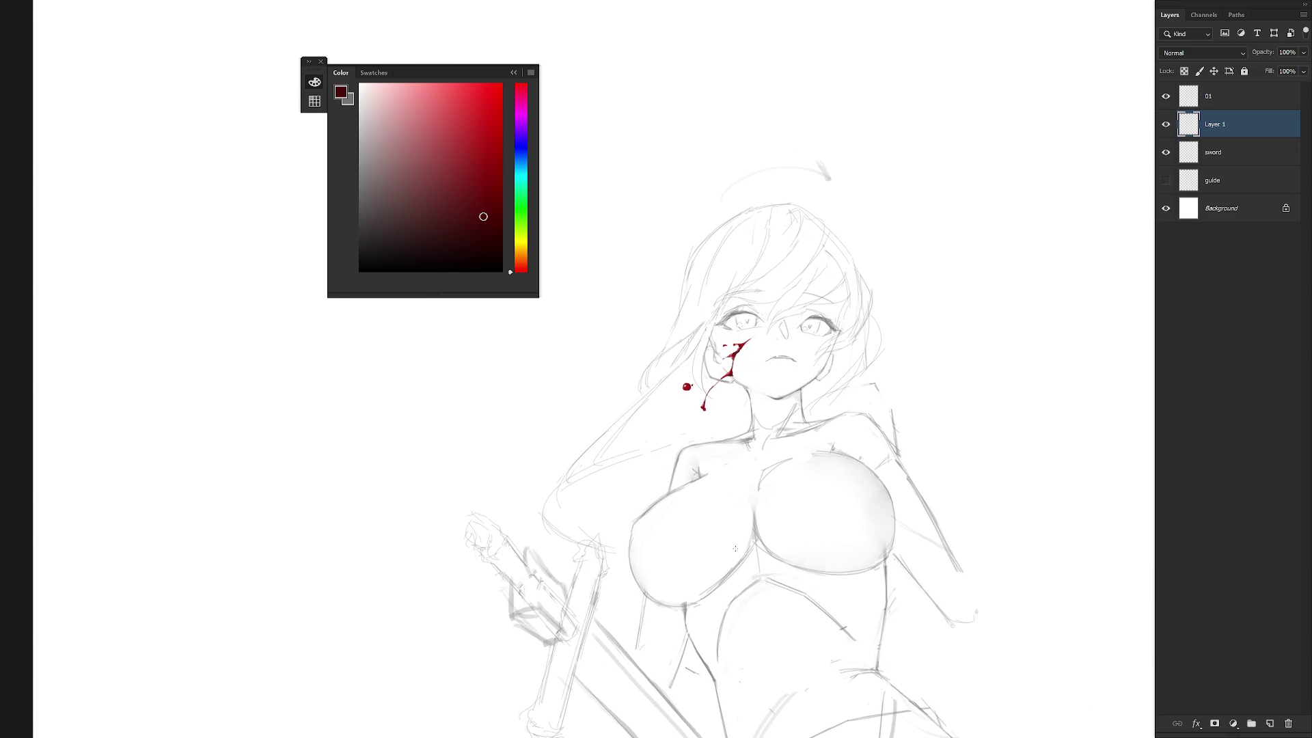
pyautogui.scroll(-5, 810, 426)
# Swap the working colours, pan and tilt the view about 28° counter-clockwise, reselecting Layer 1.
pyautogui.scroll(5, 797, 380)
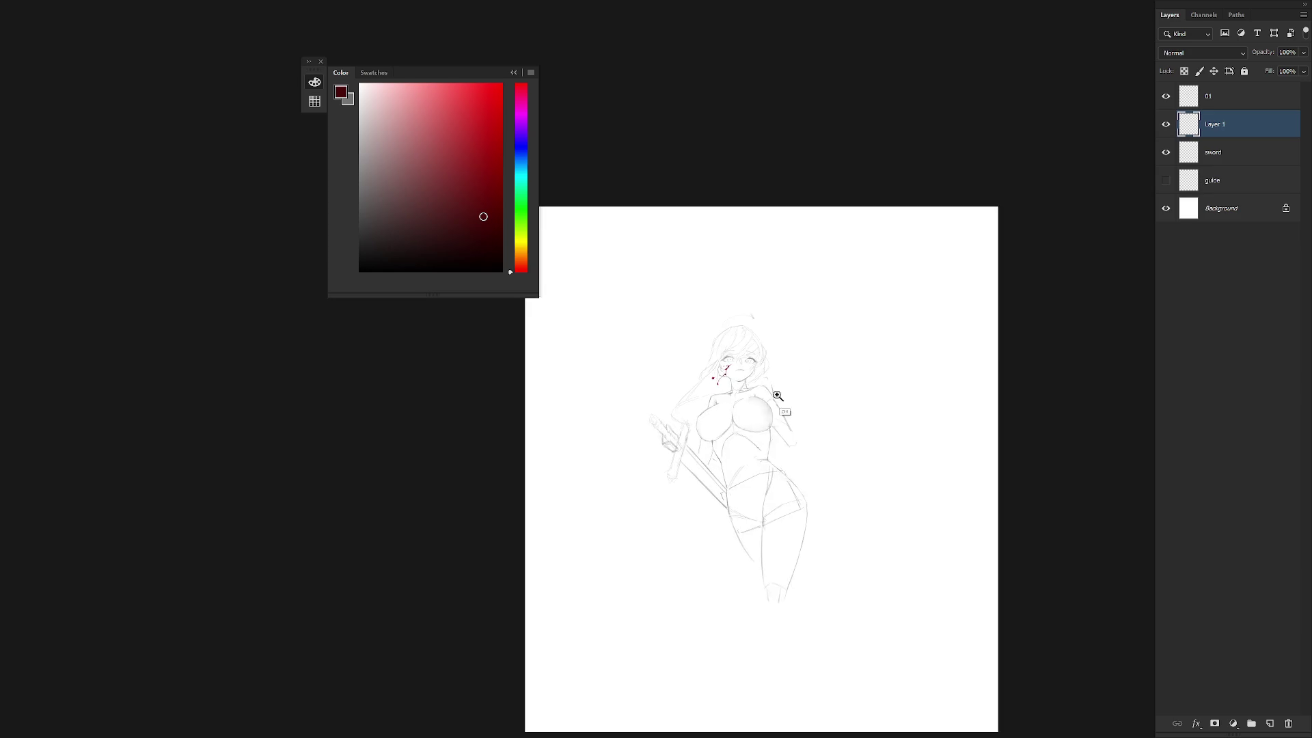
pyautogui.scroll(-2, 767, 460)
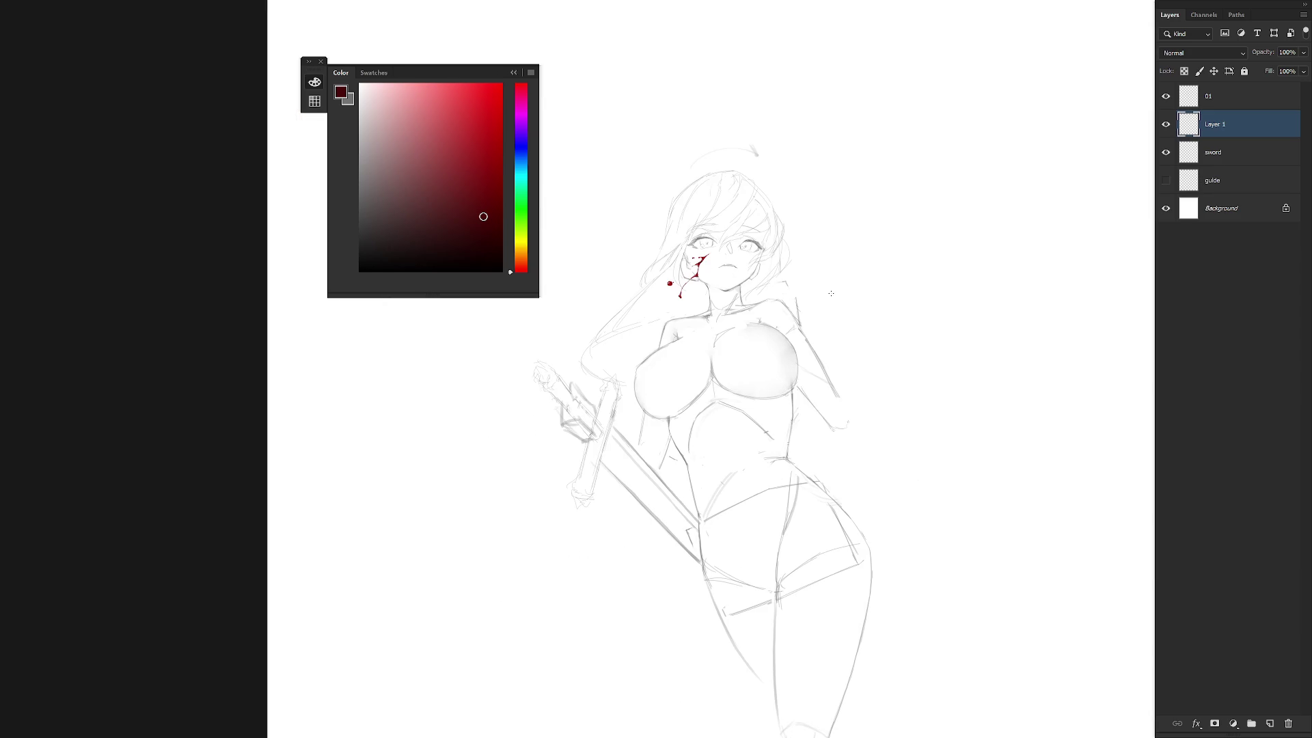
pyautogui.click(1253, 152)
pyautogui.press('x')
pyautogui.moveTo(762, 482); pyautogui.dragTo(800, 439)
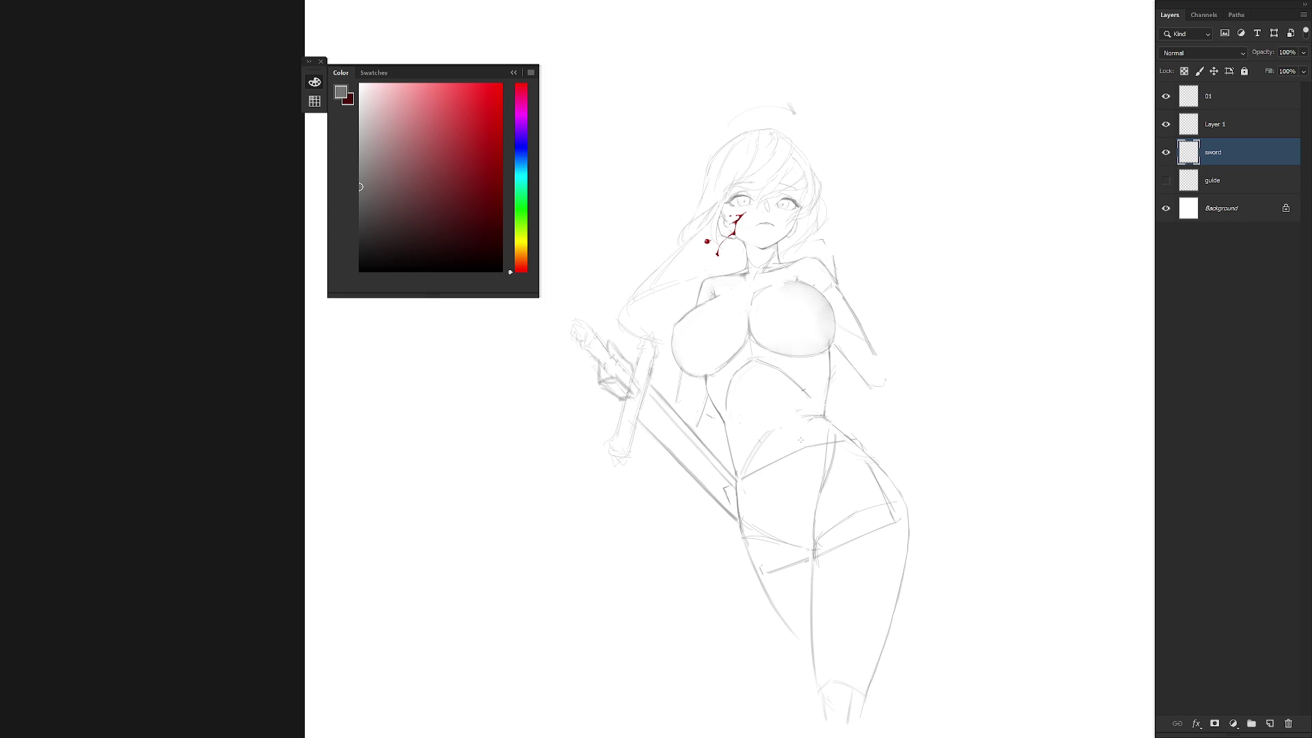
pyautogui.click(1234, 130)
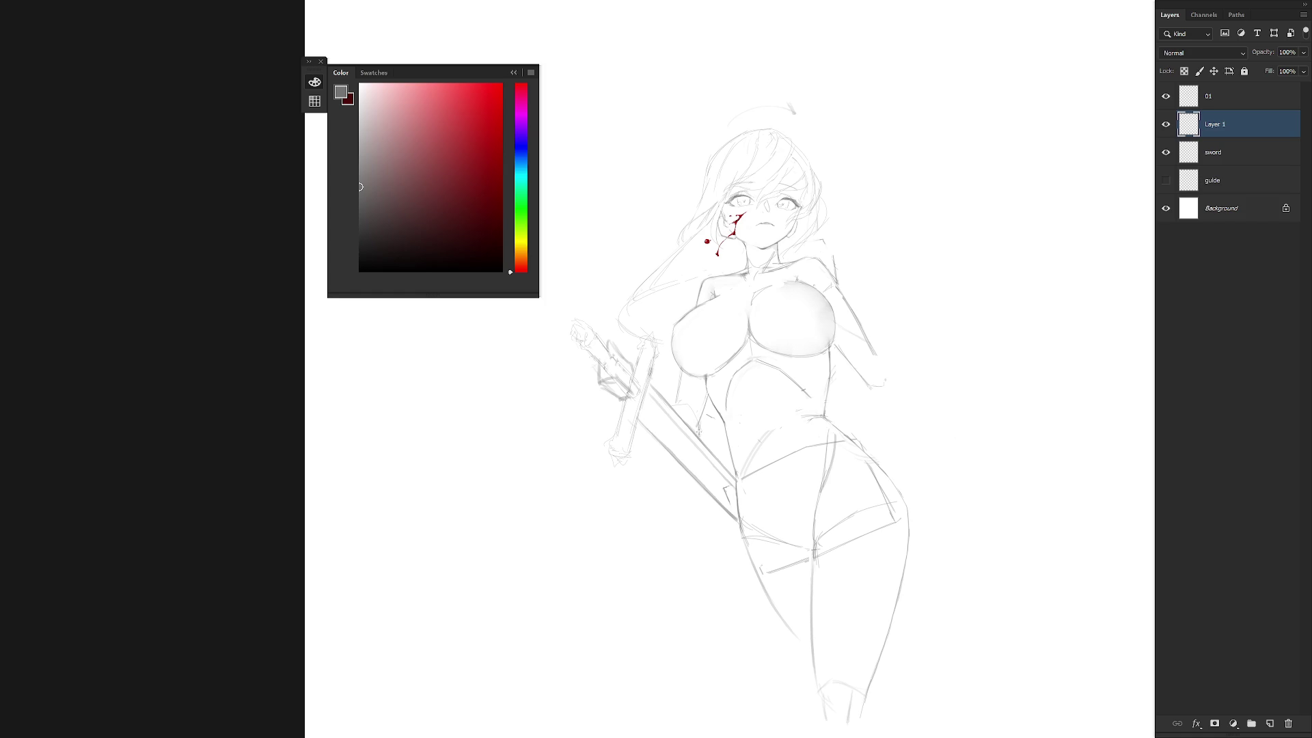
pyautogui.moveTo(697, 422); pyautogui.dragTo(681, 378)
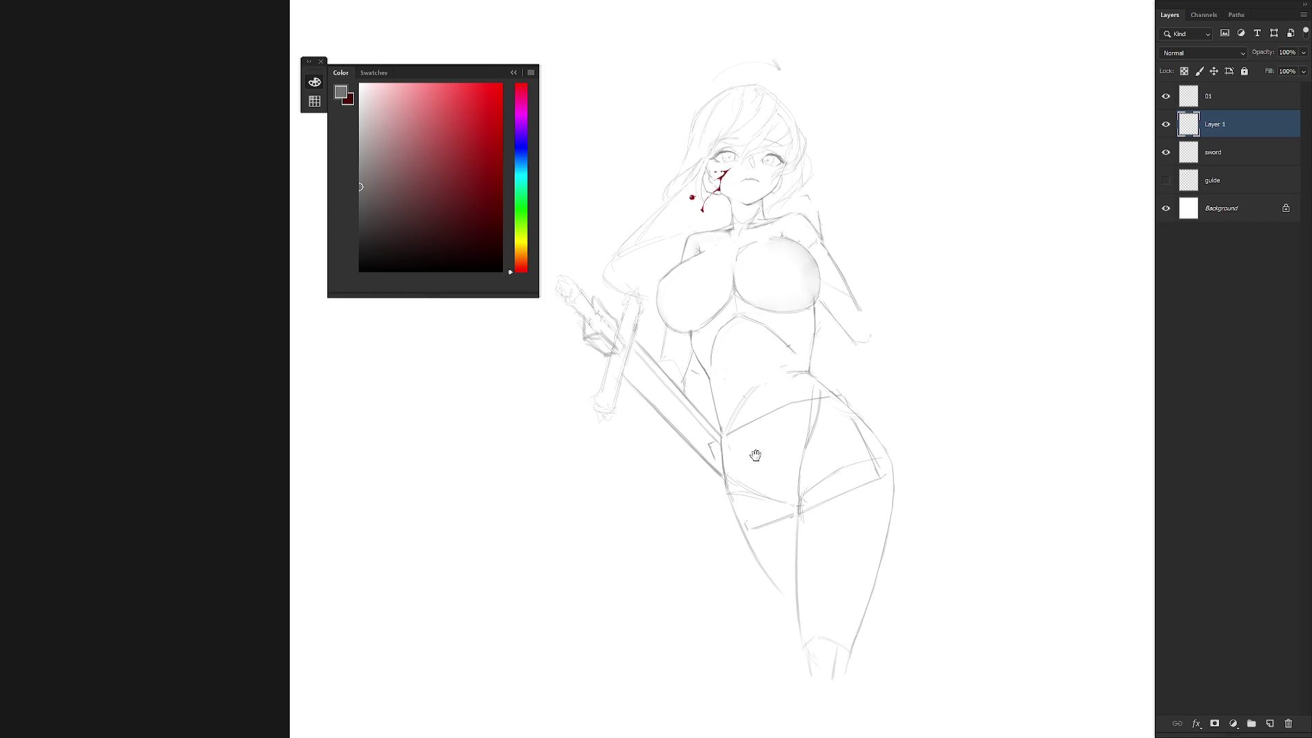
pyautogui.click(1245, 156)
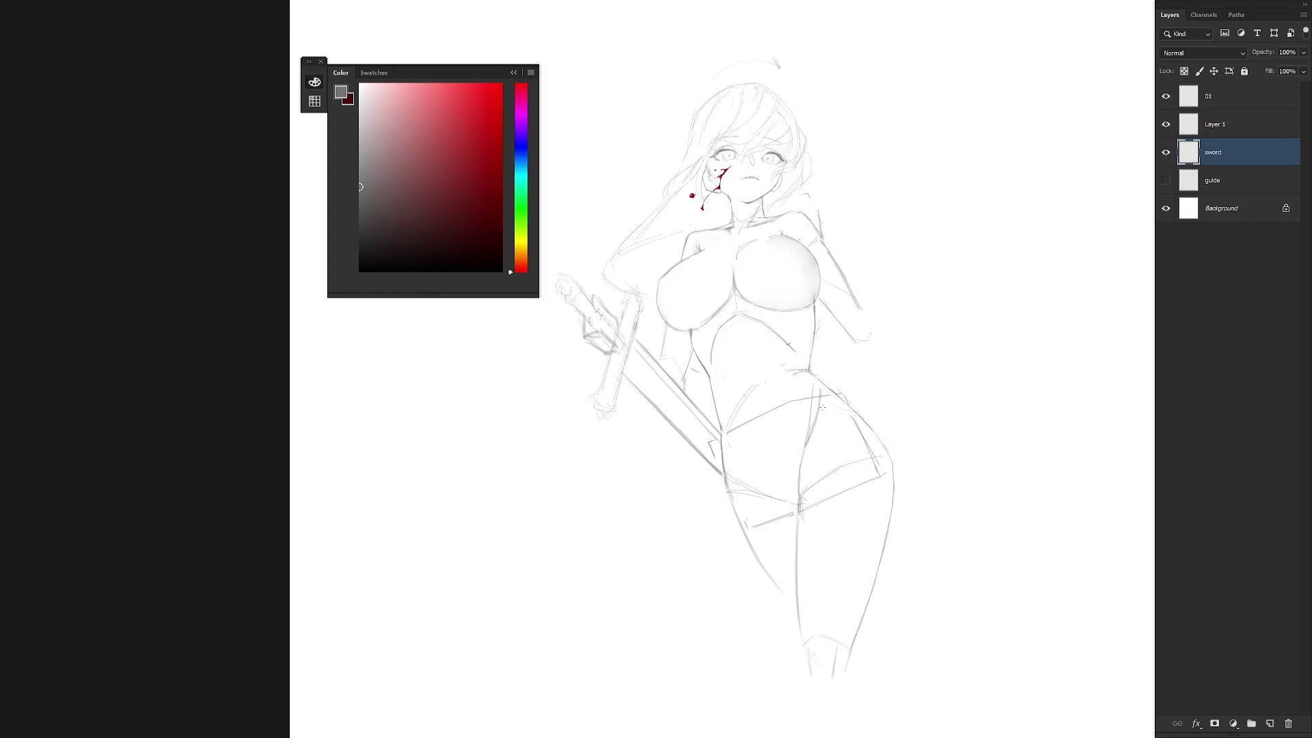
pyautogui.moveTo(760, 398); pyautogui.dragTo(778, 437)
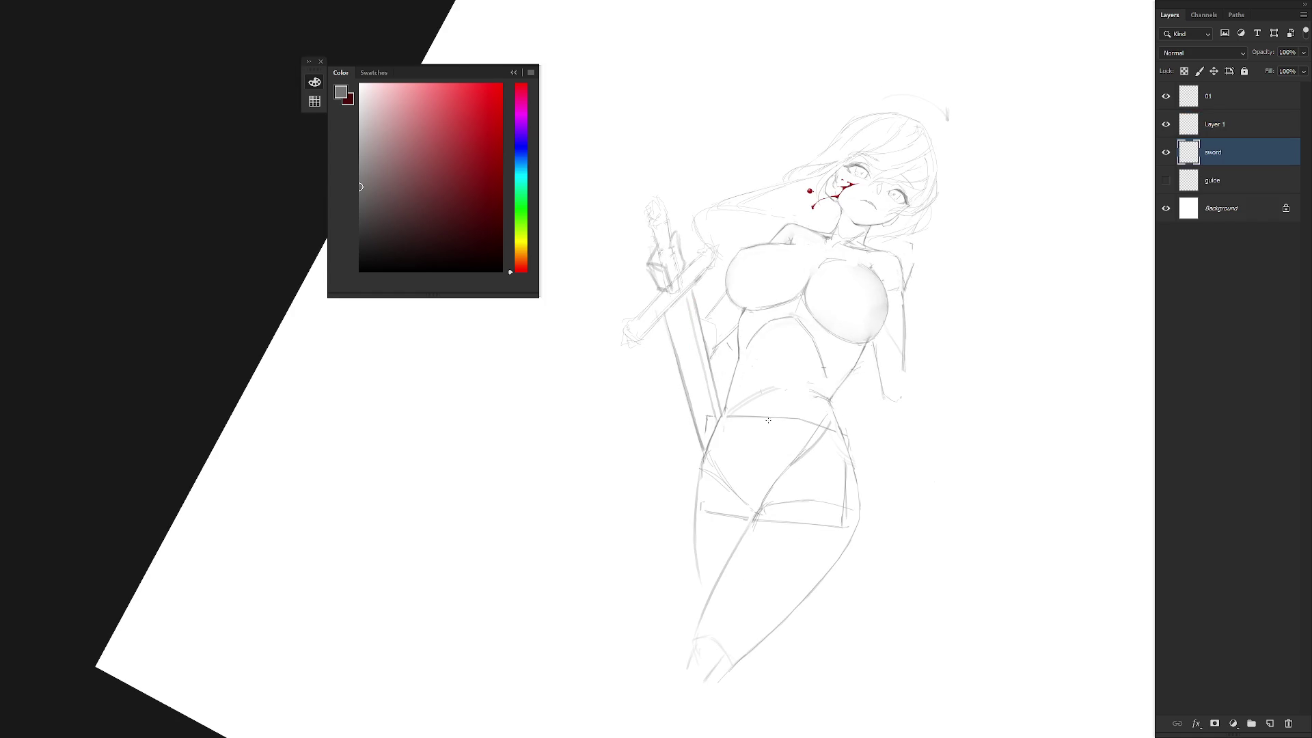
pyautogui.click(1233, 134)
# Copy the stray lines near the torso onto a new Layer 2 and select it with 01.
pyautogui.moveTo(711, 410); pyautogui.dragTo(708, 438)
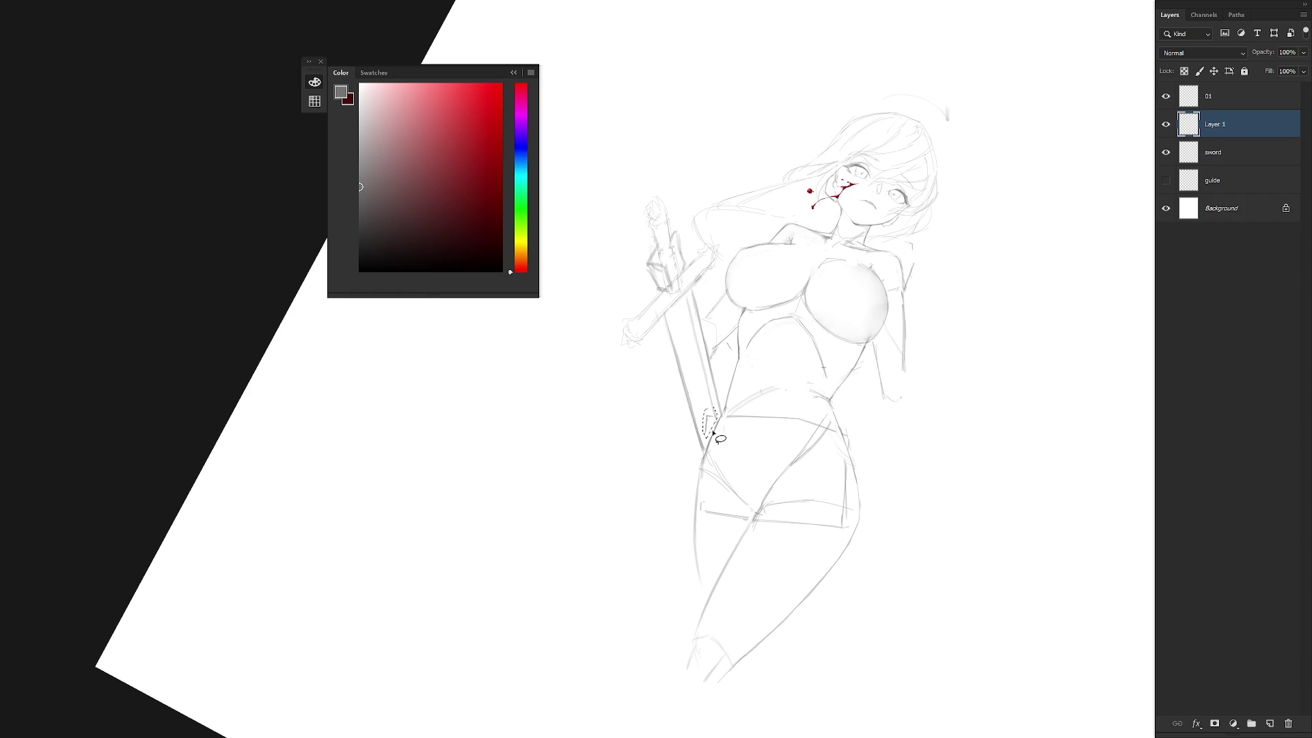
pyautogui.click(1238, 100)
pyautogui.click(1168, 127)
pyautogui.click(1170, 128)
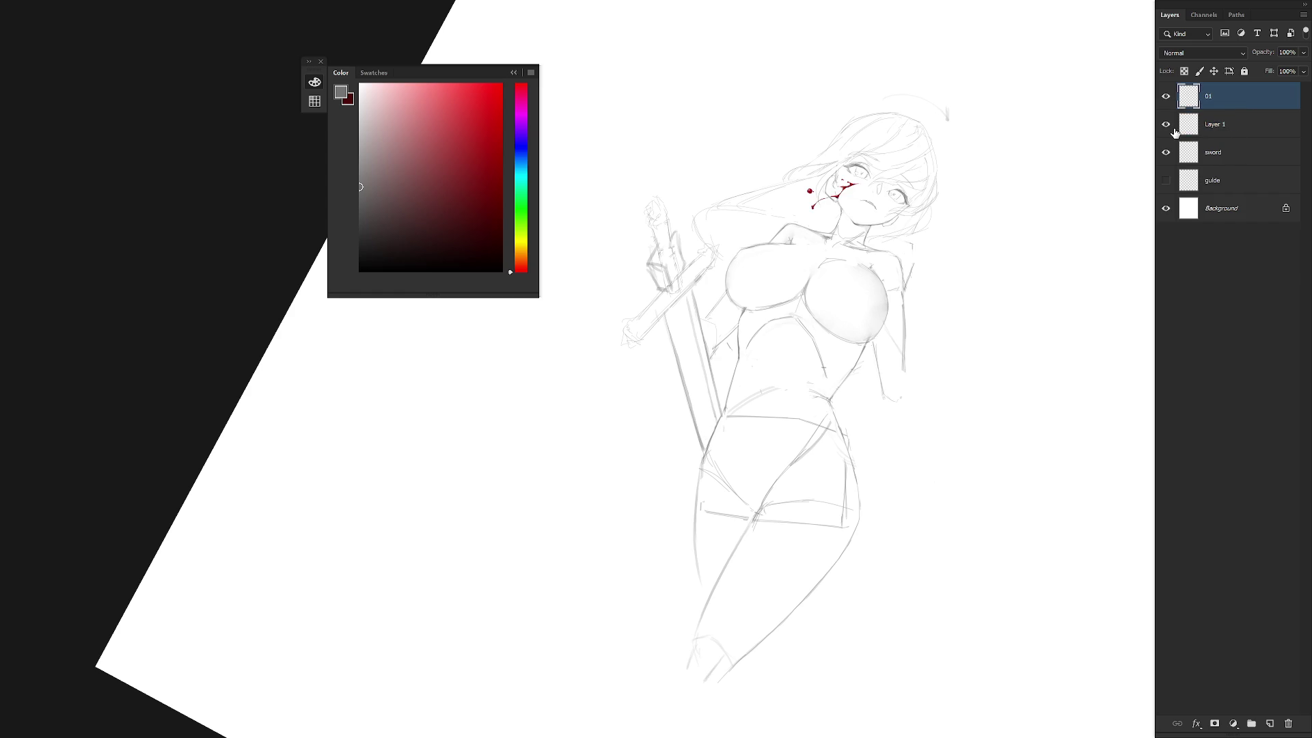
pyautogui.click(1238, 126)
pyautogui.moveTo(695, 394); pyautogui.dragTo(721, 296)
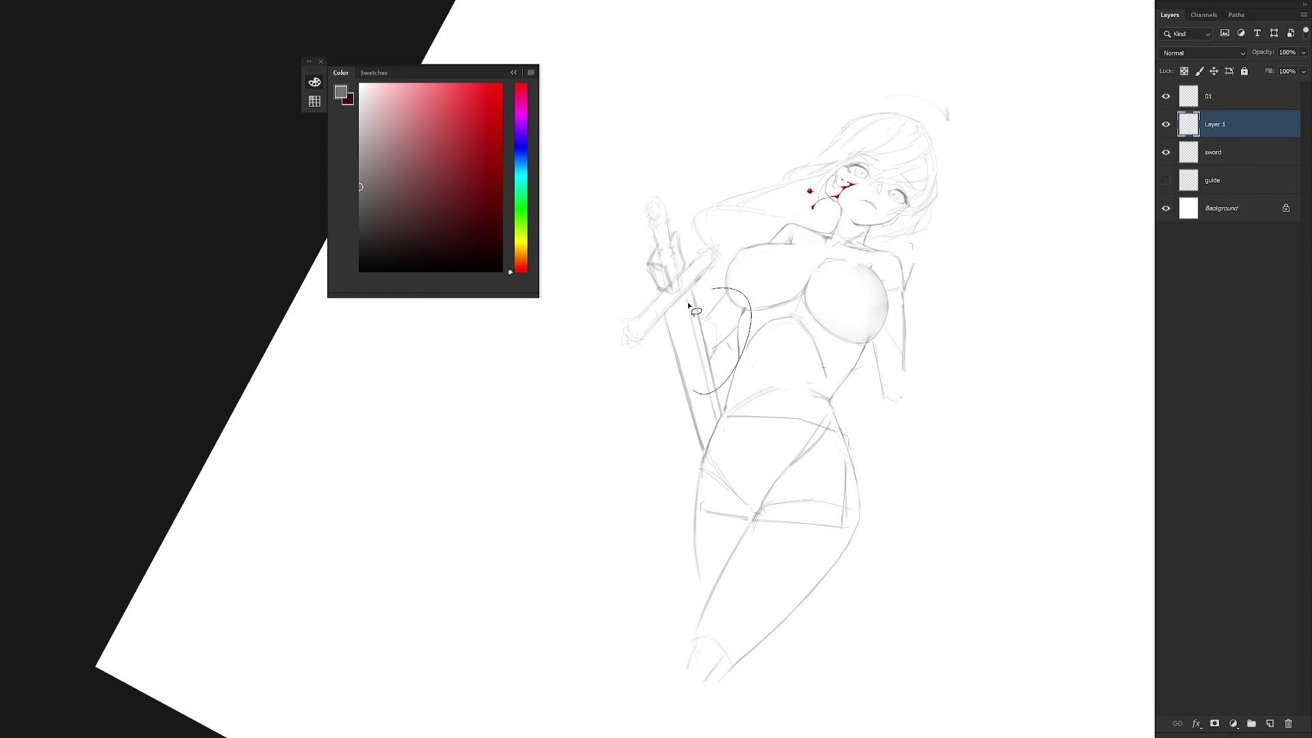
pyautogui.hotkey('ctrl', 'j')
pyautogui.moveTo(1237, 127)
pyautogui.mouseDown()
pyautogui.moveTo(1242, 188)
pyautogui.moveTo(1244, 126)
pyautogui.mouseUp()
pyautogui.click(1244, 100)
pyautogui.keyDown('ctrl'); pyautogui.click(1247, 113); pyautogui.keyUp('ctrl')
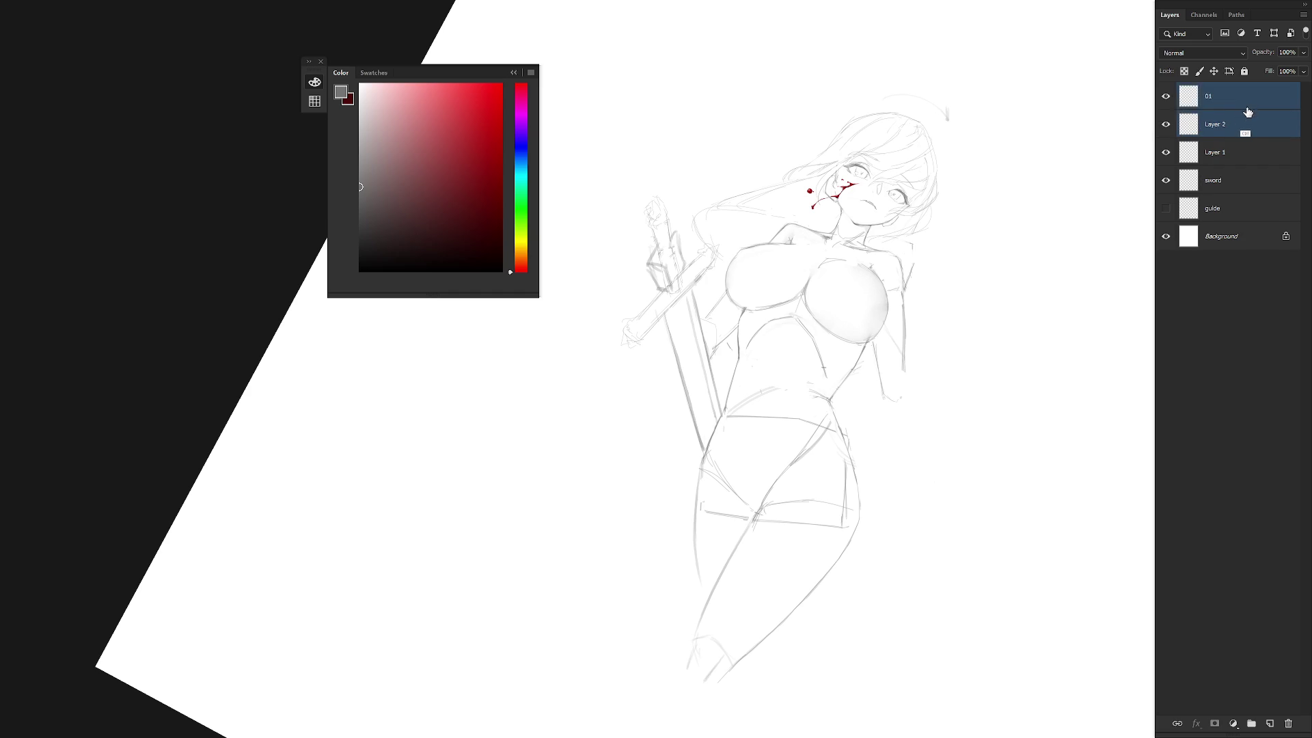
# Merge Layer 2 into 01 and rename Layer 1 to 'blood'.
pyautogui.hotkey('ctrl', 'e')
pyautogui.doubleClick(1238, 122)
pyautogui.write('blood')
pyautogui.press('Return')
pyautogui.press('Escape')
pyautogui.click(1168, 127)
pyautogui.click(1168, 127)
# Edit the blood layer's name until it reads 'clr) blood'.
pyautogui.doubleClick(1225, 123)
pyautogui.click(1233, 124)
pyautogui.press('Home')
pyautogui.write('her')
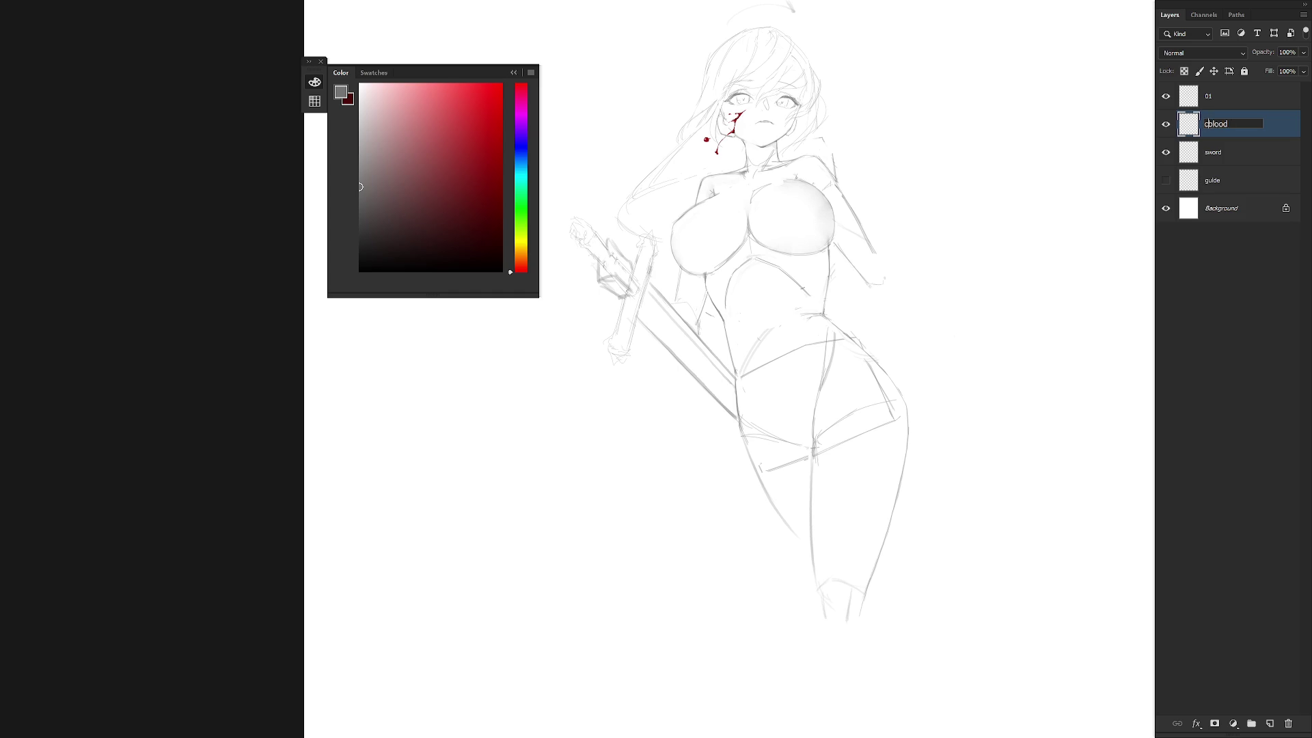
pyautogui.press('Return')
pyautogui.doubleClick(1222, 124)
pyautogui.click(1222, 124)
pyautogui.press('BackSpace')
pyautogui.press('BackSpace')
pyautogui.press('BackSpace')
pyautogui.write('lr')
pyautogui.press('Return')
pyautogui.moveTo(774, 362); pyautogui.dragTo(725, 530)
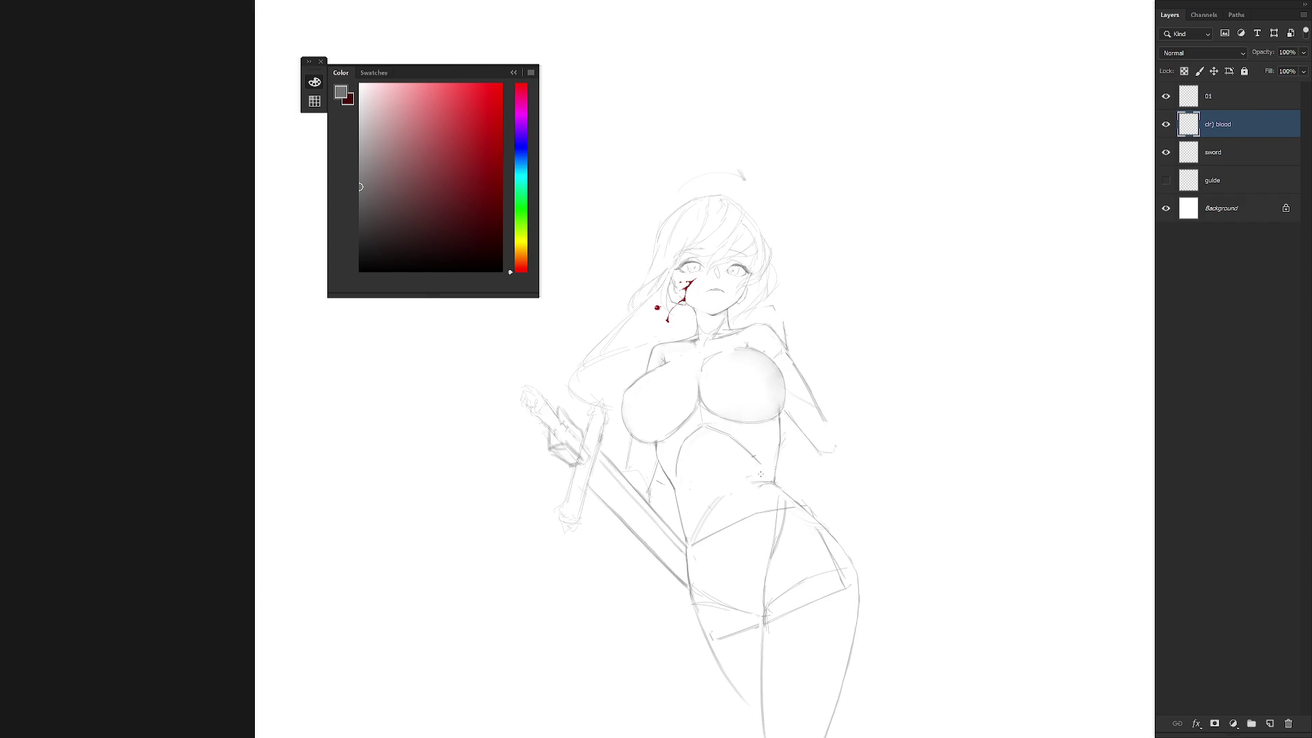
# On the sword layer, redo the faint line along the sword near her hip.
pyautogui.click(1229, 157)
pyautogui.press('r')
pyautogui.moveTo(731, 462)
pyautogui.mouseDown()
pyautogui.moveTo(769, 468)
pyautogui.moveTo(753, 232)
pyautogui.moveTo(810, 345)
pyautogui.mouseUp()
pyautogui.scroll(1, 719, 406)
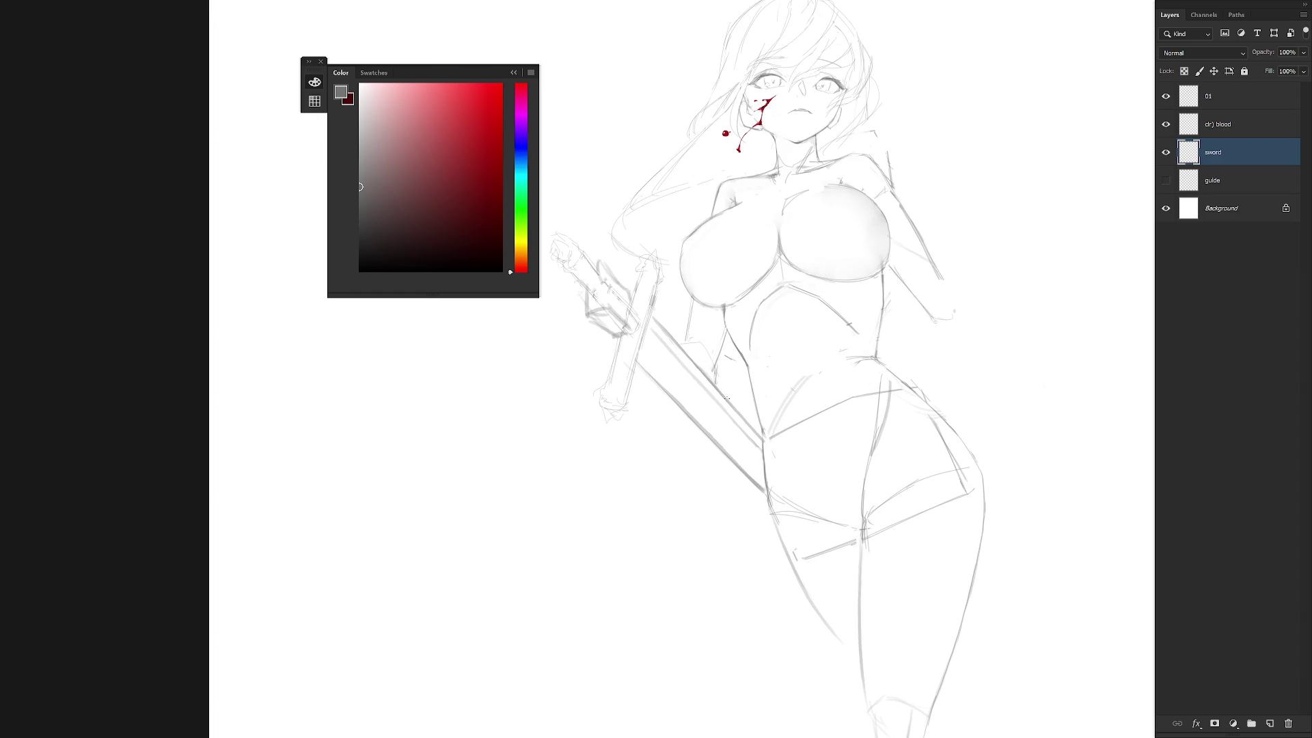
pyautogui.hotkey('ctrl', 'z')
pyautogui.moveTo(728, 396); pyautogui.dragTo(718, 450)
# Reset the canvas rotation to upright and add a short vertical stroke by the hip.
pyautogui.scroll(-3, 735, 376)
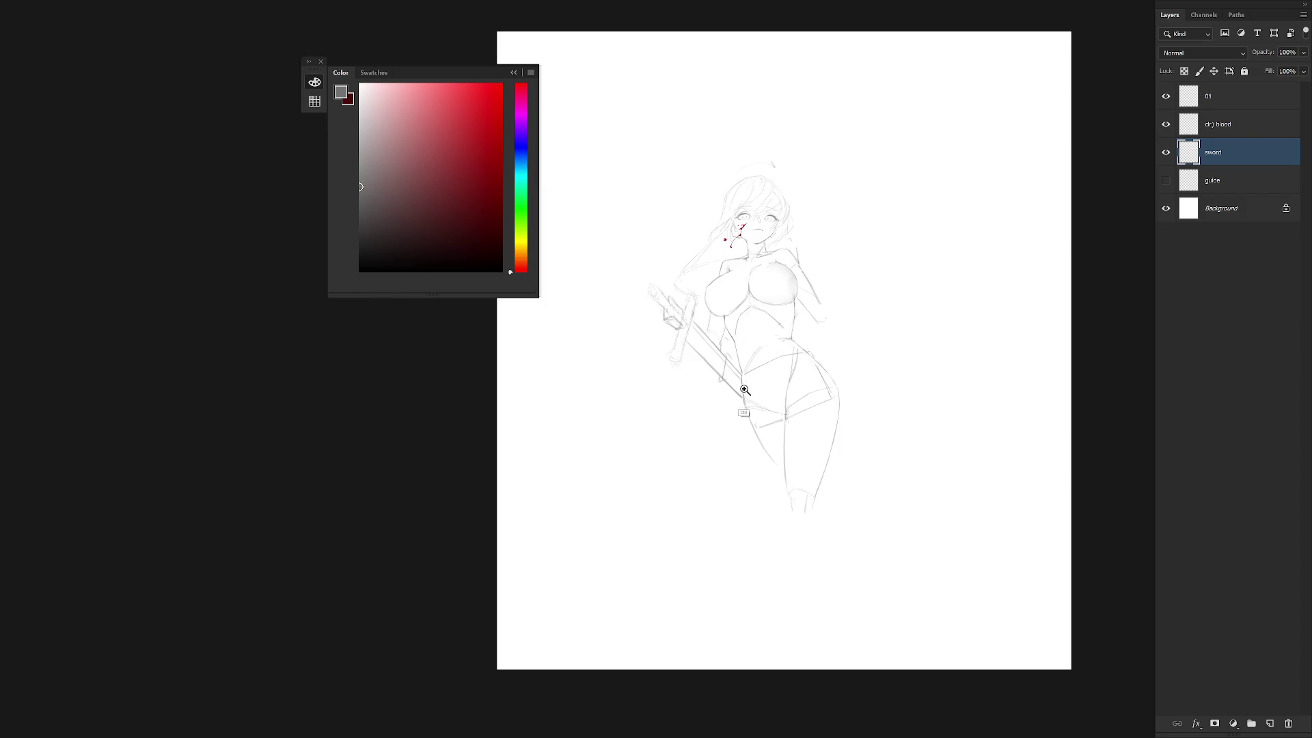
pyautogui.scroll(2, 716, 349)
pyautogui.press('r')
pyautogui.moveTo(717, 376); pyautogui.dragTo(711, 423)
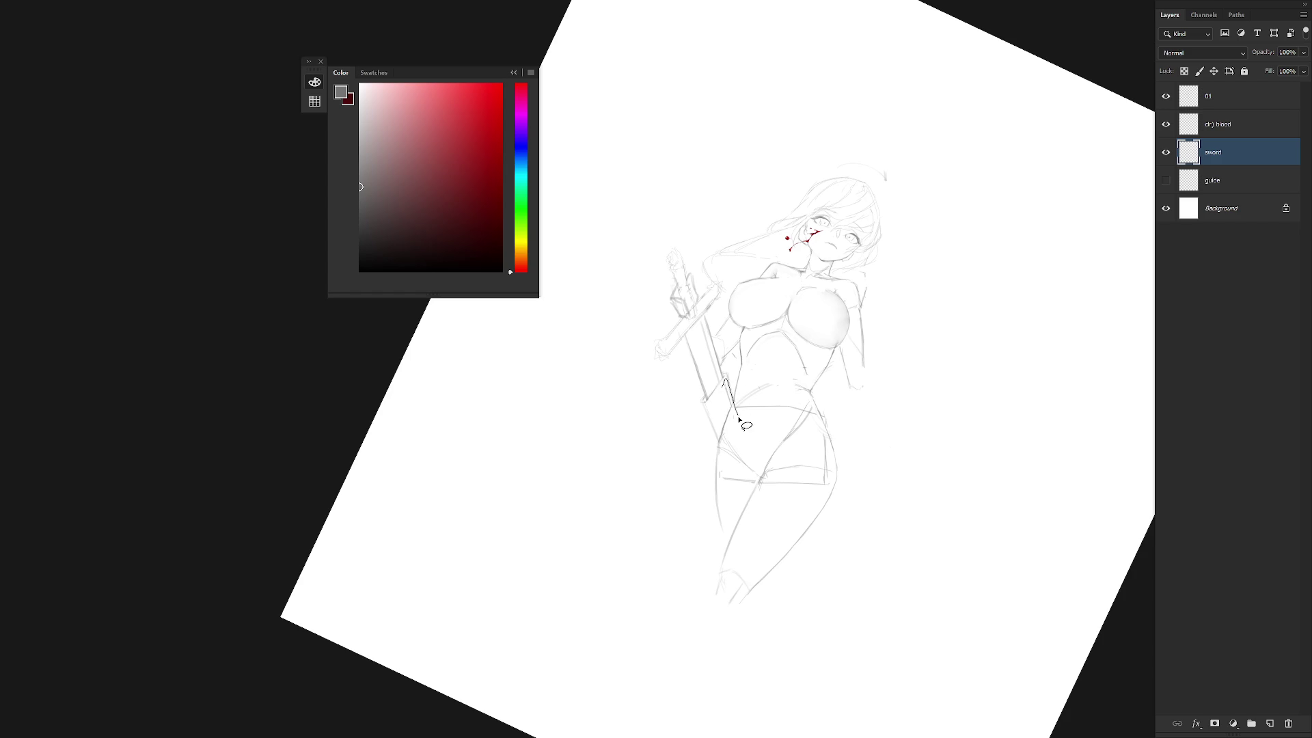
pyautogui.press('Escape')
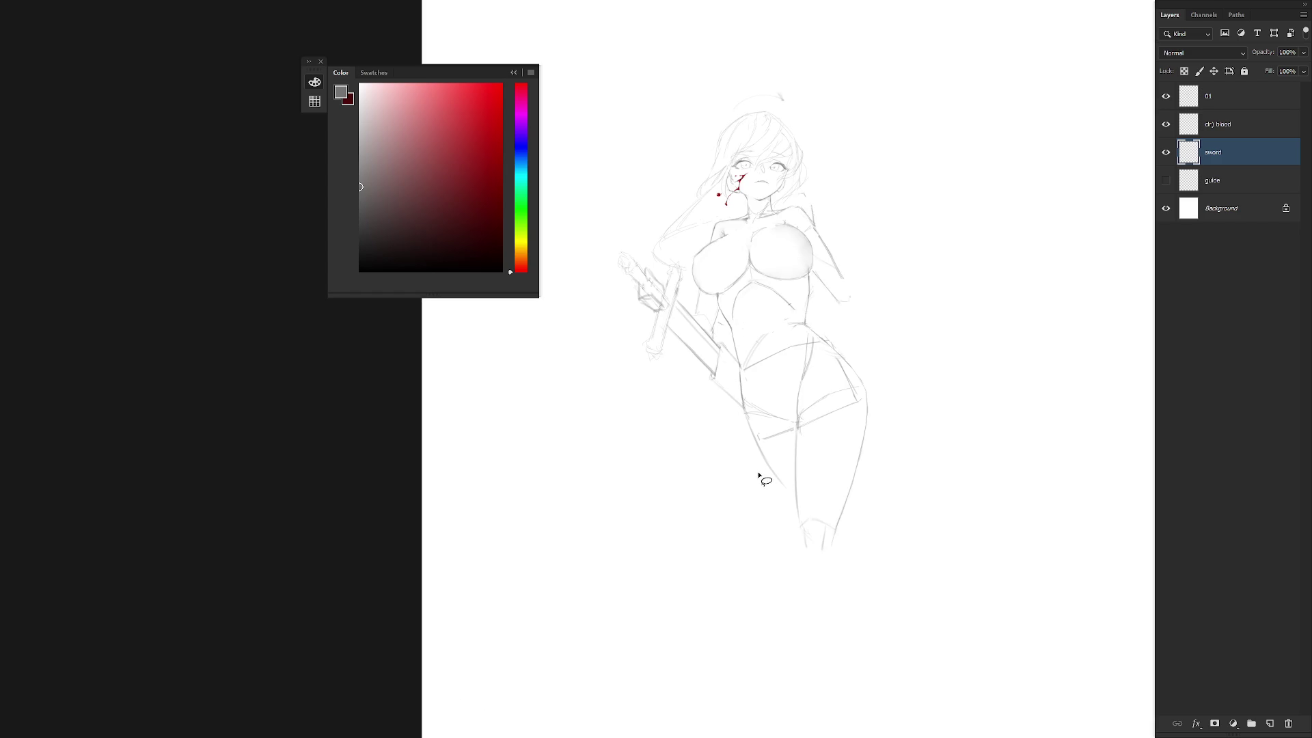
pyautogui.scroll(1, 760, 407)
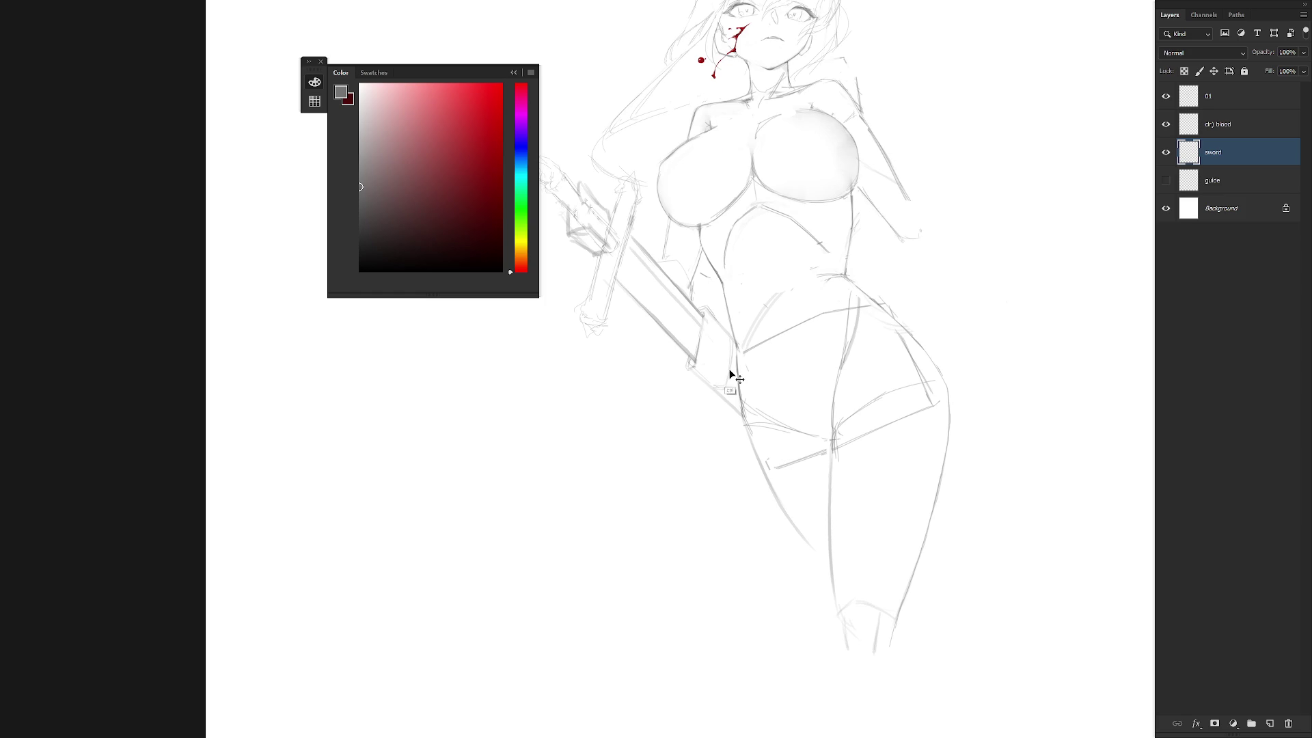
pyautogui.moveTo(727, 385); pyautogui.dragTo(729, 366)
# Switch to the 01 sketch layer and bring the face and bloody mouth into view.
pyautogui.scroll(-3, 779, 368)
pyautogui.scroll(1, 763, 328)
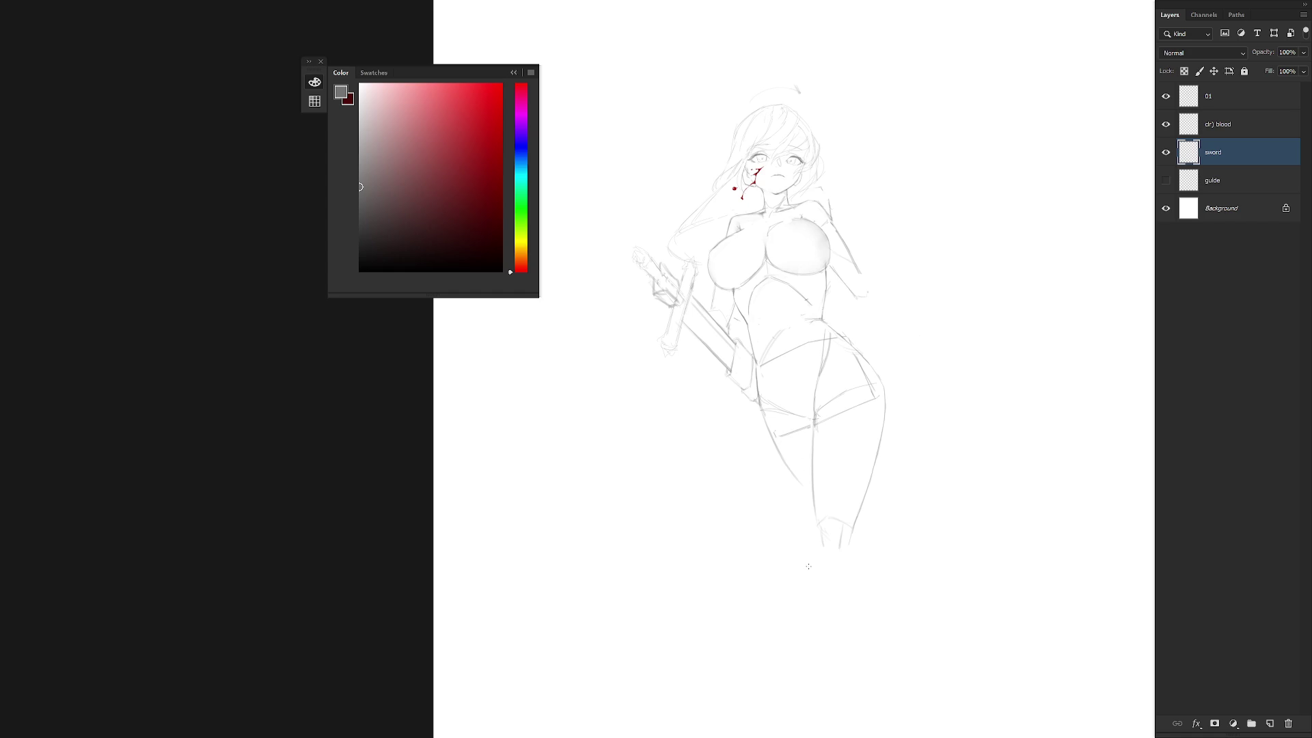
pyautogui.scroll(5, 866, 328)
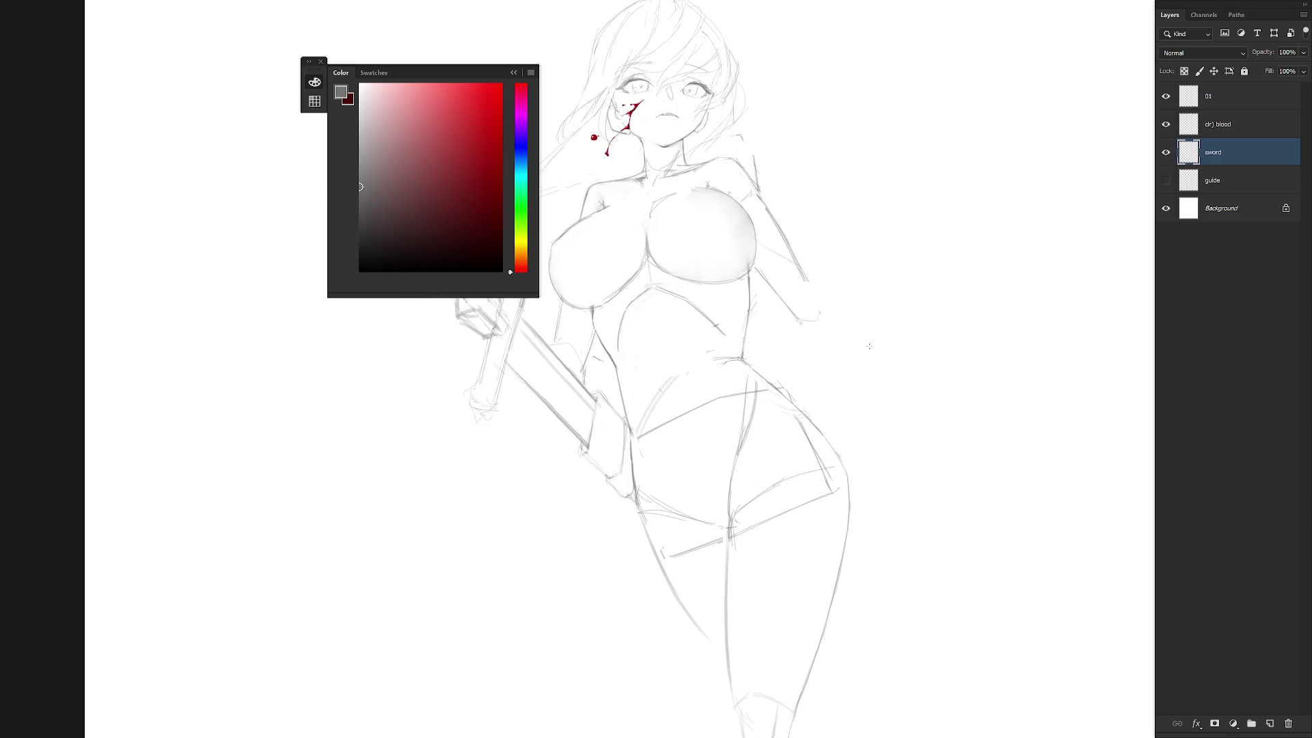
pyautogui.moveTo(886, 406); pyautogui.dragTo(888, 422)
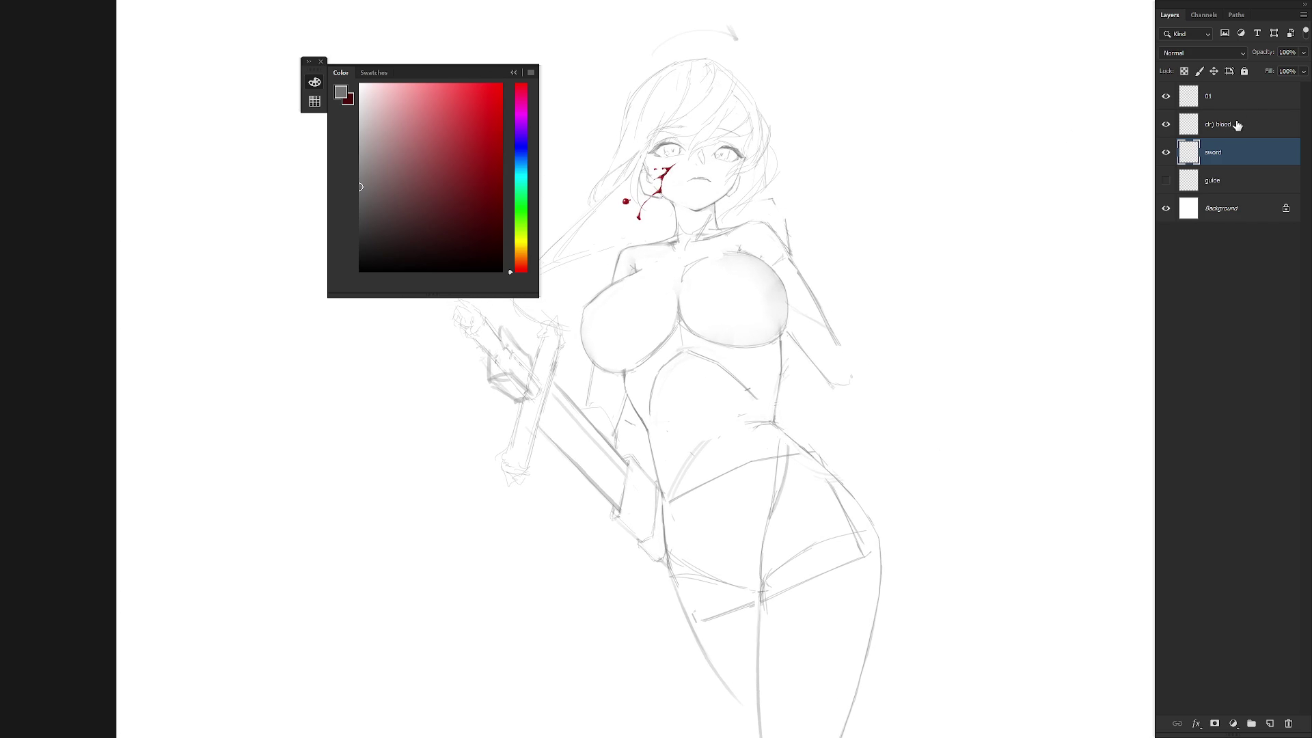
pyautogui.click(1219, 103)
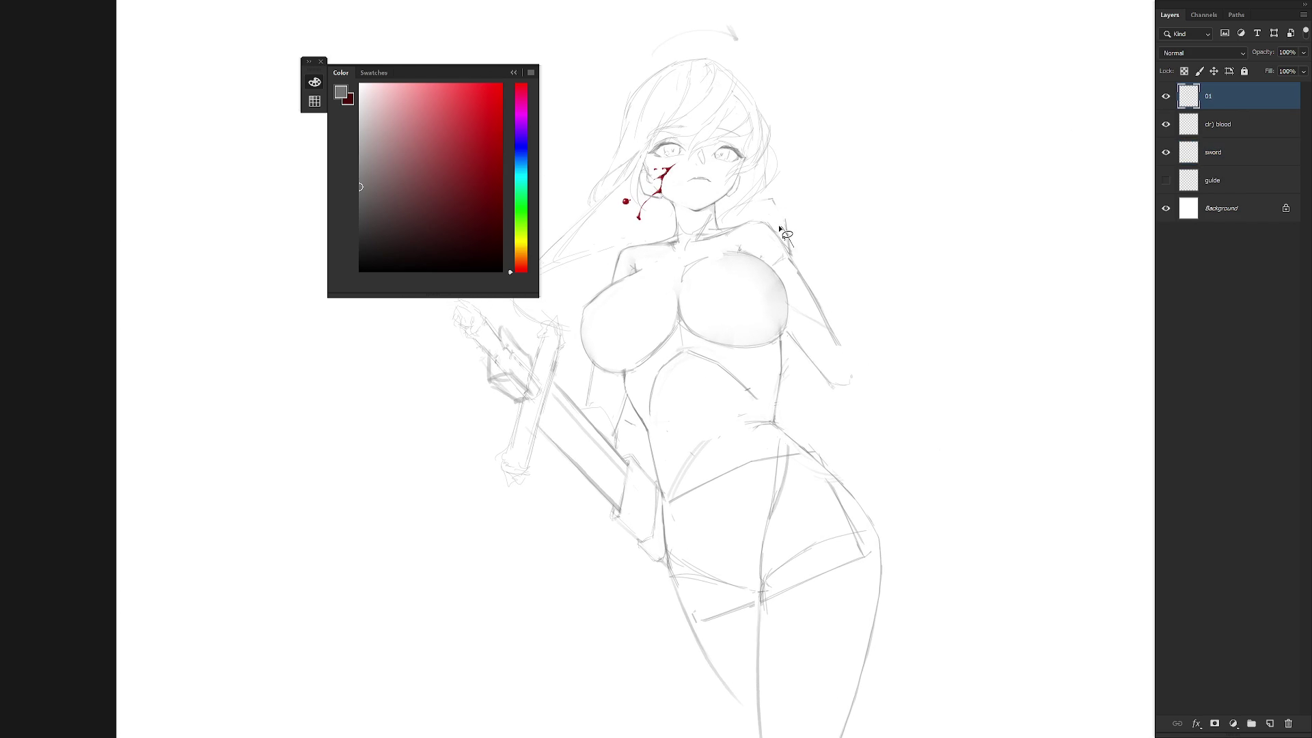
pyautogui.press('b')
pyautogui.moveTo(756, 210); pyautogui.dragTo(834, 346)
pyautogui.scroll(3, 834, 346)
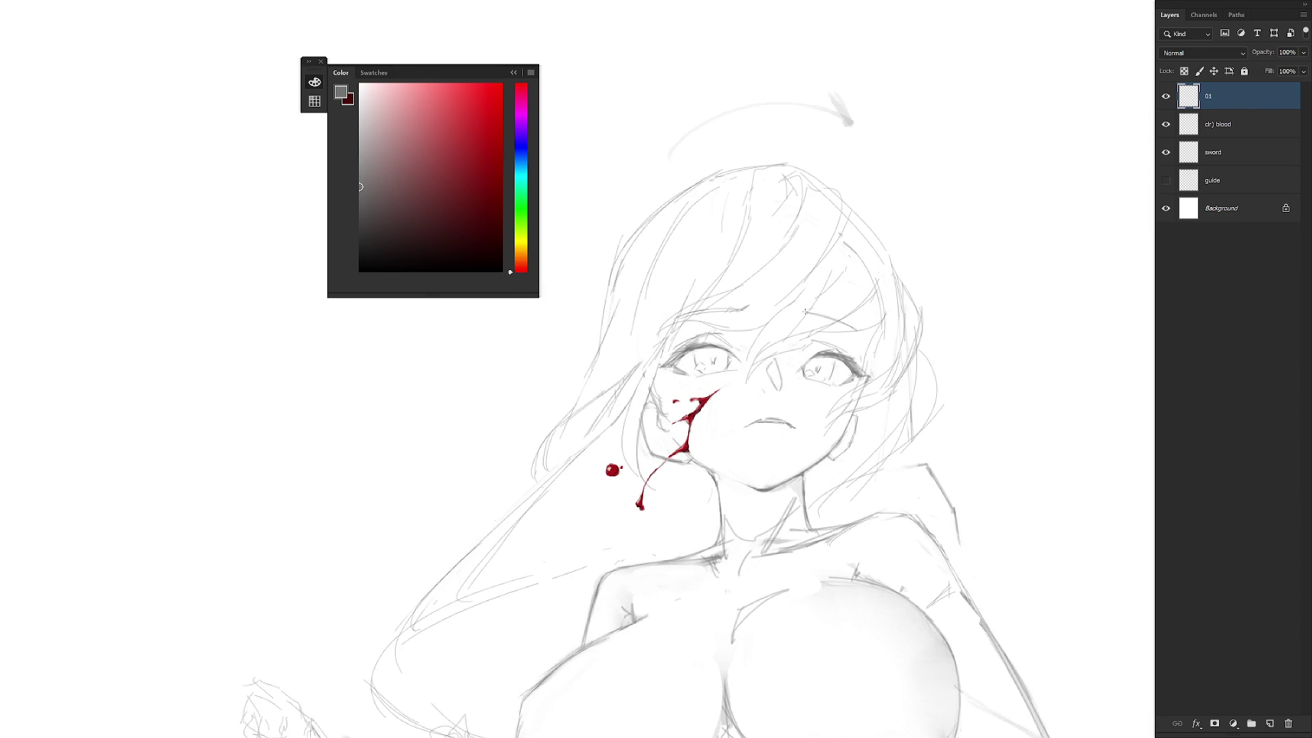
# Erase the left end of the mouth line on layer 01, then select the guide layer.
pyautogui.moveTo(832, 319); pyautogui.dragTo(780, 326)
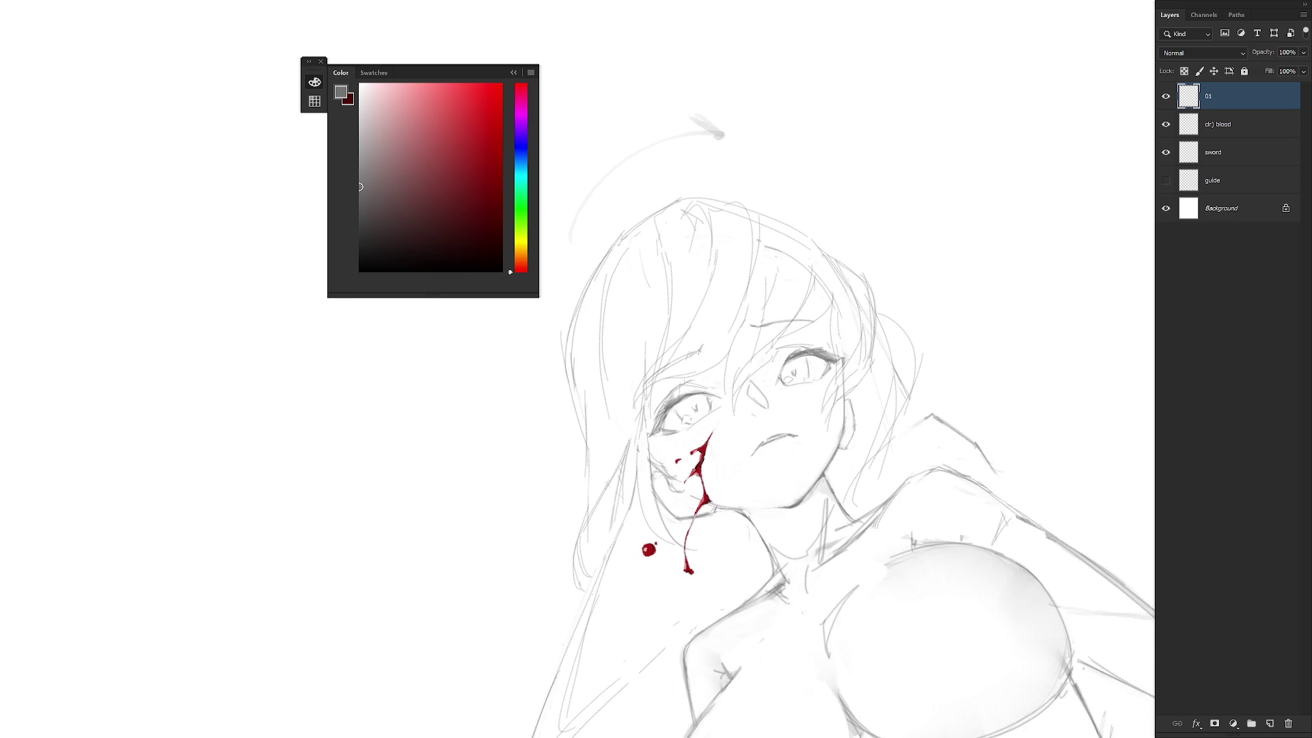
pyautogui.moveTo(677, 368); pyautogui.dragTo(860, 391)
pyautogui.scroll(-5, 860, 413)
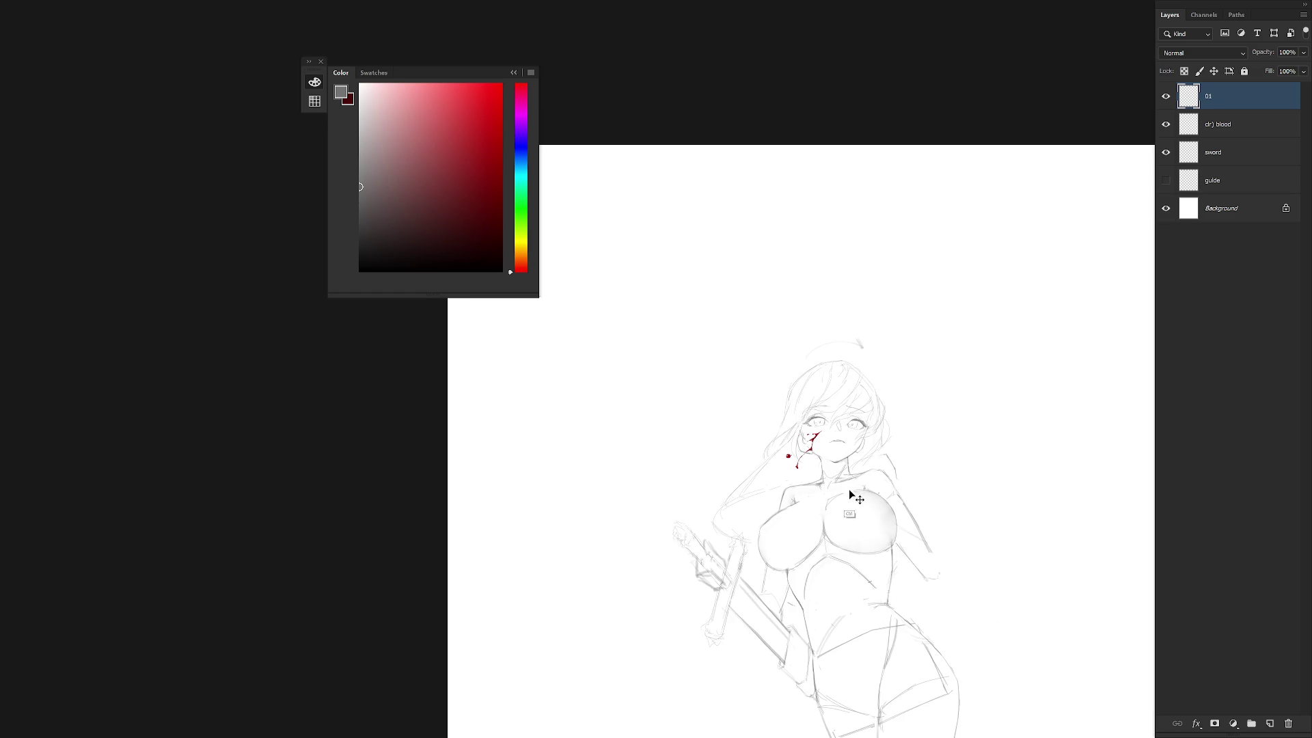
pyautogui.scroll(5, 861, 485)
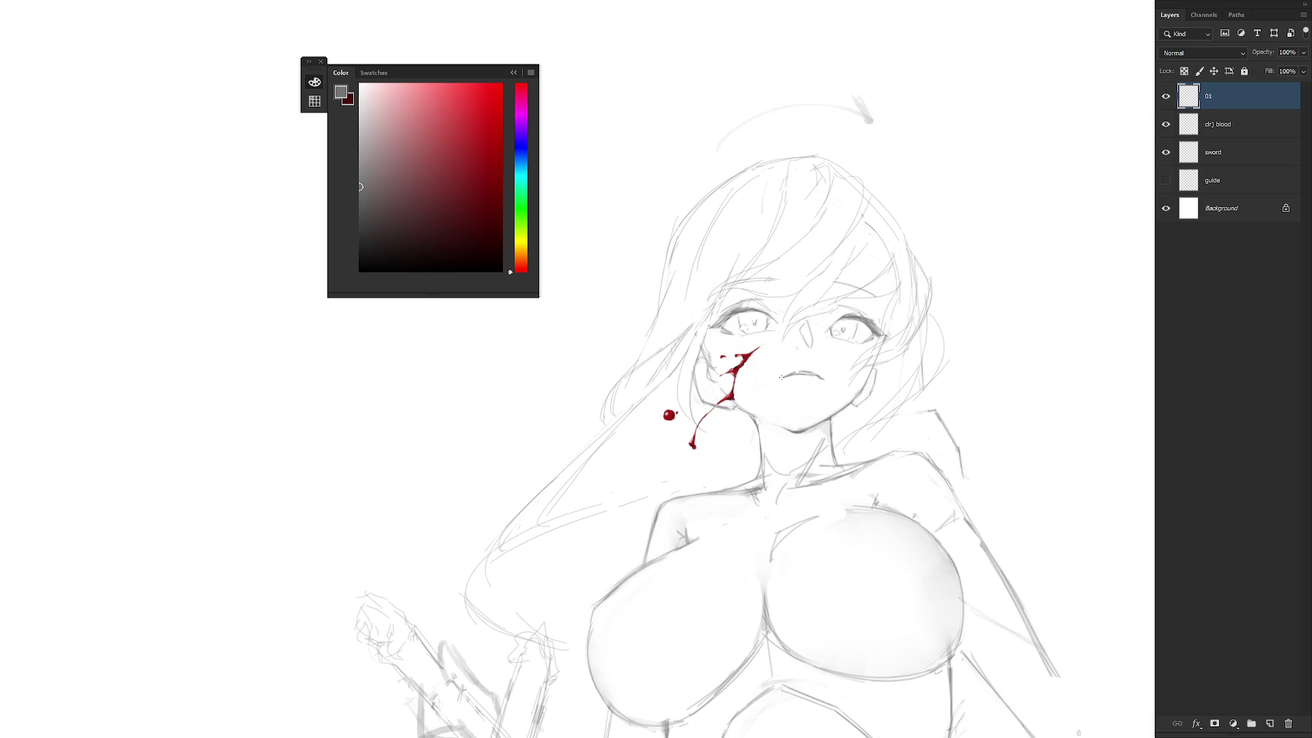
pyautogui.moveTo(777, 377); pyautogui.dragTo(789, 375)
pyautogui.click(1239, 177)
# On the clr) blood layer, thicken the streak at the mouth and fill an outlined shape in dark red.
pyautogui.click(1243, 134)
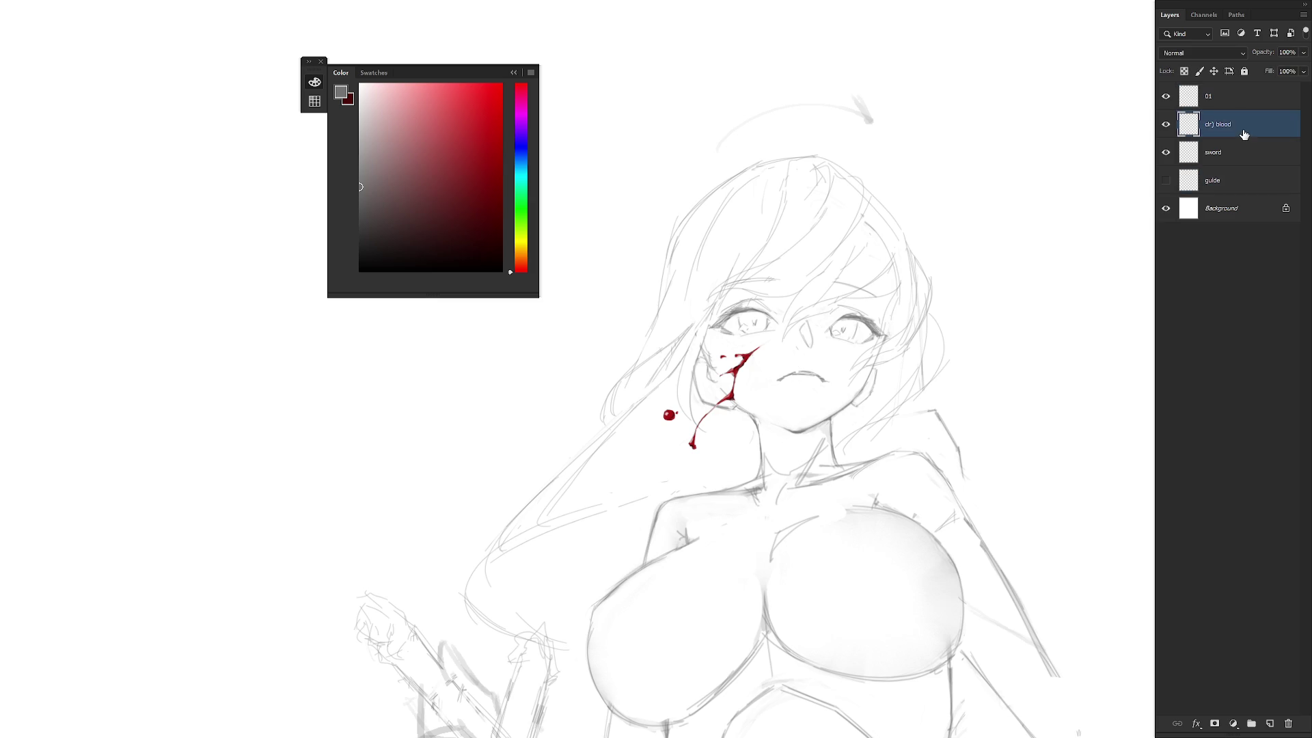
pyautogui.press('x')
pyautogui.scroll(-3, 833, 410)
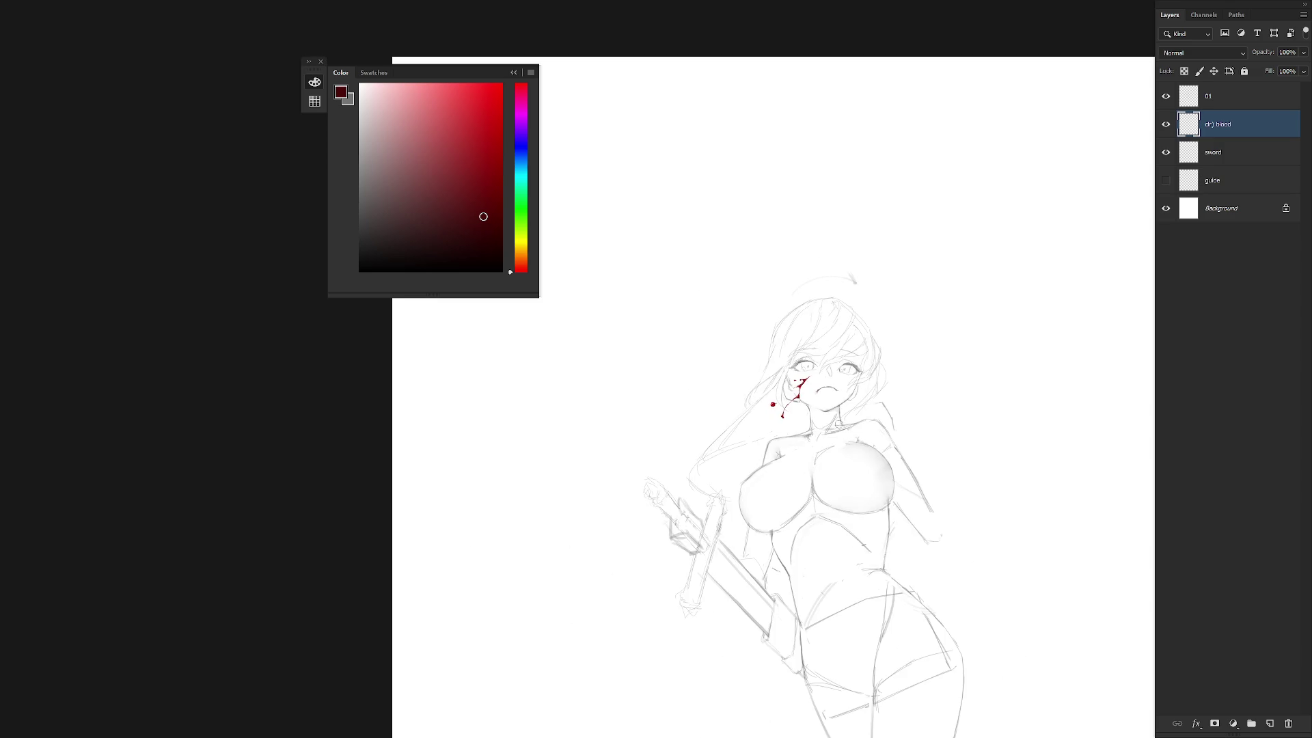
pyautogui.scroll(3, 854, 413)
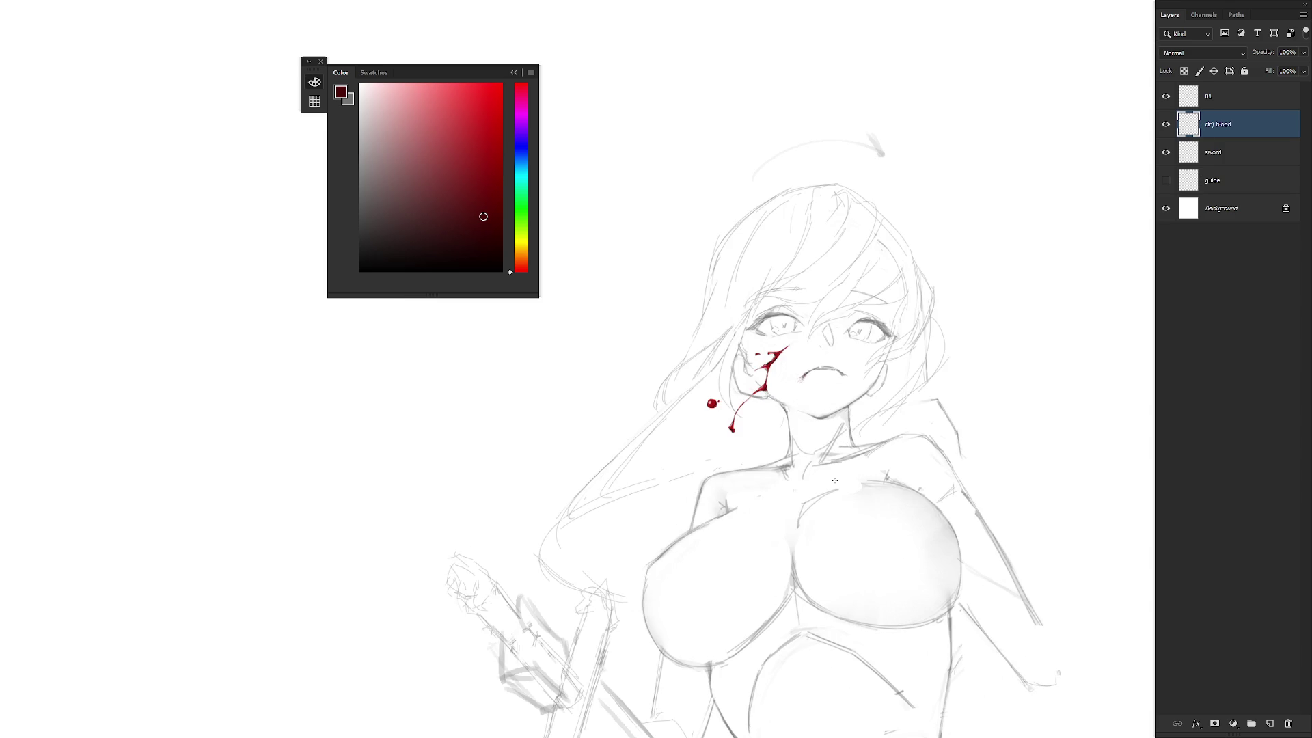
pyautogui.moveTo(785, 347)
pyautogui.mouseDown()
pyautogui.moveTo(794, 362)
pyautogui.moveTo(777, 361)
pyautogui.mouseUp()
pyautogui.click(784, 350)
pyautogui.doubleClick(774, 393)
# Paint a soft red blush at the streak's top, then move to layer 01 and swap colours.
pyautogui.press('b')
pyautogui.moveTo(779, 372); pyautogui.dragTo(789, 357)
pyautogui.hotkey('ctrl', '-')
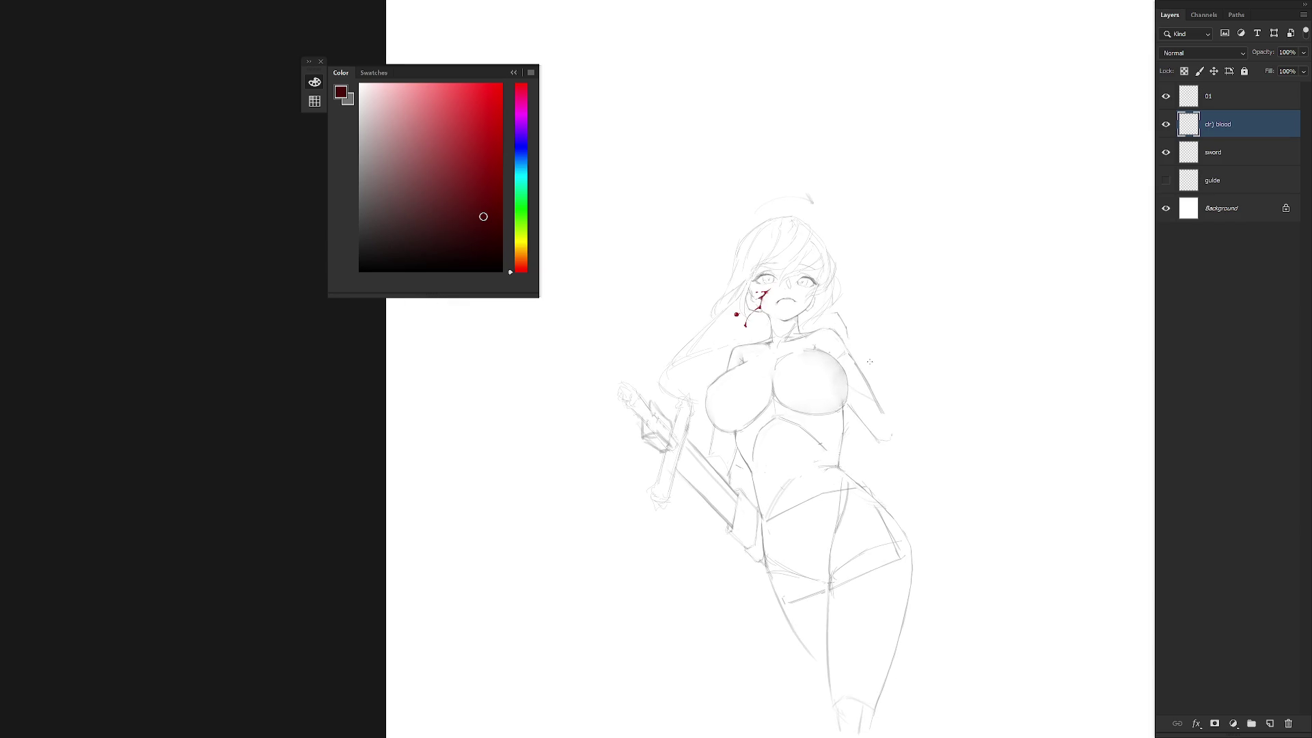
pyautogui.scroll(3, 792, 276)
pyautogui.moveTo(817, 300); pyautogui.dragTo(806, 340)
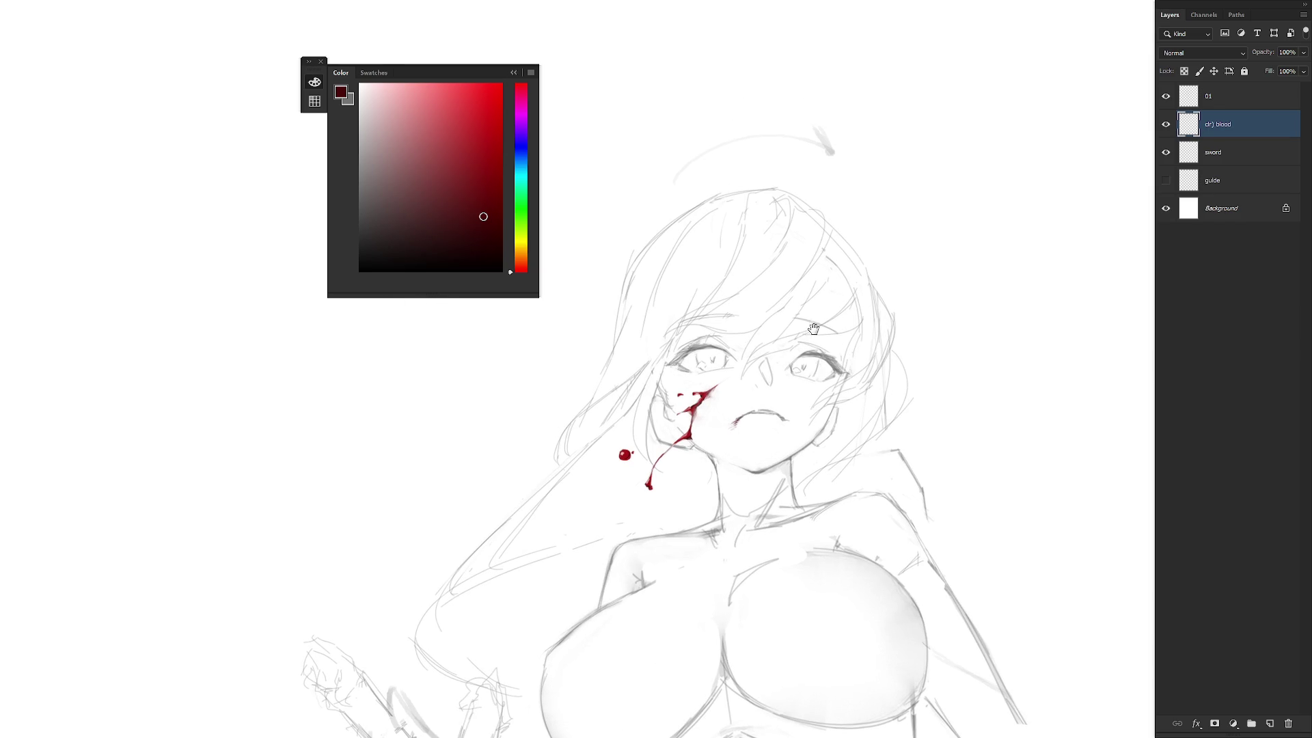
pyautogui.hotkey('alt', ']')
pyautogui.press('x')
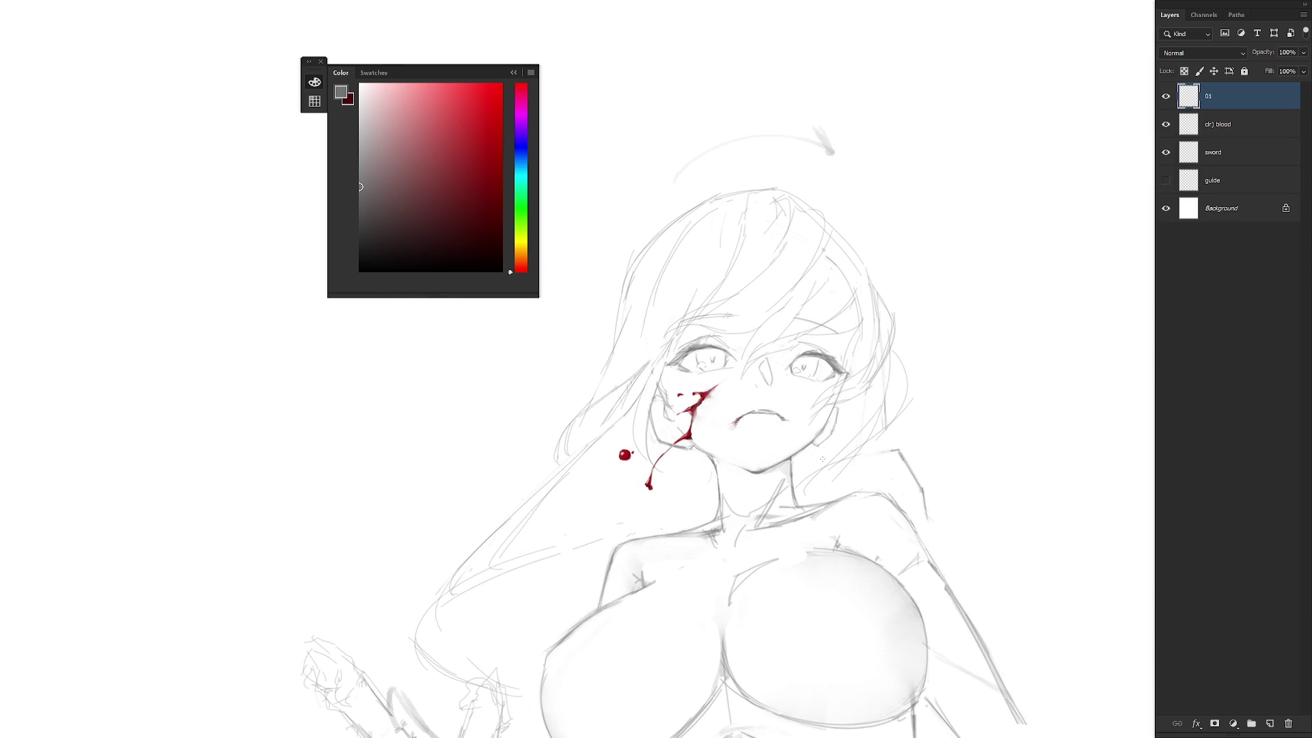
pyautogui.scroll(-3, 811, 499)
pyautogui.scroll(1, 809, 424)
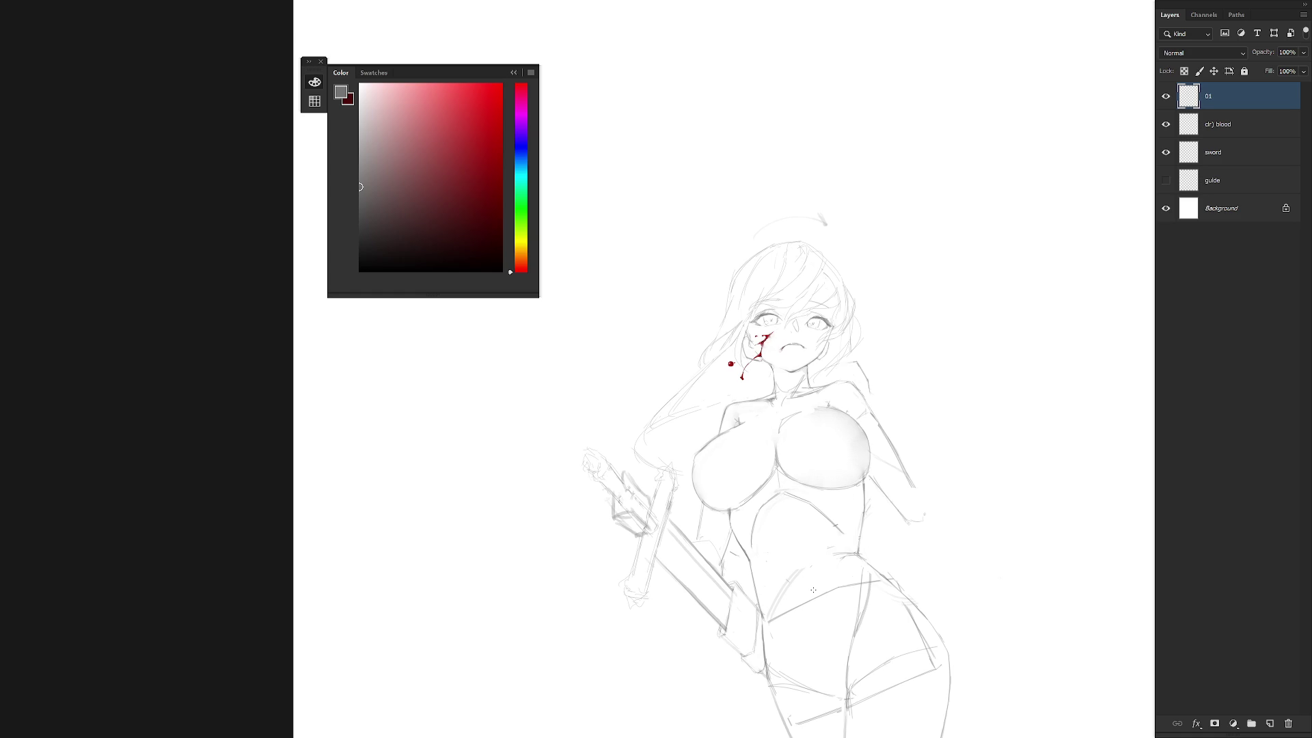
pyautogui.scroll(-2, 813, 589)
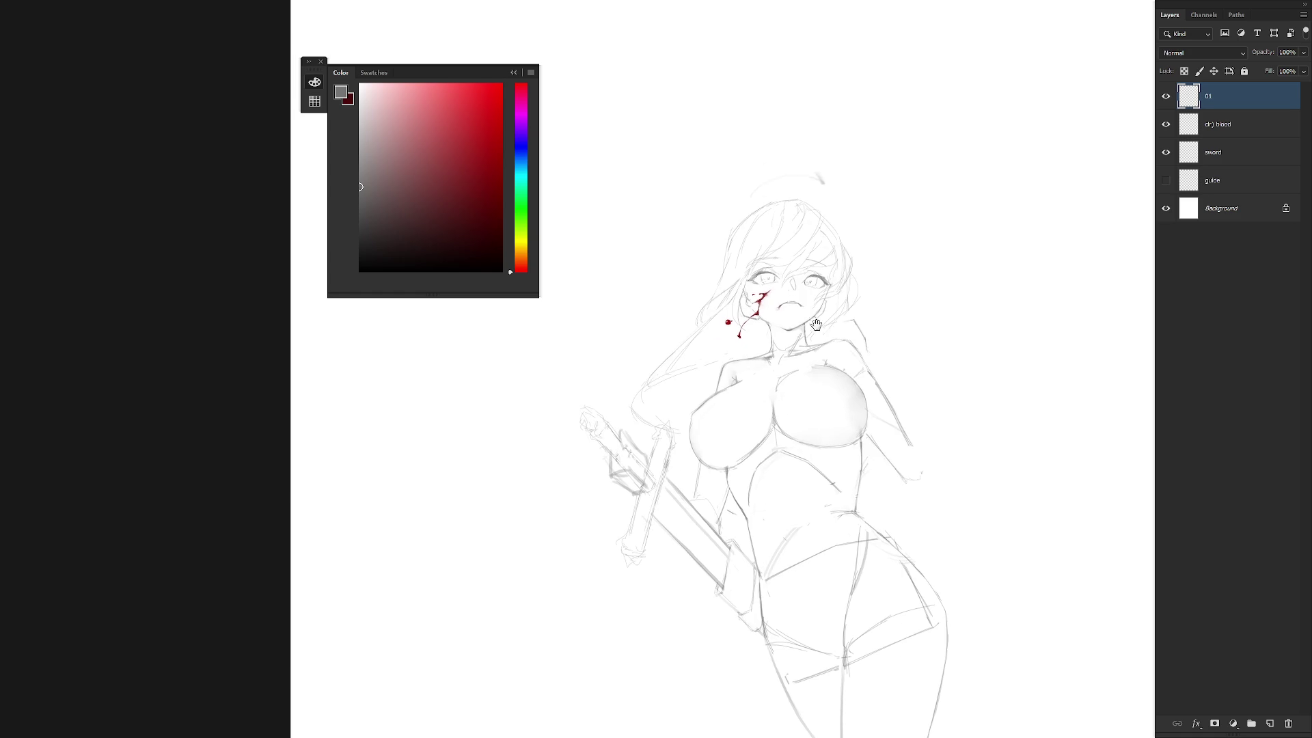
pyautogui.scroll(-1, 936, 378)
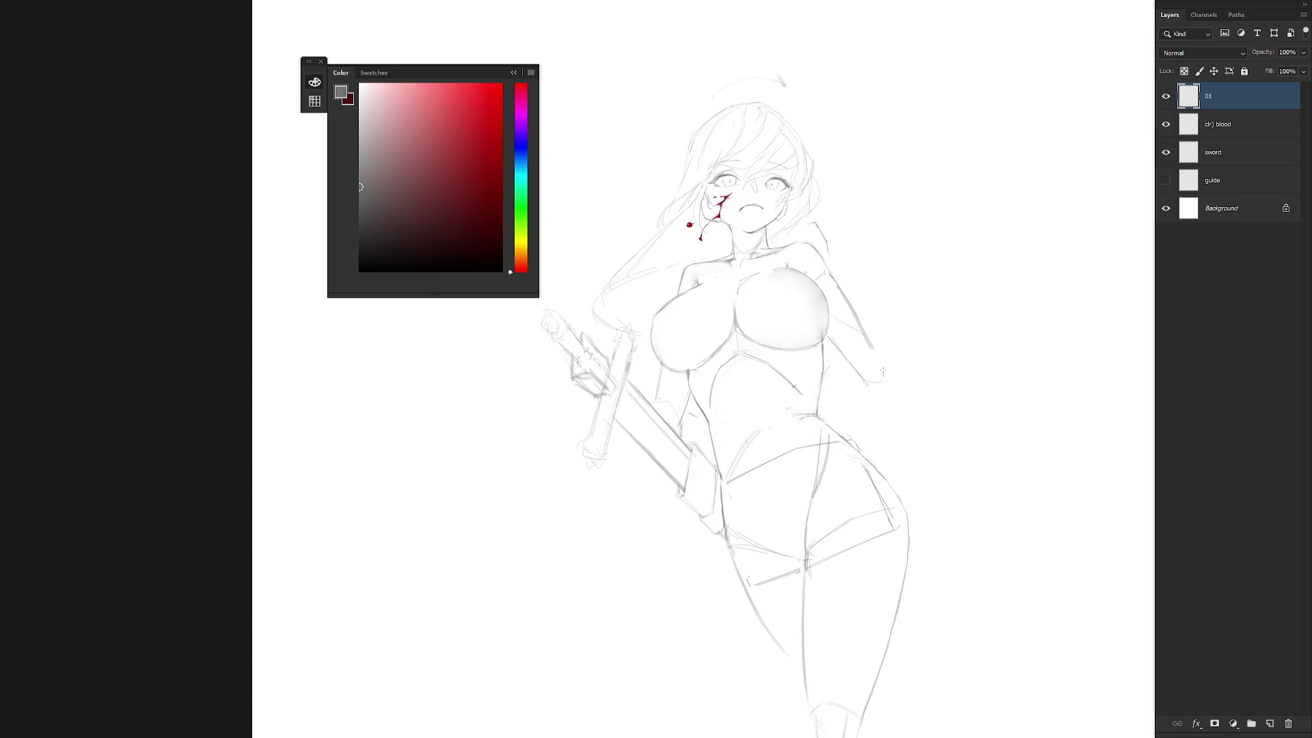
pyautogui.scroll(-1, 915, 409)
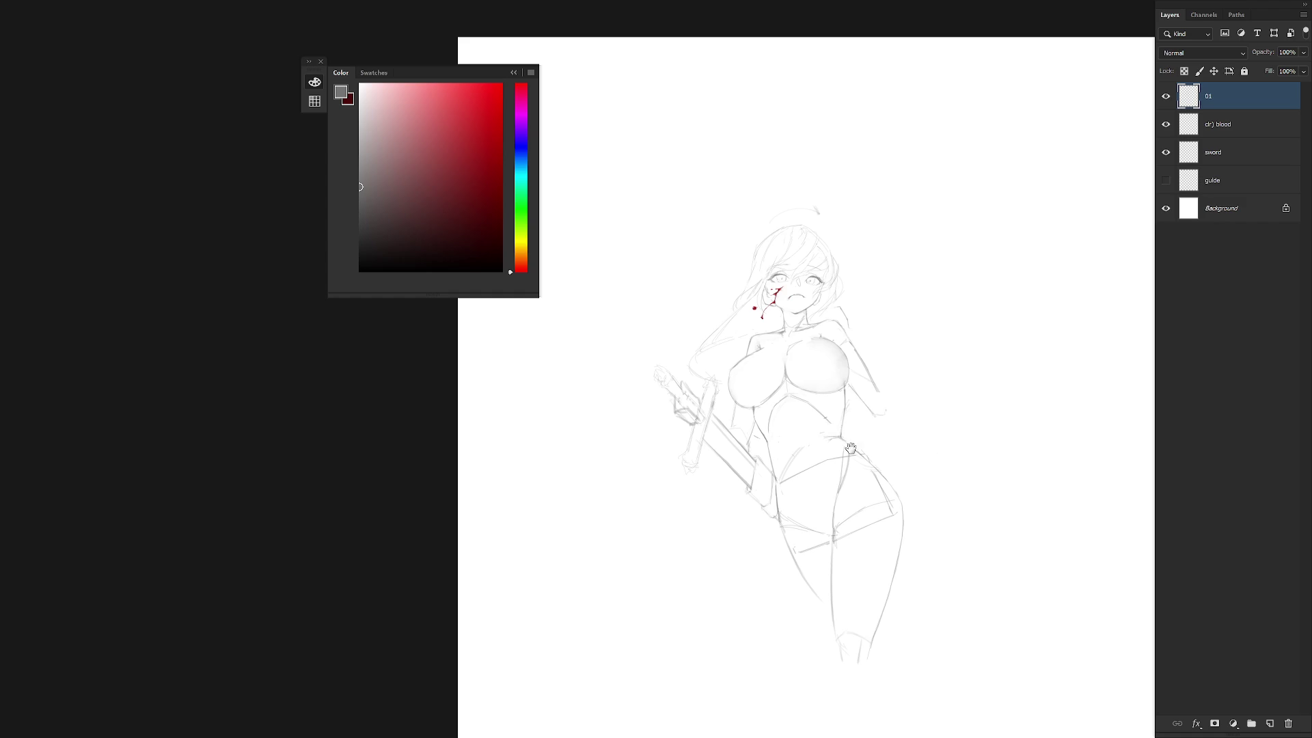
pyautogui.moveTo(853, 441); pyautogui.dragTo(836, 377)
pyautogui.click(788, 386)
# Zoom in on the sword layer and sketch hilt marks, an oval on the hand, and handle lines.
pyautogui.click(895, 270)
pyautogui.click(1241, 156)
pyautogui.moveTo(824, 326); pyautogui.dragTo(777, 362)
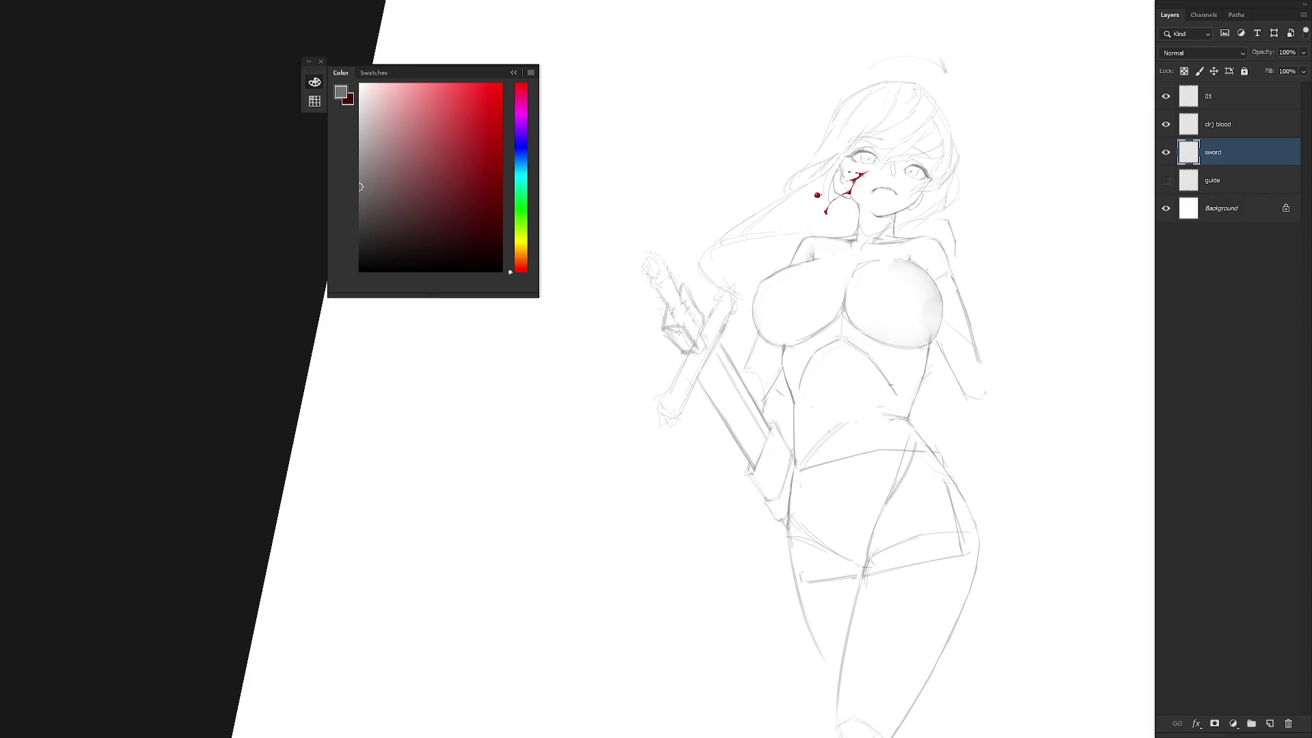
pyautogui.moveTo(666, 329); pyautogui.dragTo(672, 325)
pyautogui.moveTo(692, 332); pyautogui.dragTo(685, 331)
pyautogui.moveTo(677, 333); pyautogui.dragTo(683, 333)
pyautogui.moveTo(680, 284); pyautogui.dragTo(687, 314)
pyautogui.moveTo(684, 290); pyautogui.dragTo(704, 339)
# Add a stroke across the sword handle and a faint one at its bottom.
pyautogui.moveTo(692, 354); pyautogui.dragTo(708, 345)
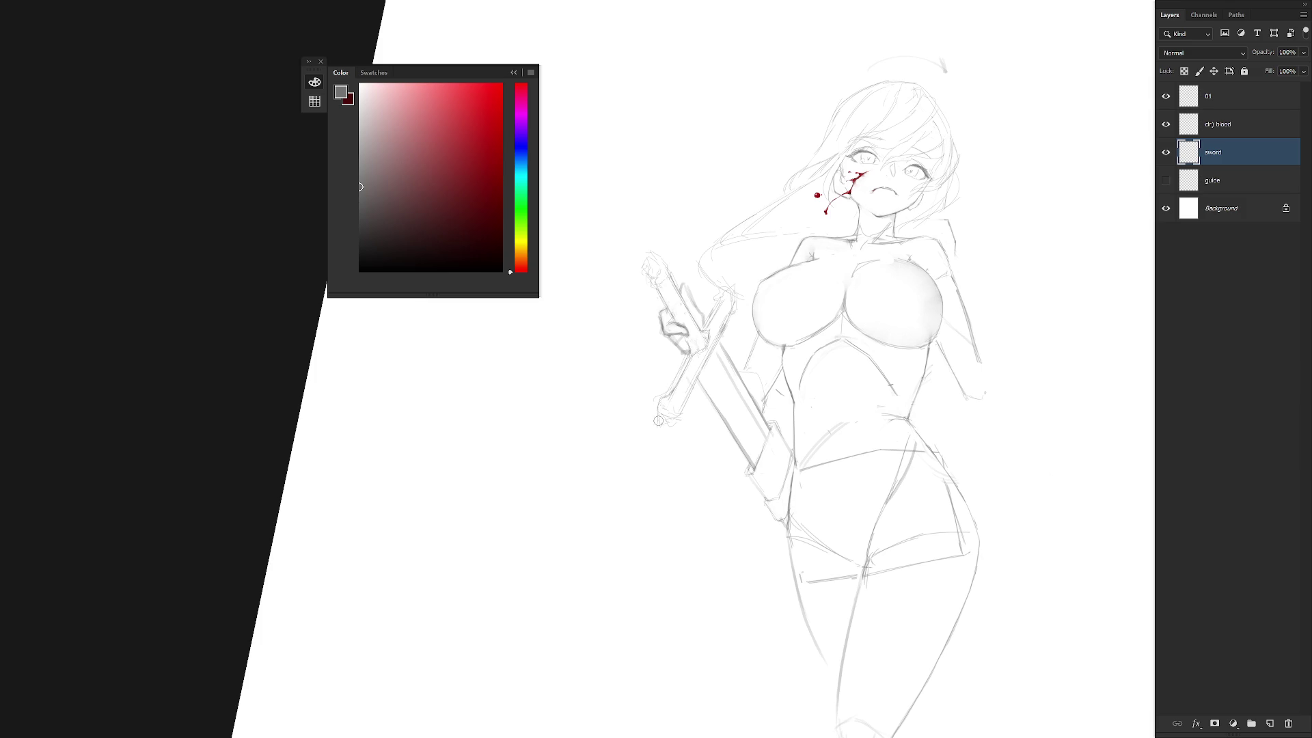
pyautogui.moveTo(655, 423); pyautogui.dragTo(673, 425)
# Rotate the view, outline the blade's left edge, and add a stroke atop the sheath.
pyautogui.scroll(-2, 842, 482)
pyautogui.moveTo(835, 487)
pyautogui.mouseDown()
pyautogui.moveTo(744, 542)
pyautogui.moveTo(671, 407)
pyautogui.mouseUp()
pyautogui.scroll(3, 699, 341)
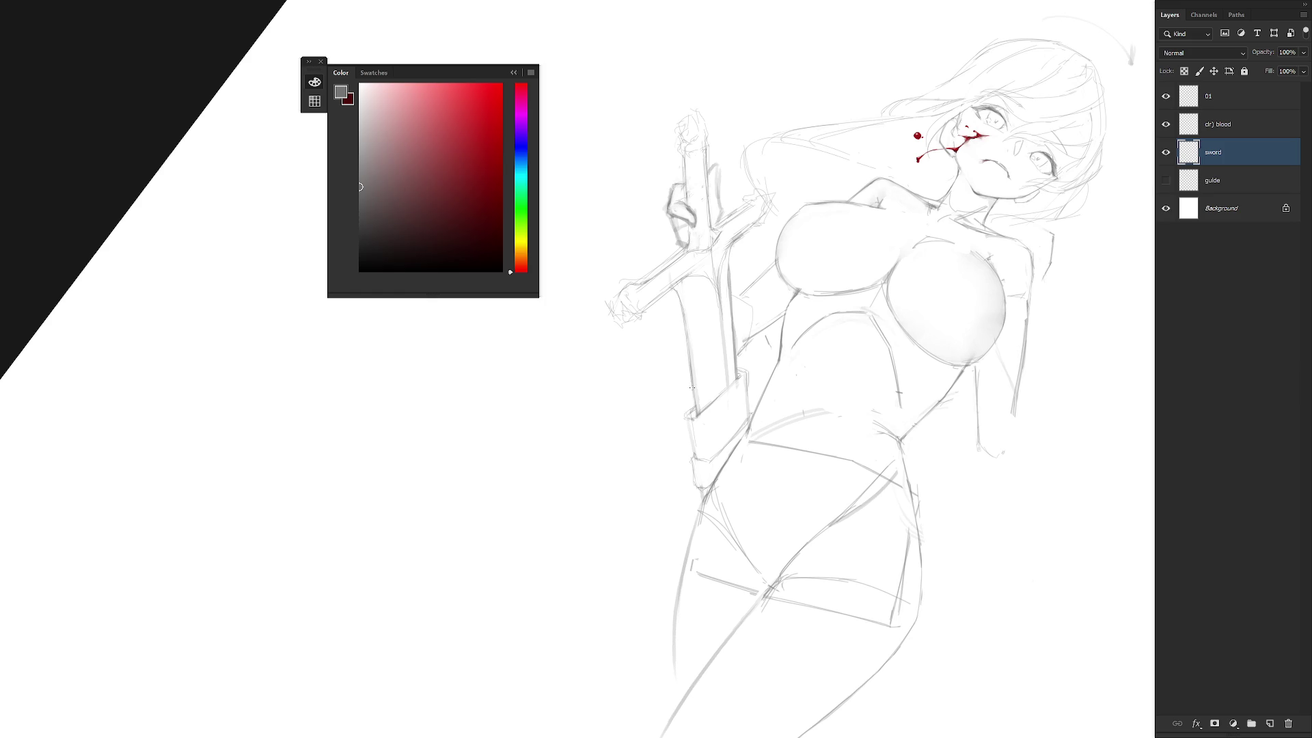
pyautogui.moveTo(680, 301)
pyautogui.mouseDown()
pyautogui.moveTo(694, 395)
pyautogui.moveTo(690, 379)
pyautogui.mouseUp()
pyautogui.moveTo(743, 369); pyautogui.dragTo(740, 377)
# Reset the rotation, zoom out, and flip the canvas horizontally to check proportions.
pyautogui.press('Escape')
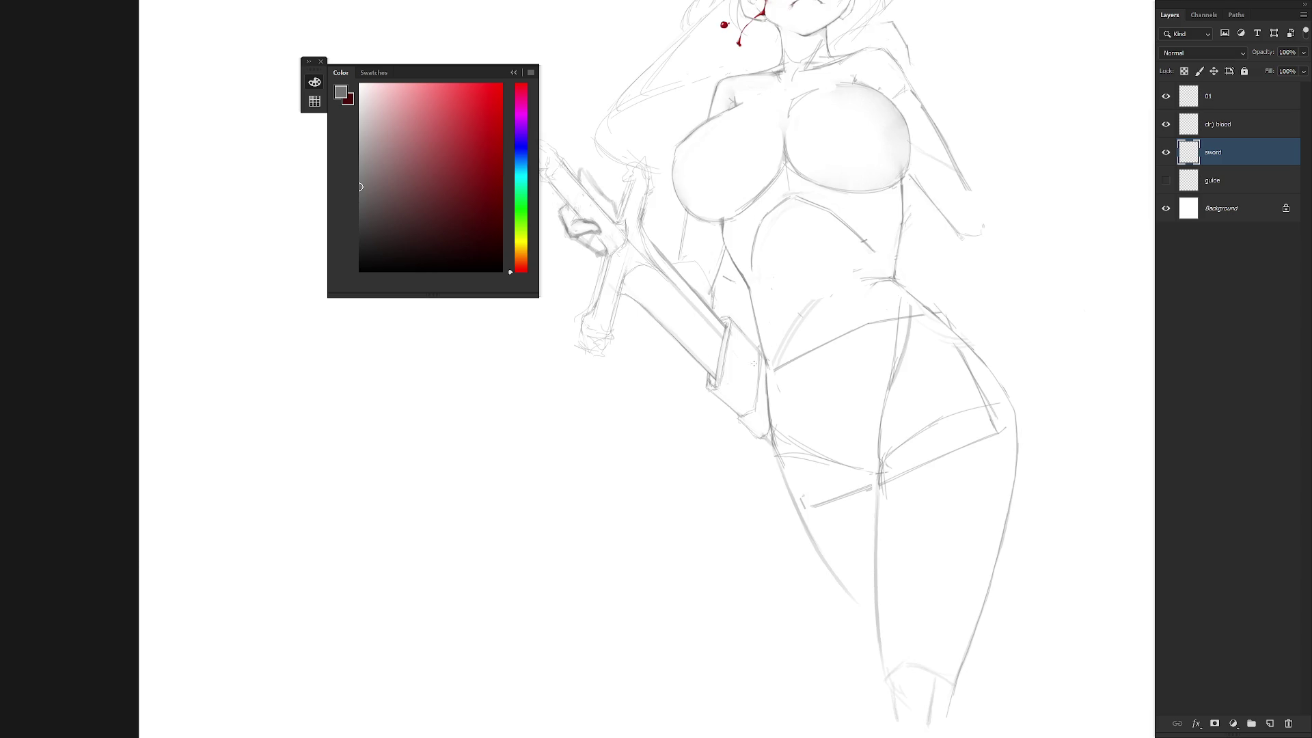
pyautogui.moveTo(740, 363); pyautogui.dragTo(720, 427)
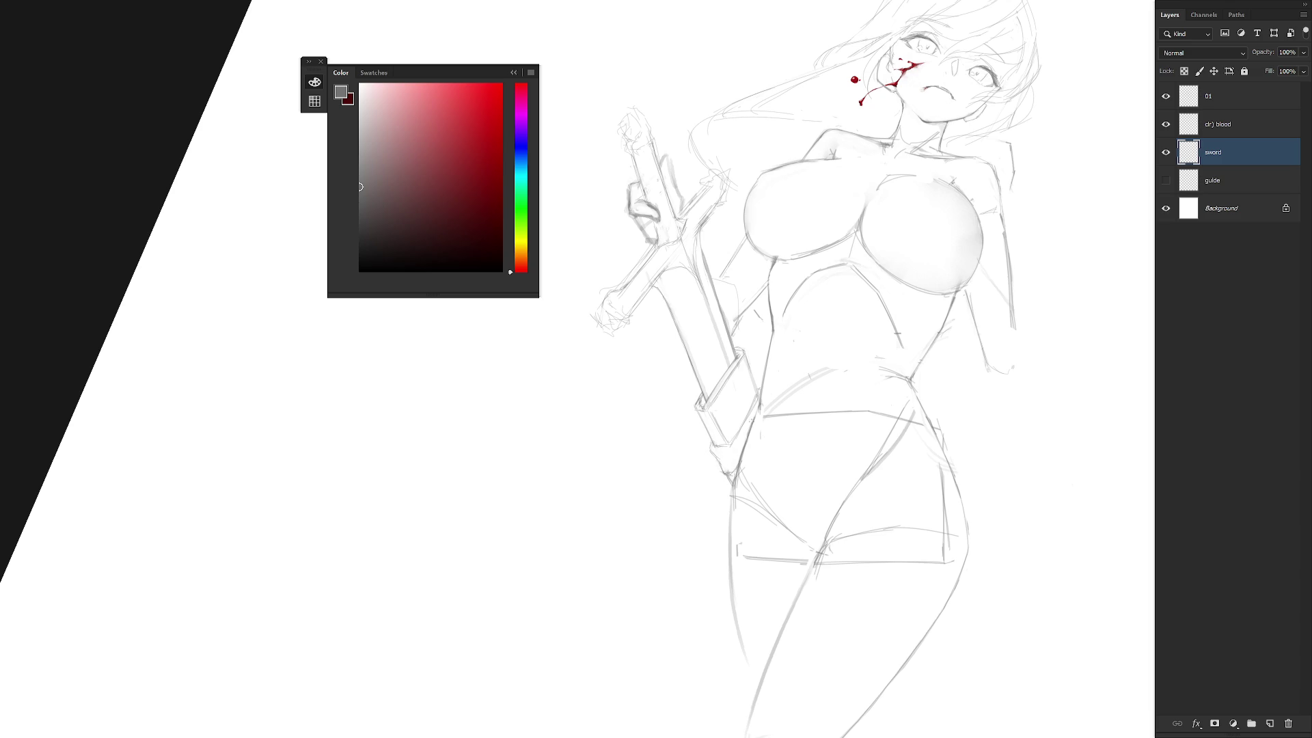
pyautogui.scroll(-6, 752, 425)
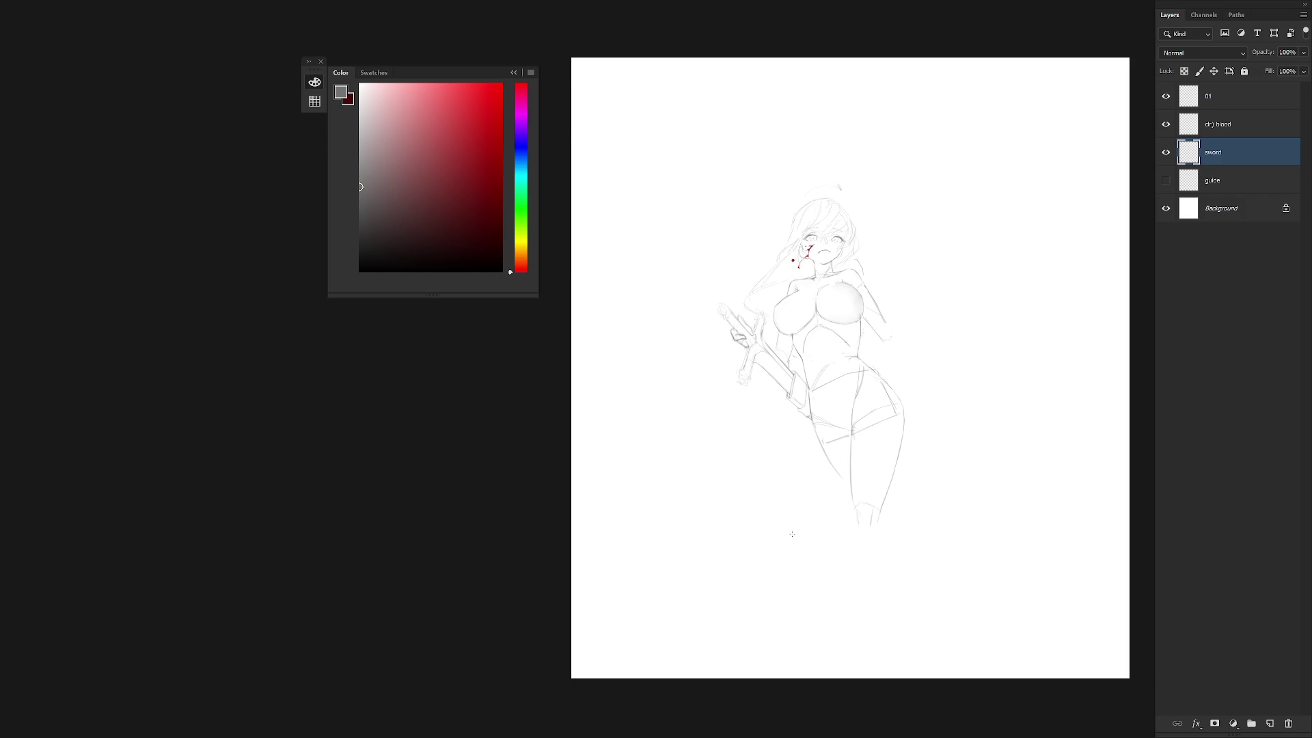
pyautogui.press('h')
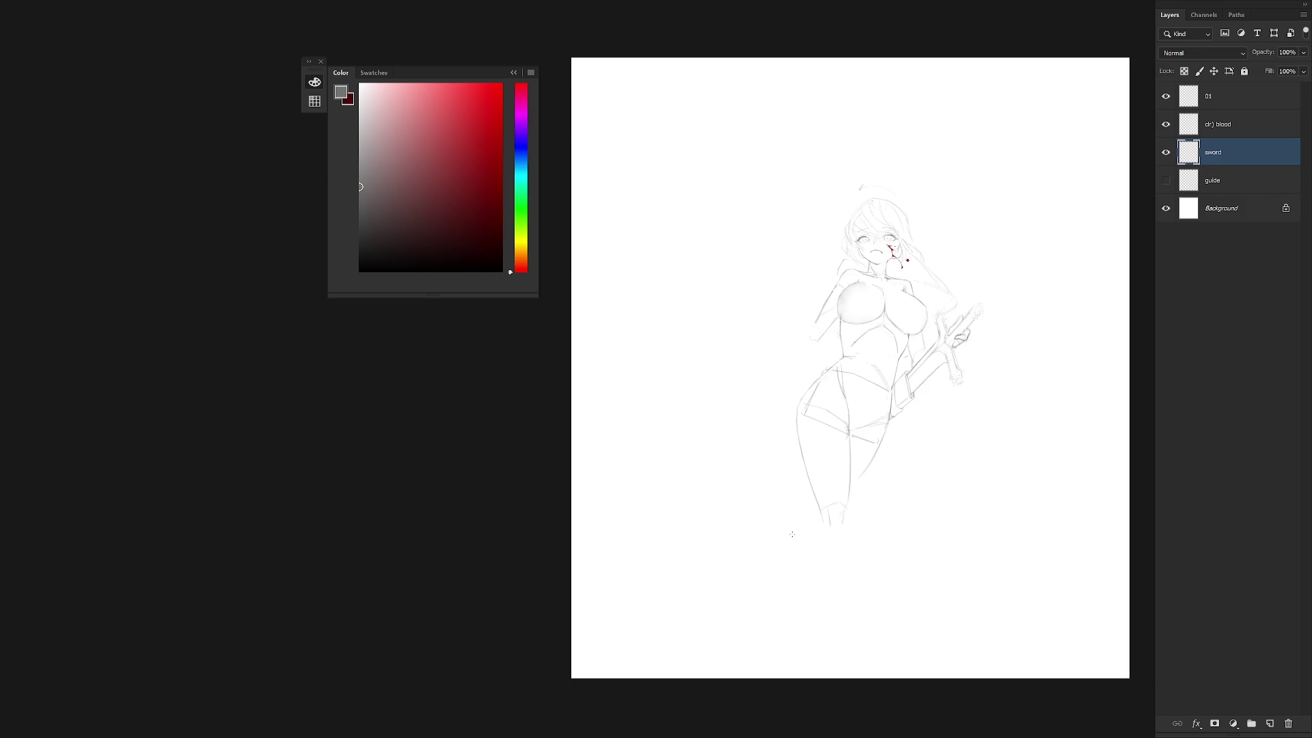
pyautogui.scroll(5, 880, 225)
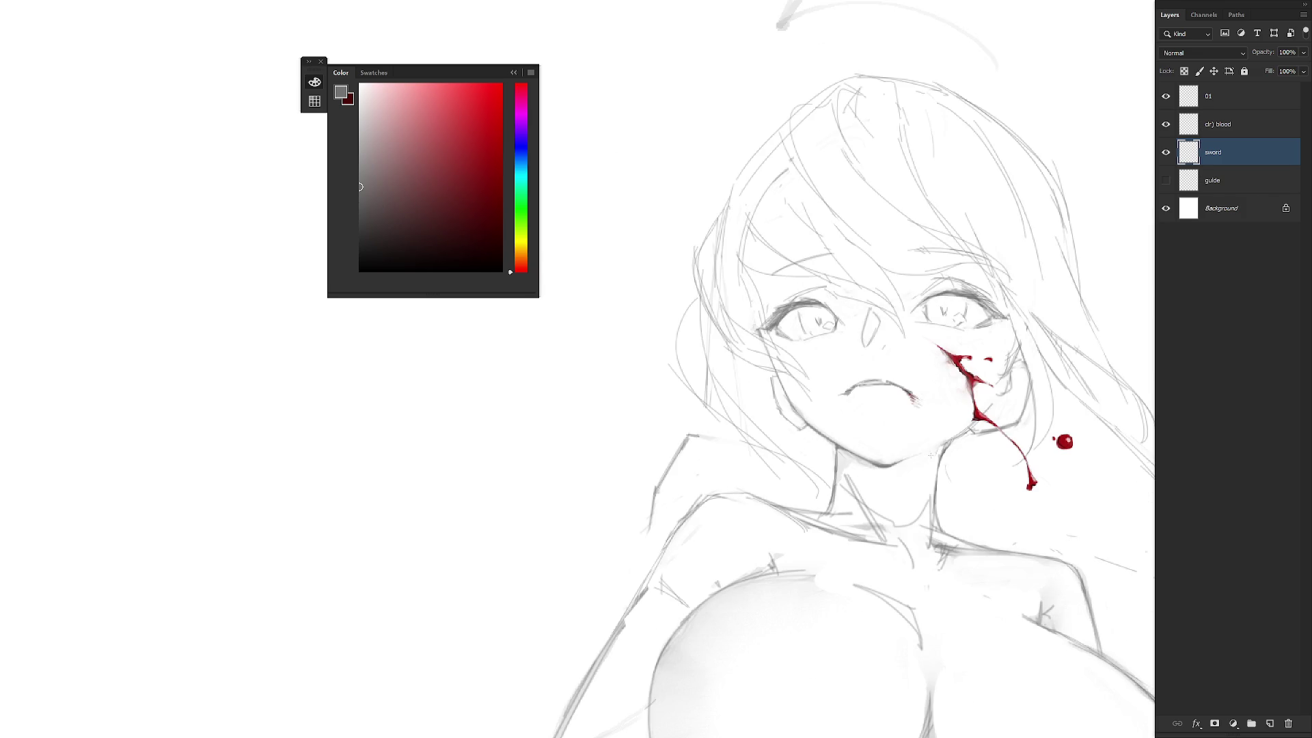
pyautogui.scroll(-3, 932, 448)
# Select the blood layer with dark red as foreground and flip the canvas back to normal.
pyautogui.click(1229, 130)
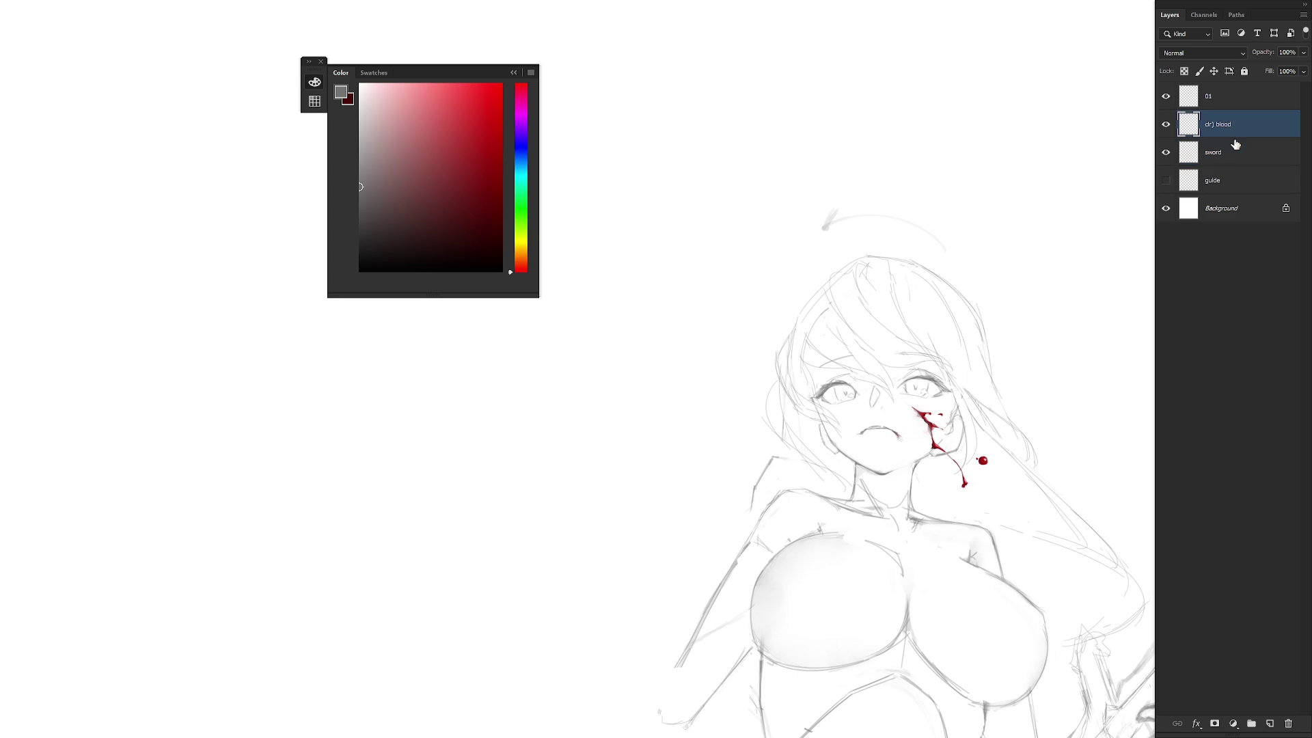
pyautogui.scroll(2, 899, 437)
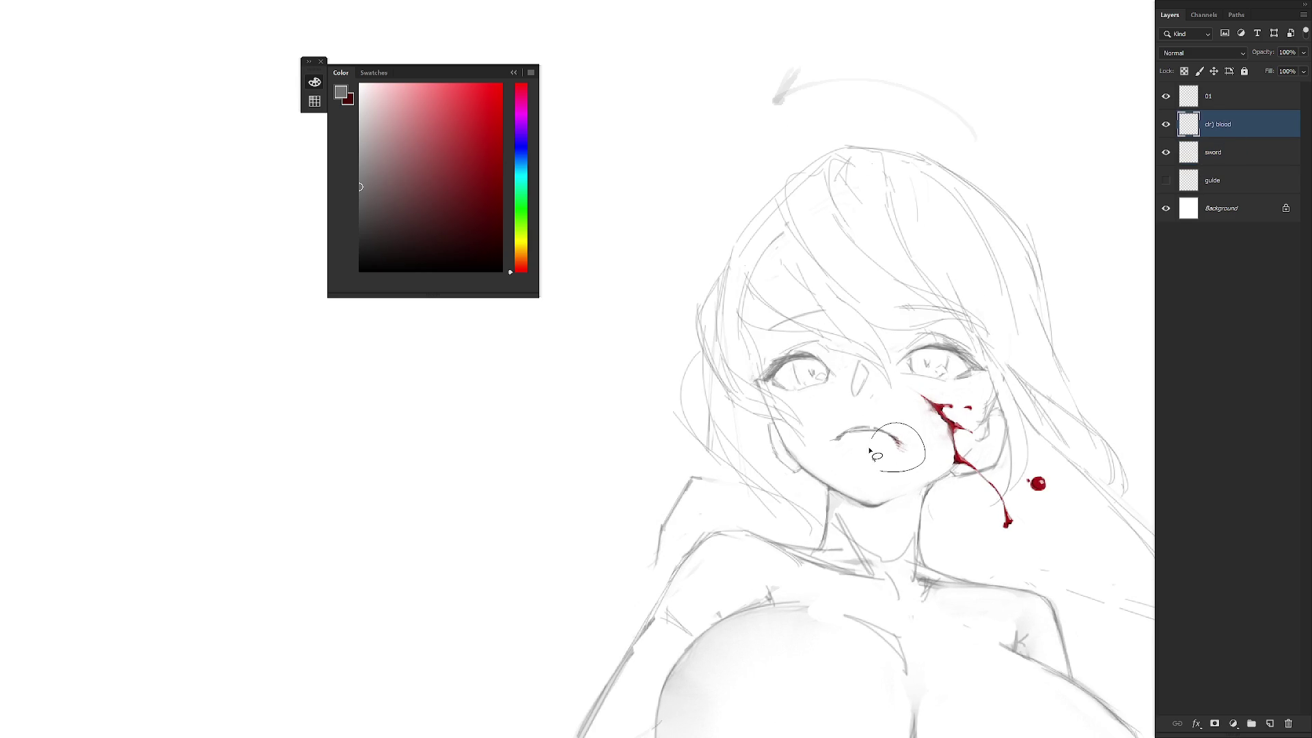
pyautogui.press('x')
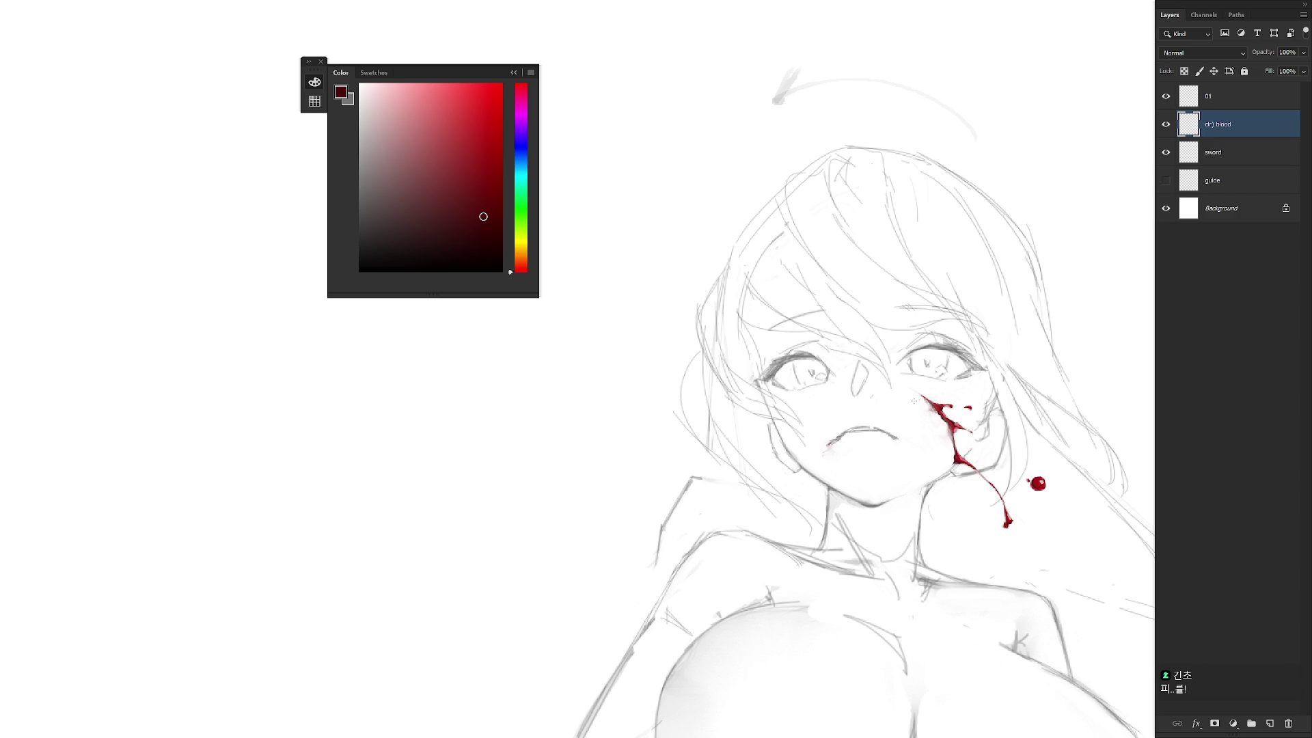
pyautogui.scroll(-5, 925, 428)
pyautogui.press('h')
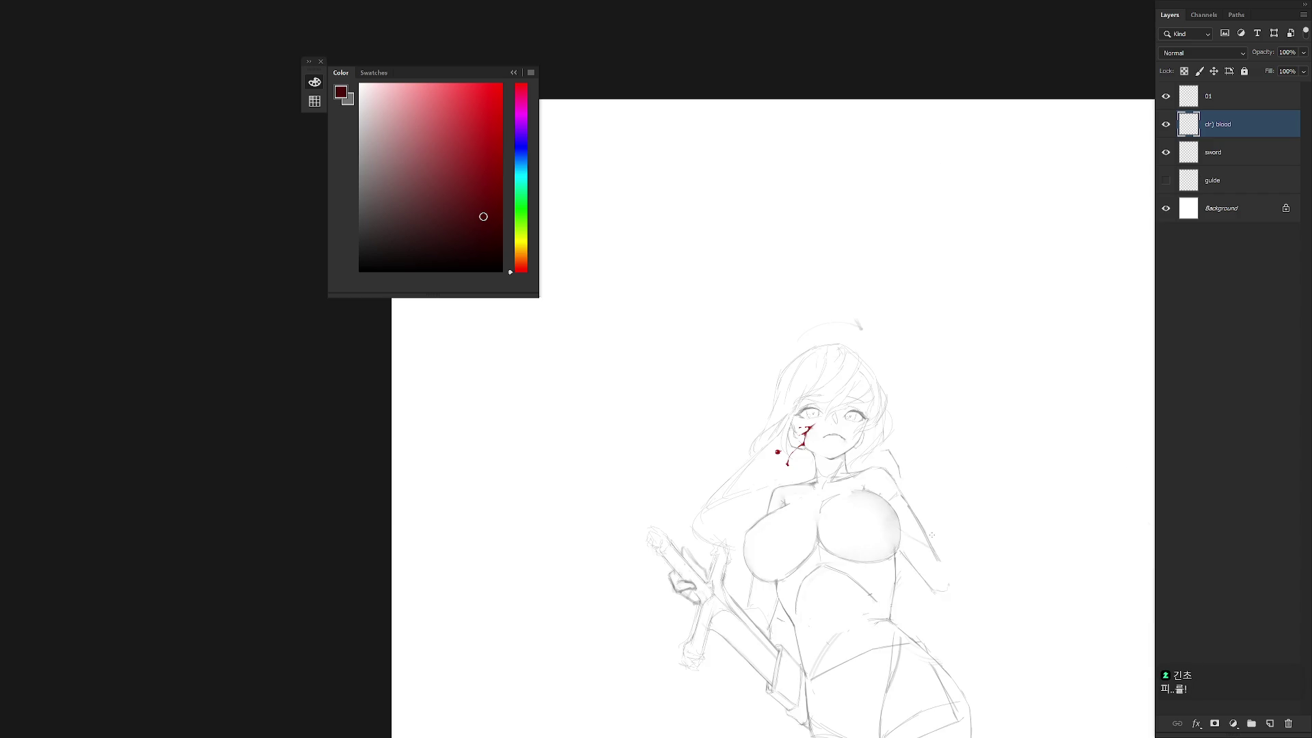
pyautogui.scroll(3, 862, 456)
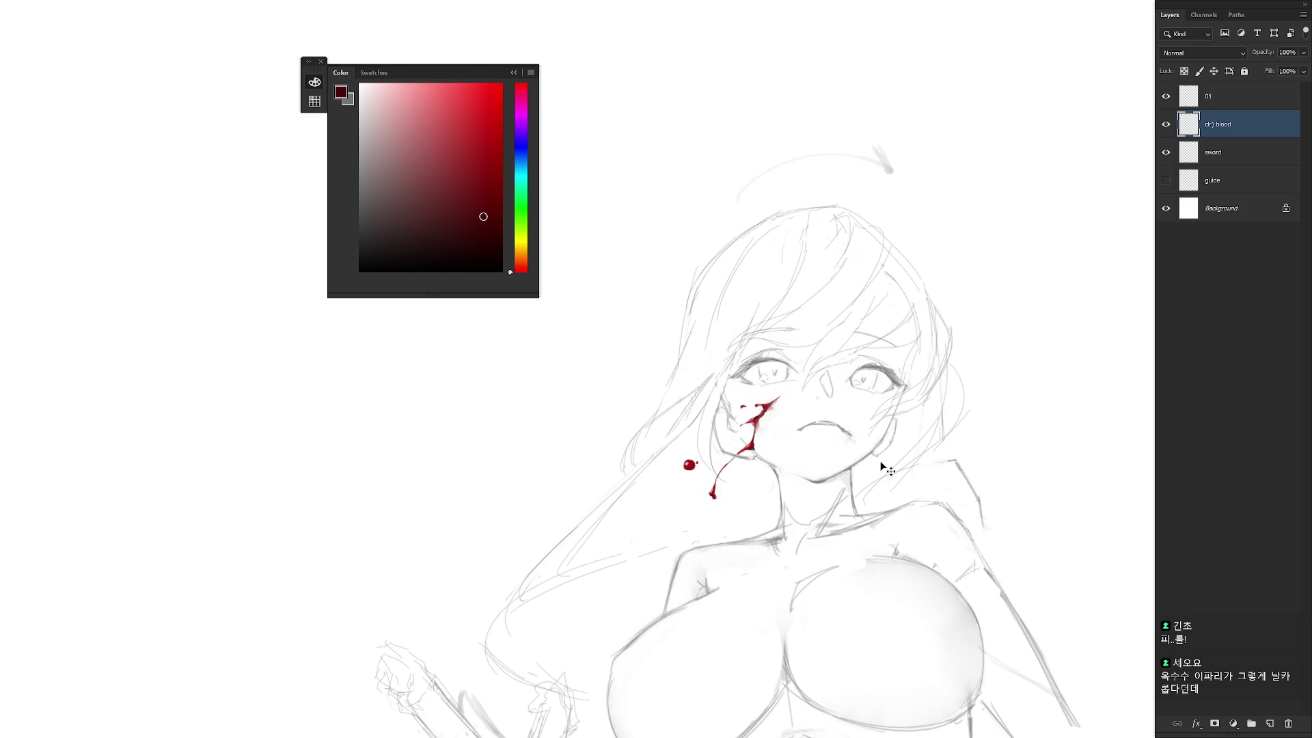
pyautogui.scroll(-3, 884, 445)
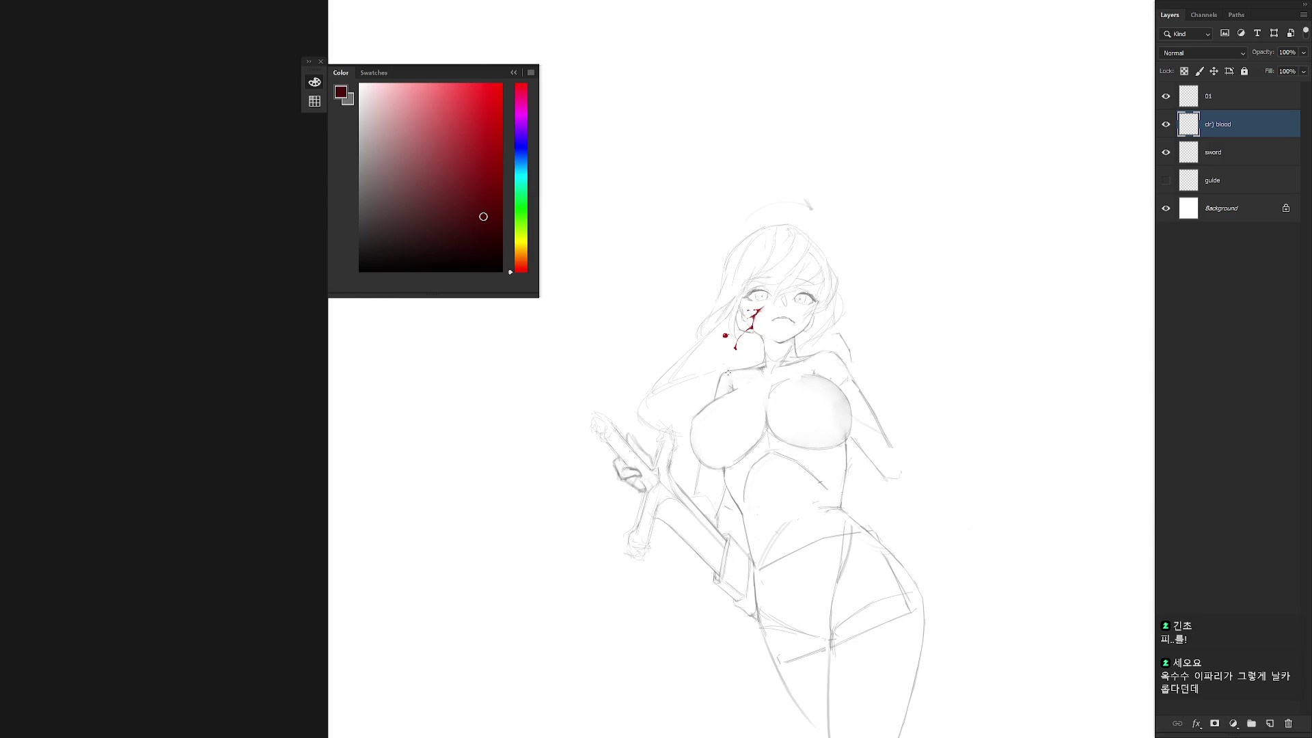
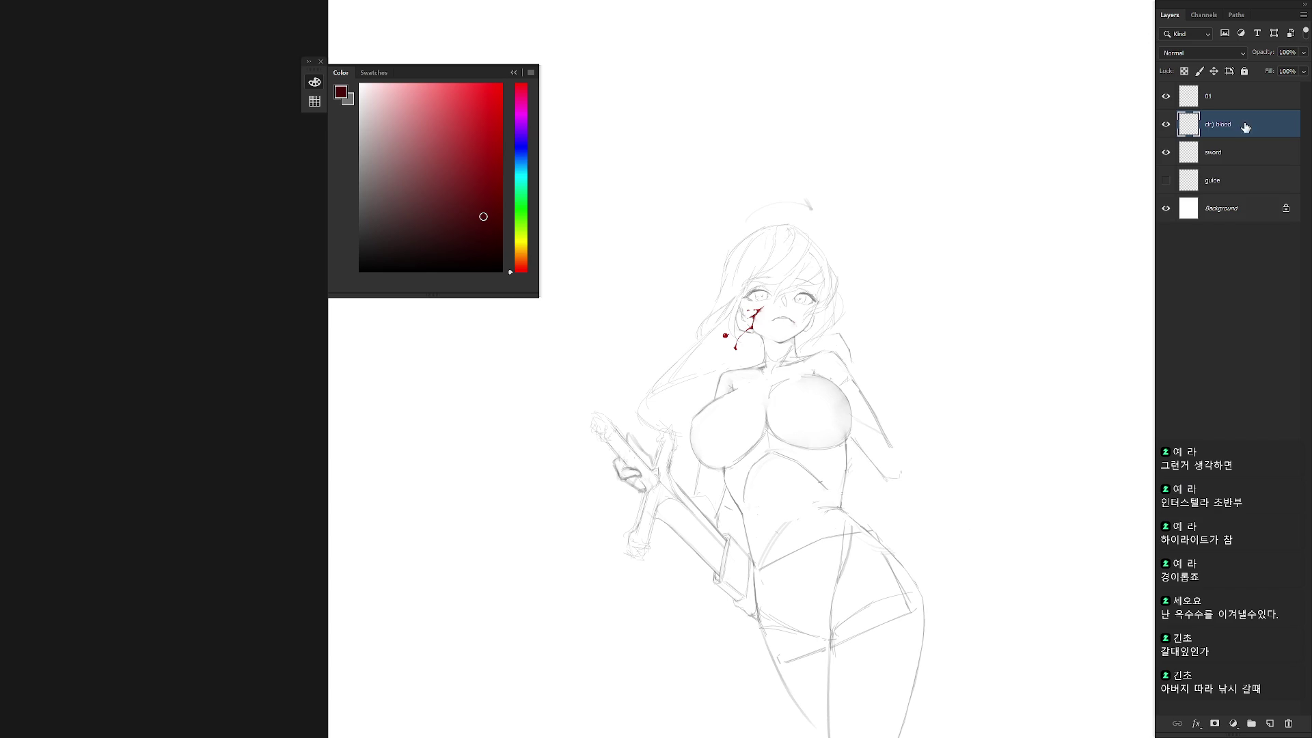
# On the sword layer, draw a short grey line along the sheath's lower-left edge in a tilted view.
pyautogui.scroll(-3, 914, 332)
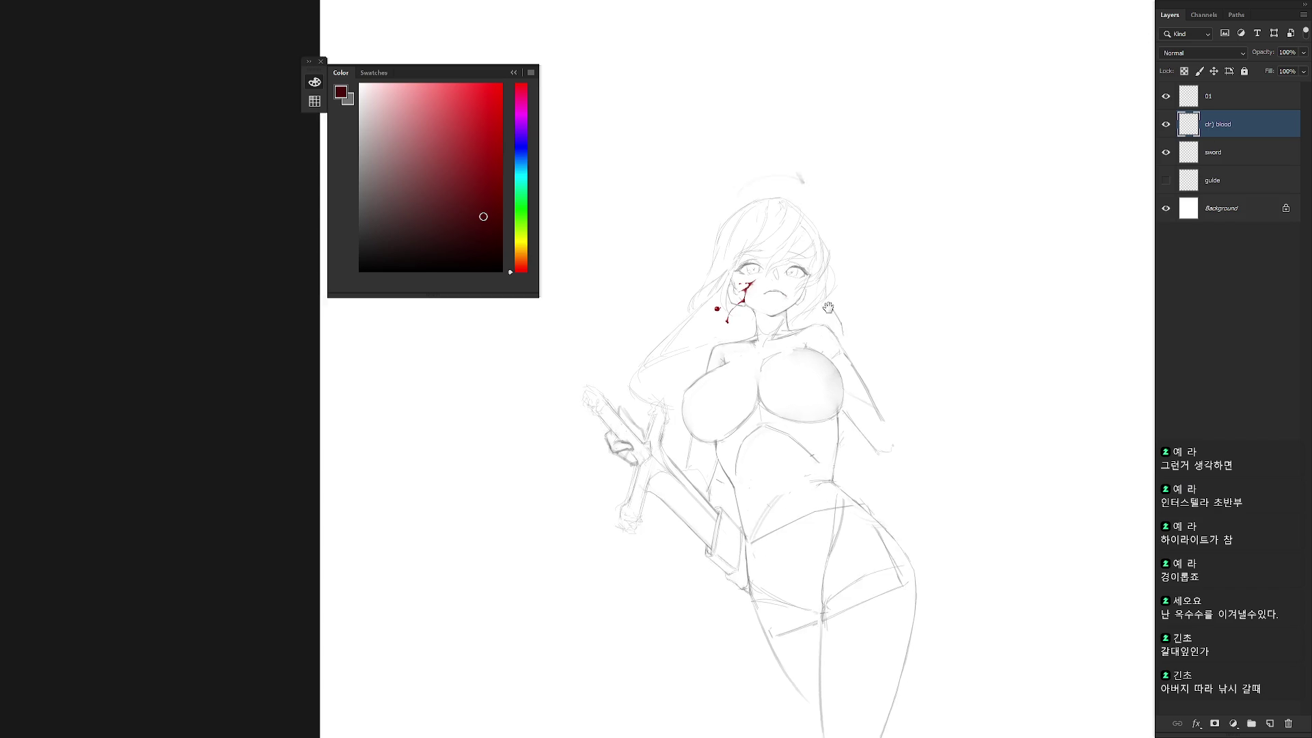
pyautogui.click(1241, 143)
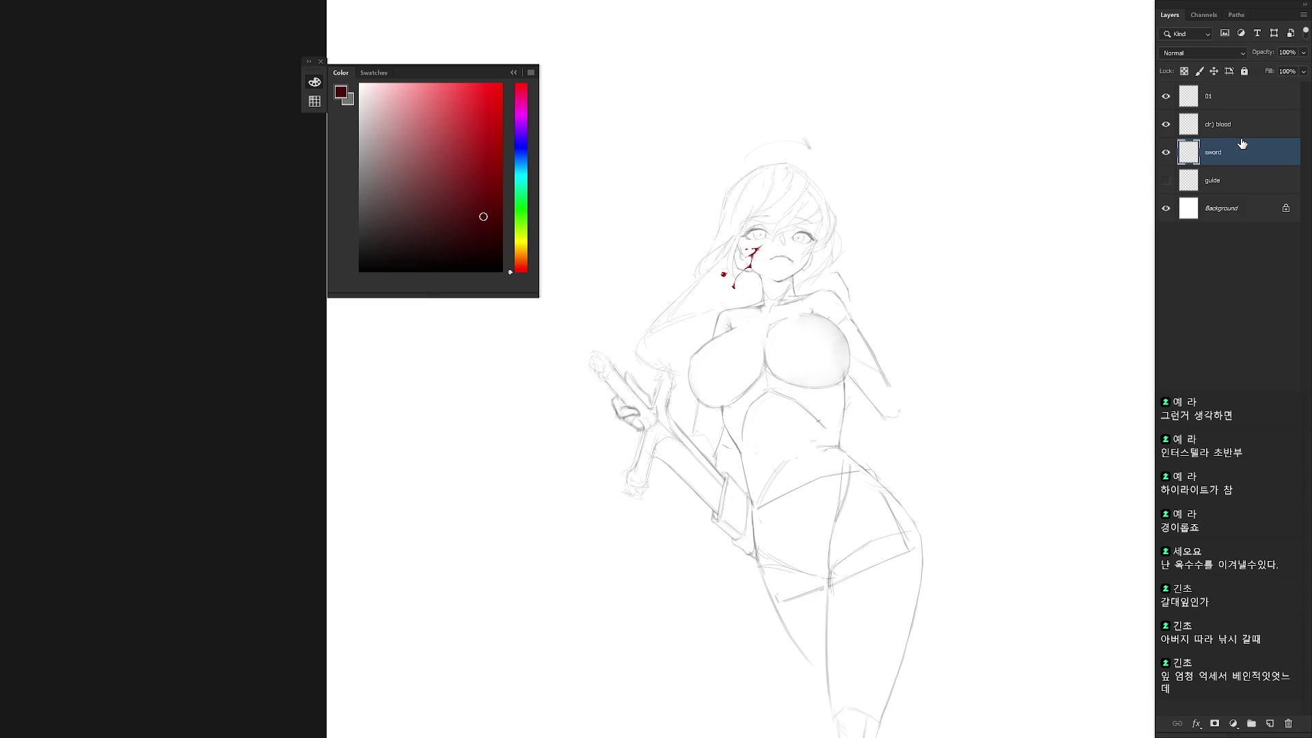
pyautogui.press('r')
pyautogui.moveTo(894, 477)
pyautogui.mouseDown()
pyautogui.moveTo(861, 513)
pyautogui.moveTo(742, 557)
pyautogui.mouseUp()
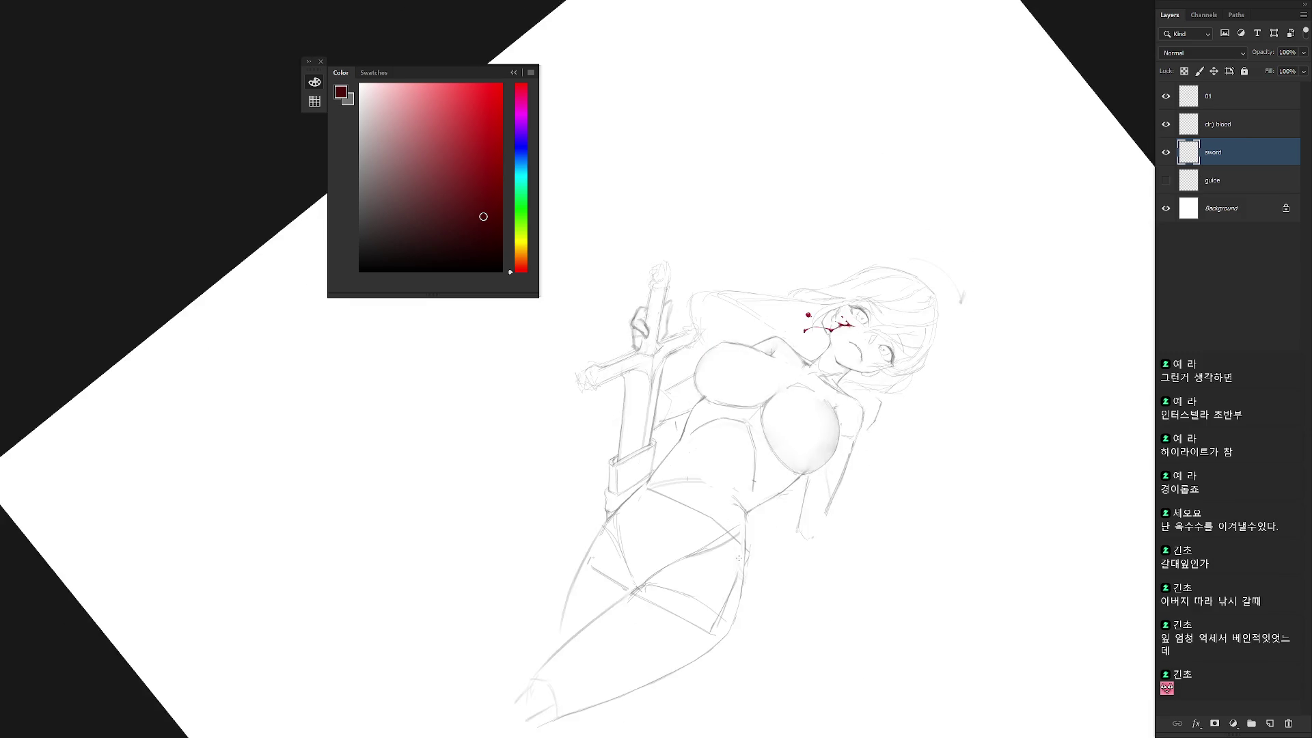
pyautogui.scroll(-4, 742, 556)
pyautogui.moveTo(685, 303); pyautogui.dragTo(685, 403)
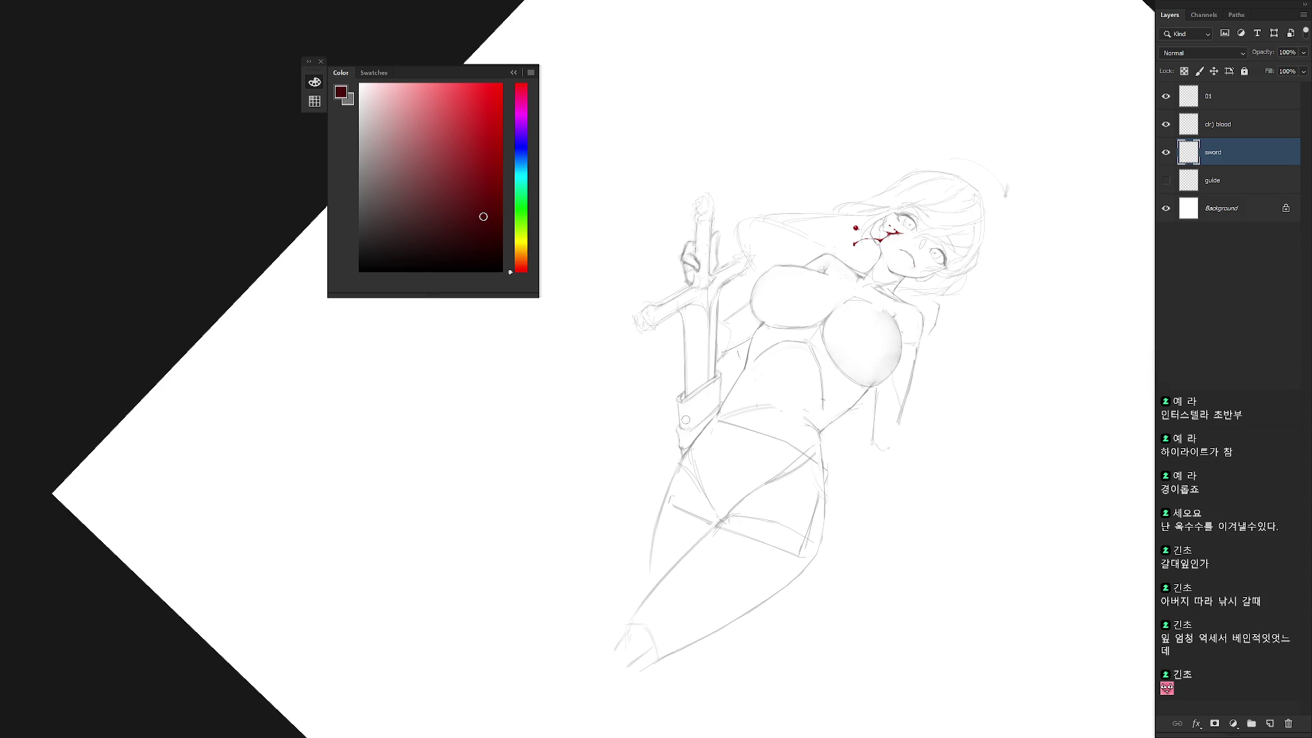
pyautogui.press('x')
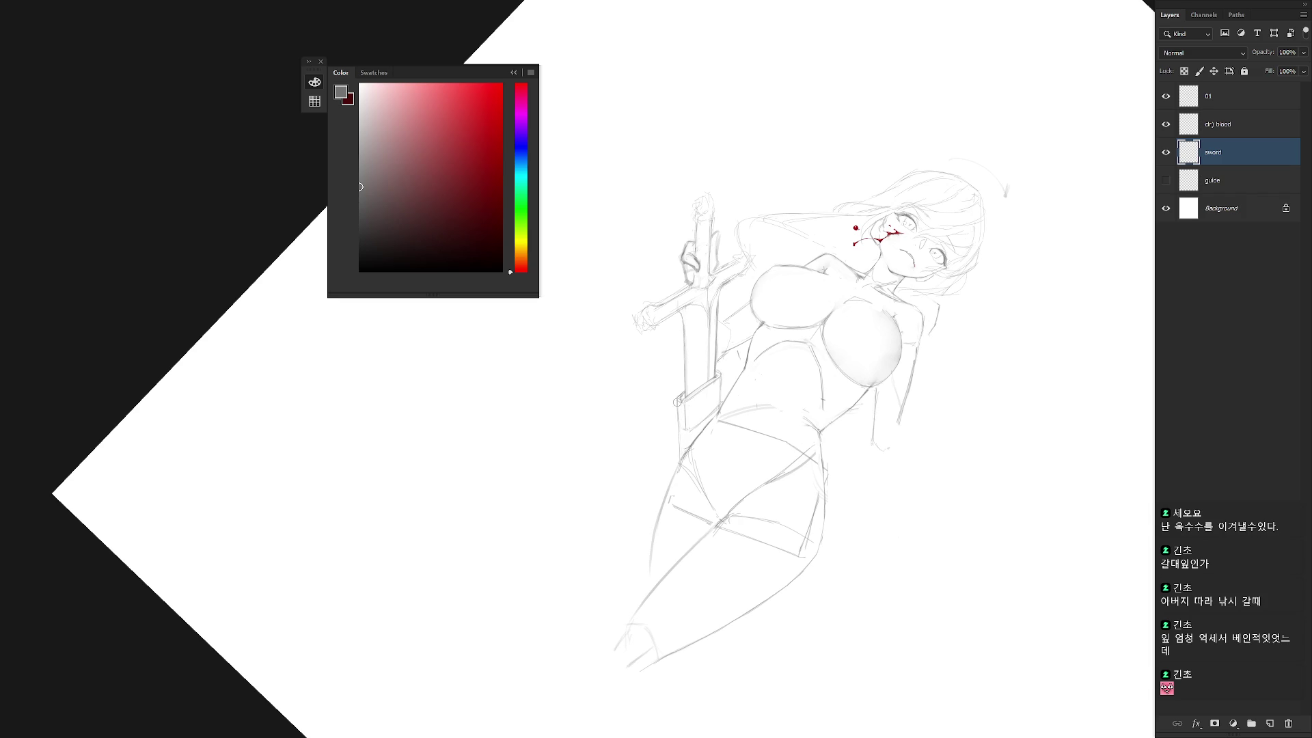
pyautogui.moveTo(679, 425); pyautogui.dragTo(680, 448)
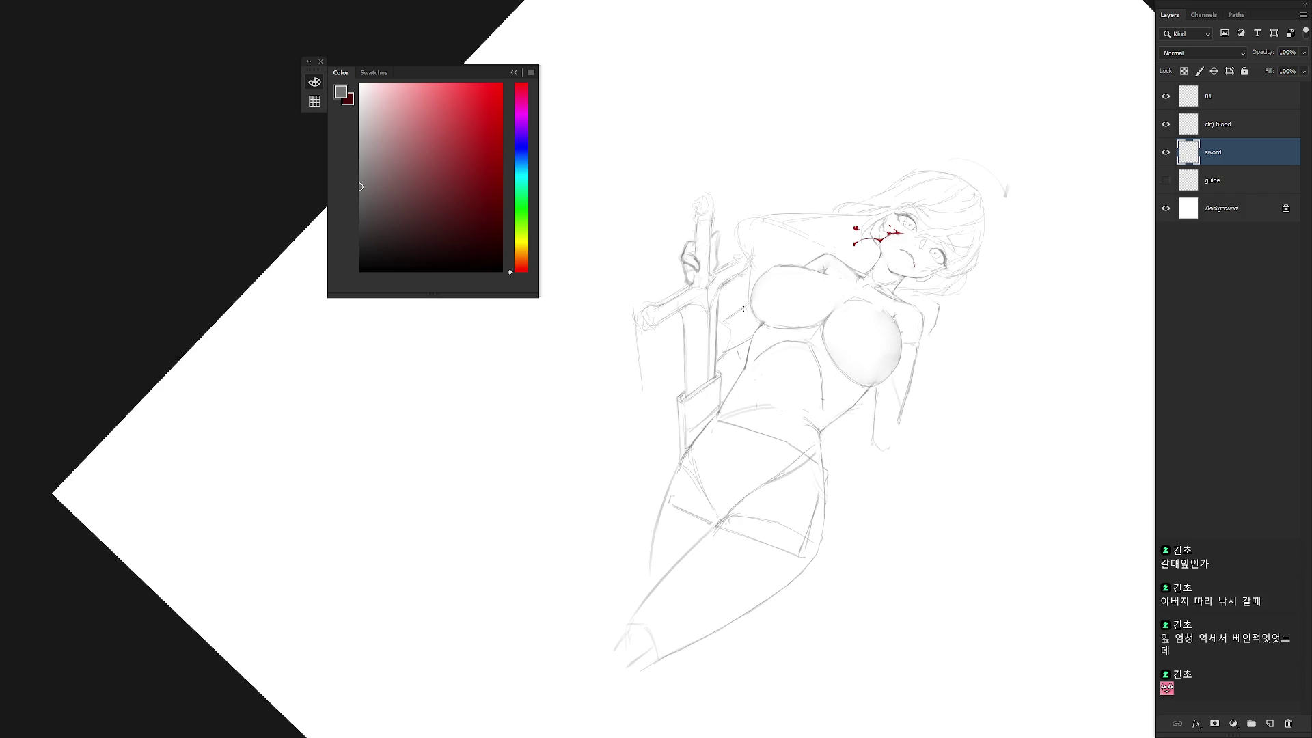
pyautogui.press('Escape')
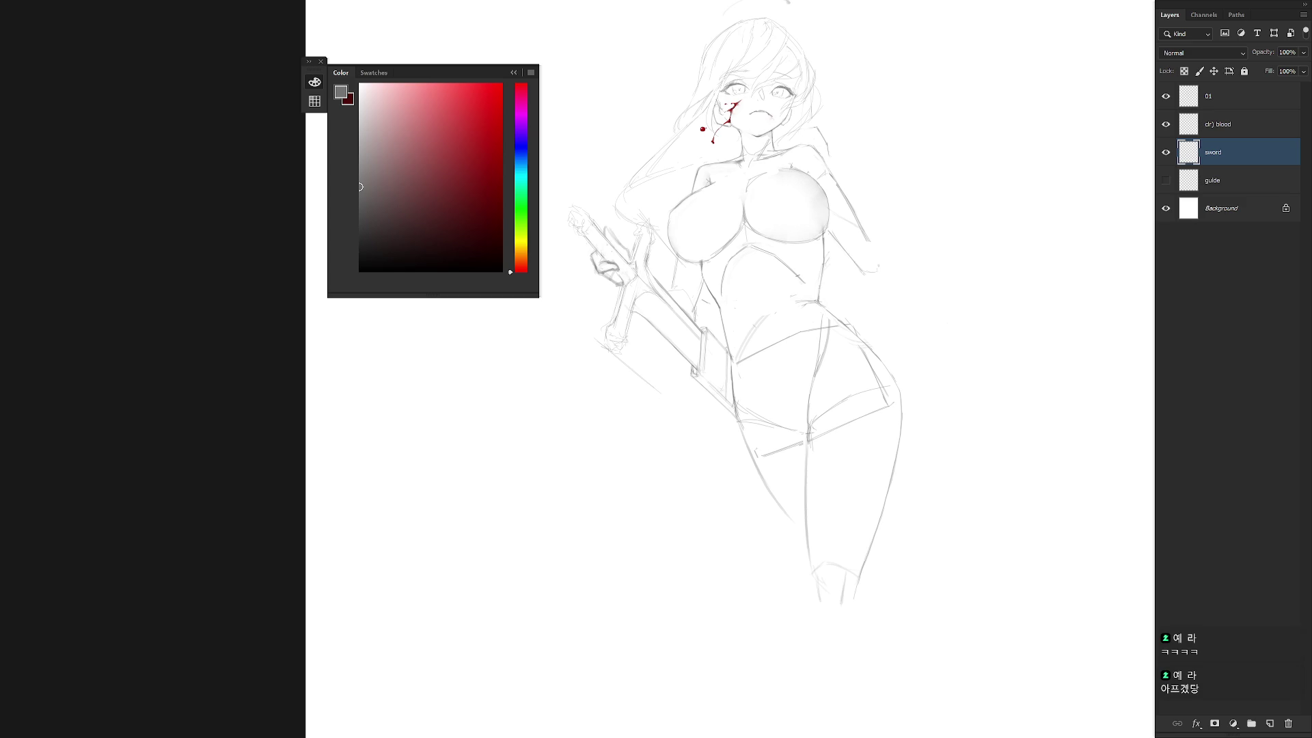
# Draw a top edge at the blade's tip and darken the blade's right edge.
pyautogui.moveTo(898, 322); pyautogui.dragTo(868, 390)
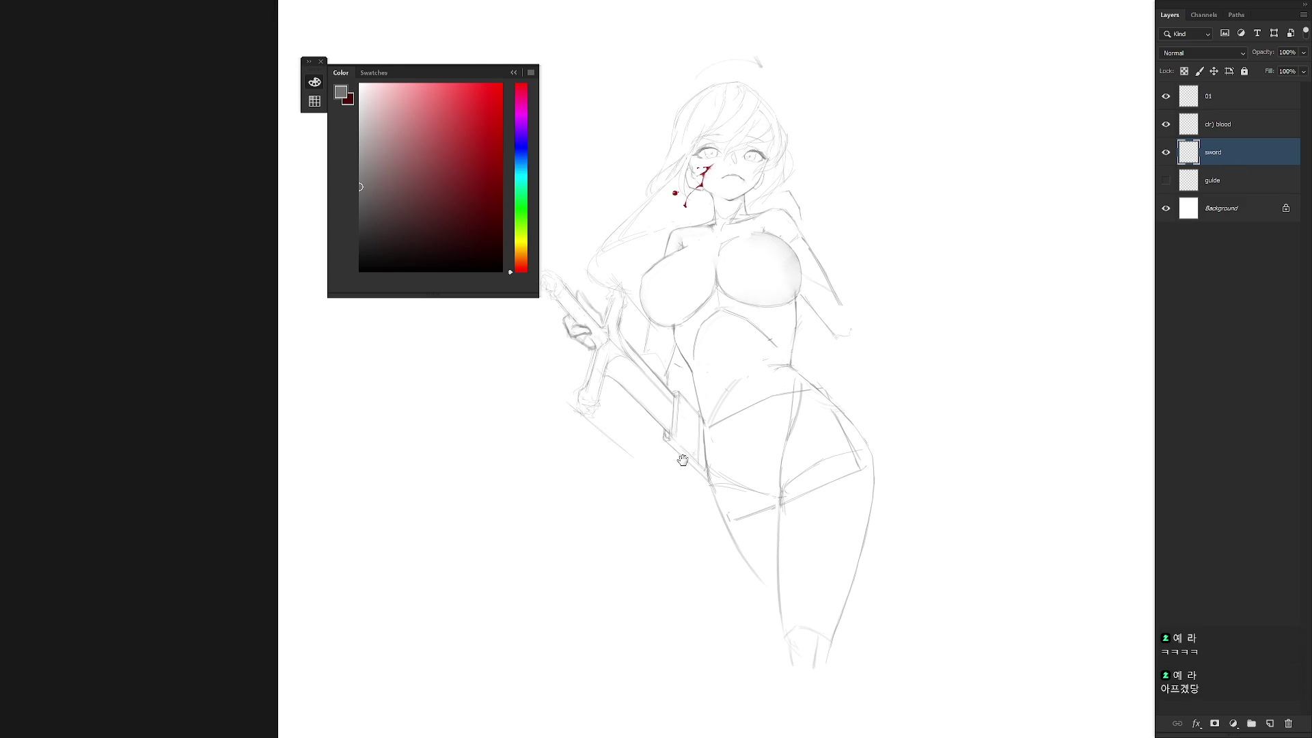
pyautogui.moveTo(681, 456); pyautogui.dragTo(710, 410)
pyautogui.scroll(3, 710, 411)
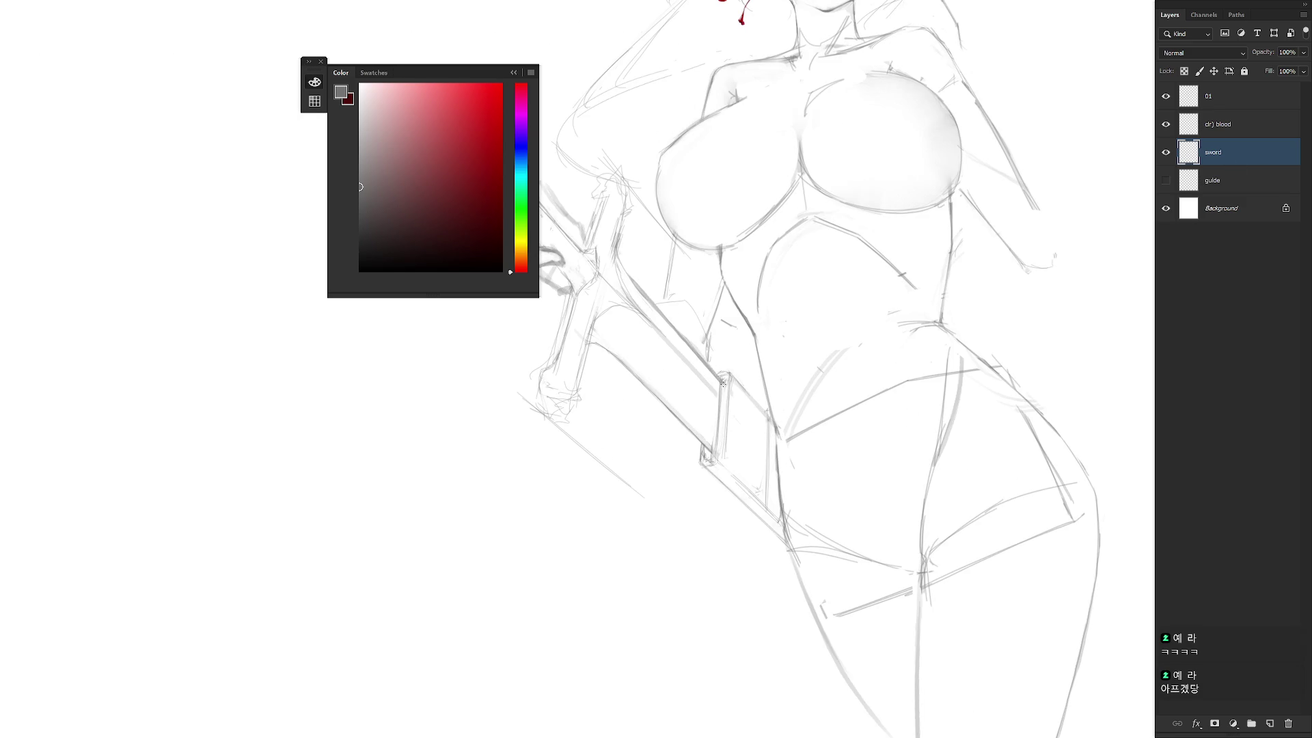
pyautogui.moveTo(720, 375); pyautogui.dragTo(729, 373)
pyautogui.moveTo(726, 421); pyautogui.dragTo(721, 465)
# Zoom out to the whole figure and make the sword layer active again.
pyautogui.hotkey('ctrl', '-')
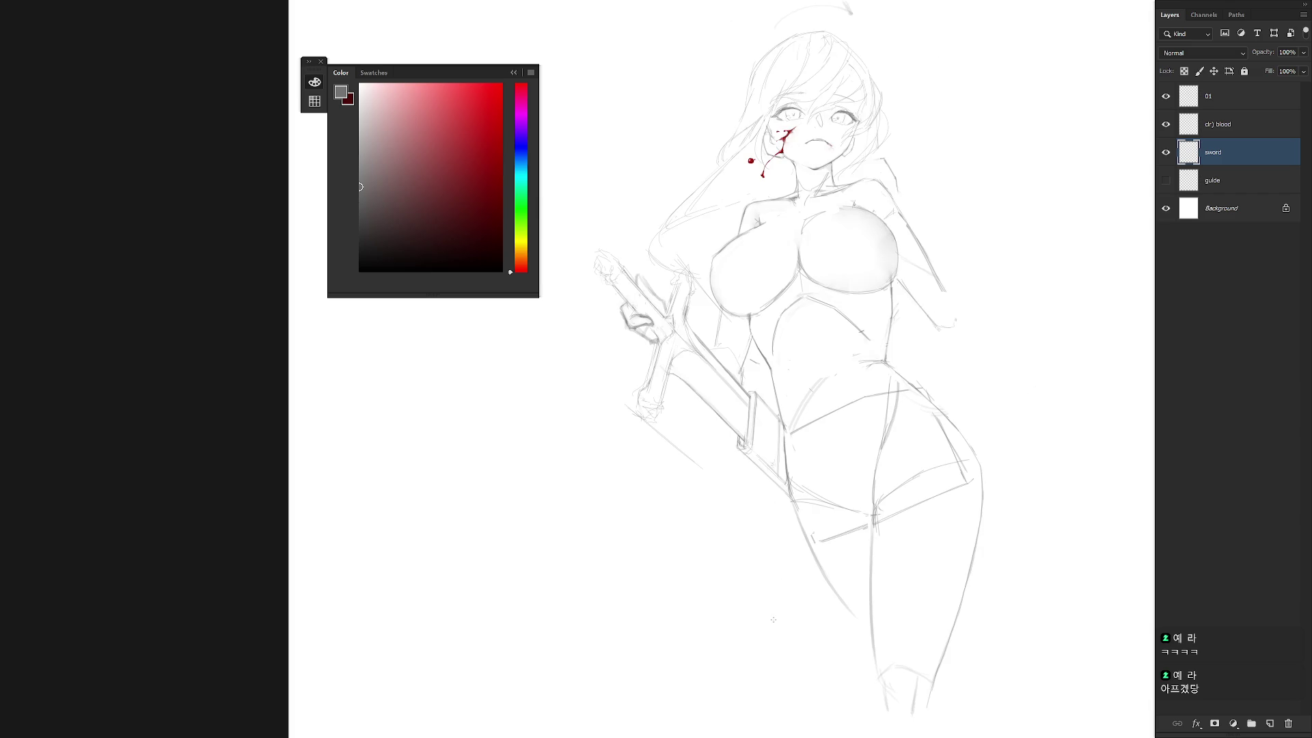
pyautogui.hotkey('ctrl', '+')
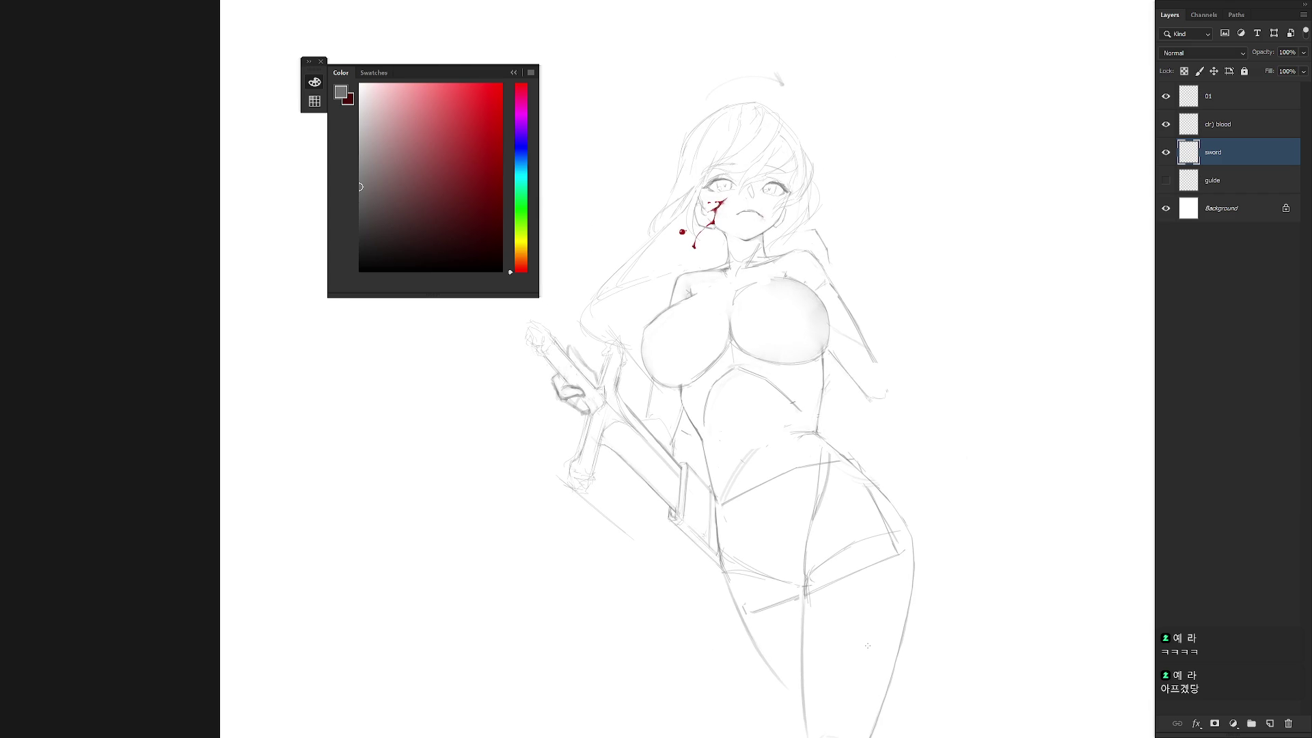
pyautogui.scroll(-2, 892, 546)
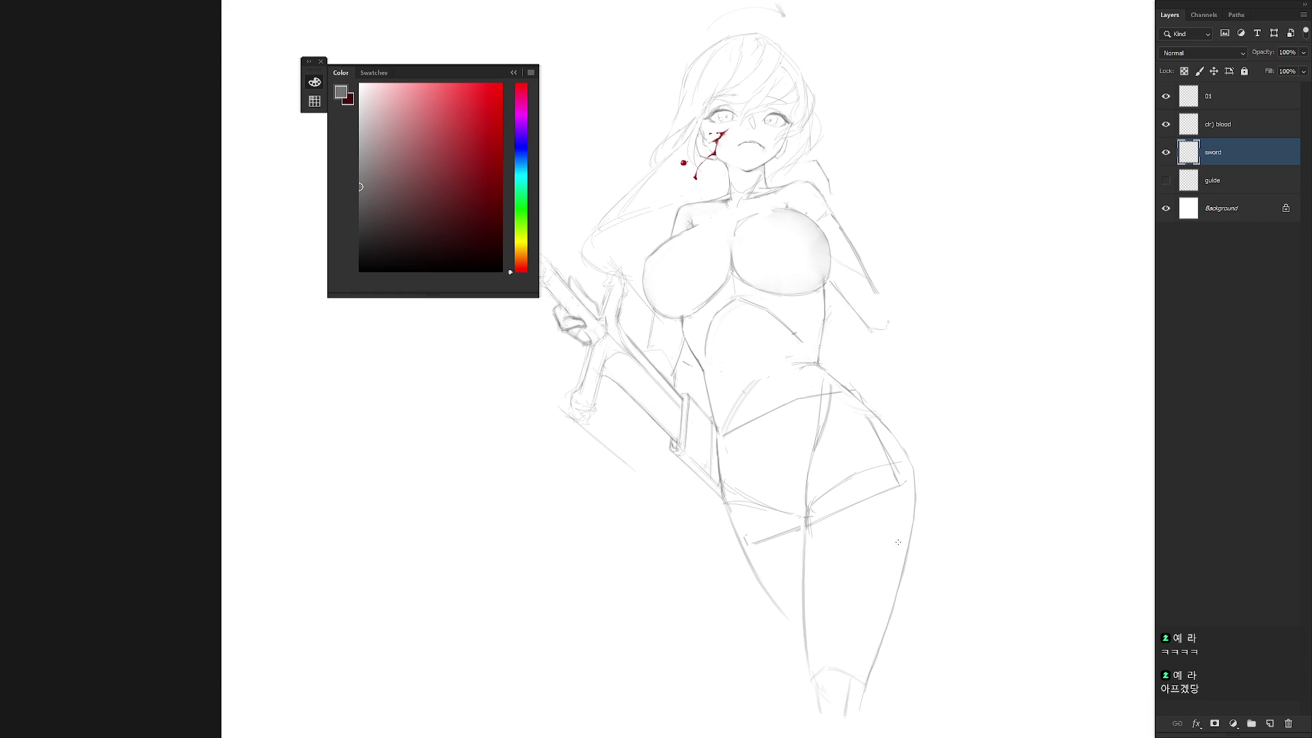
pyautogui.moveTo(677, 380); pyautogui.dragTo(703, 376)
pyautogui.click(1233, 103)
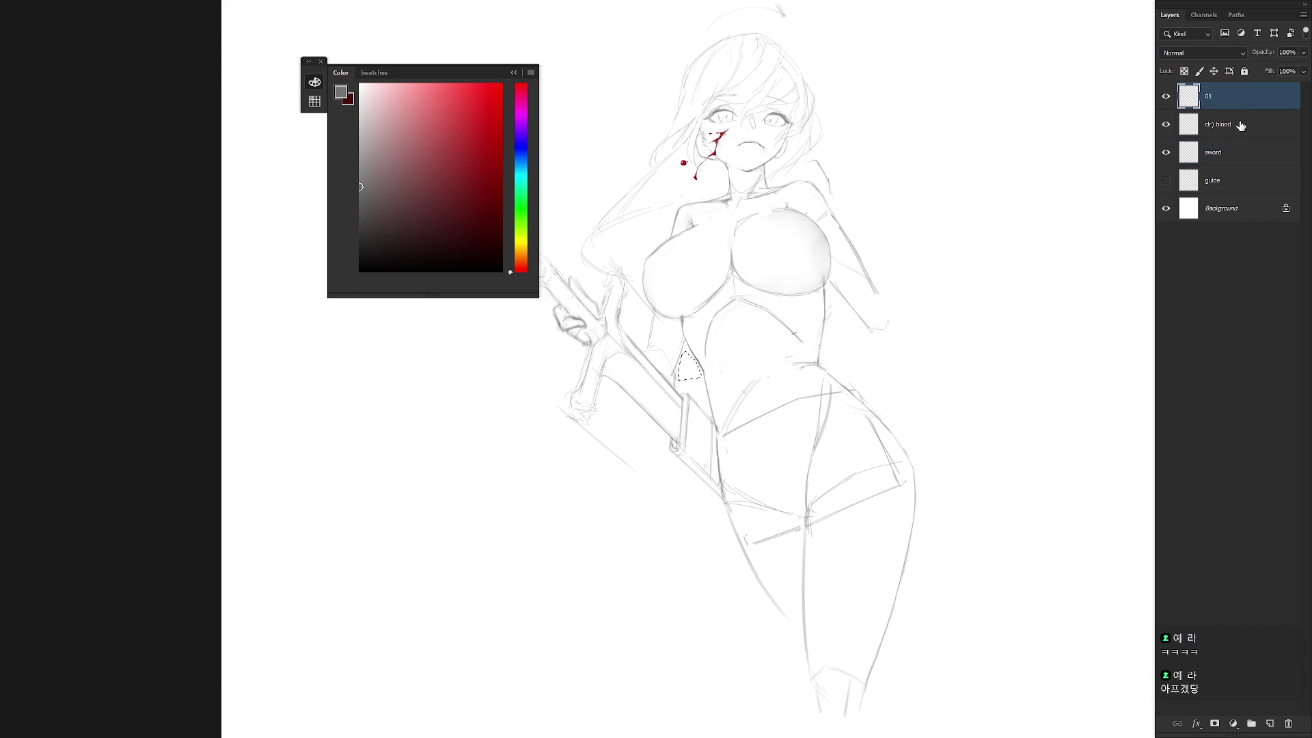
pyautogui.click(1239, 126)
pyautogui.click(1217, 163)
pyautogui.moveTo(749, 365); pyautogui.dragTo(870, 383)
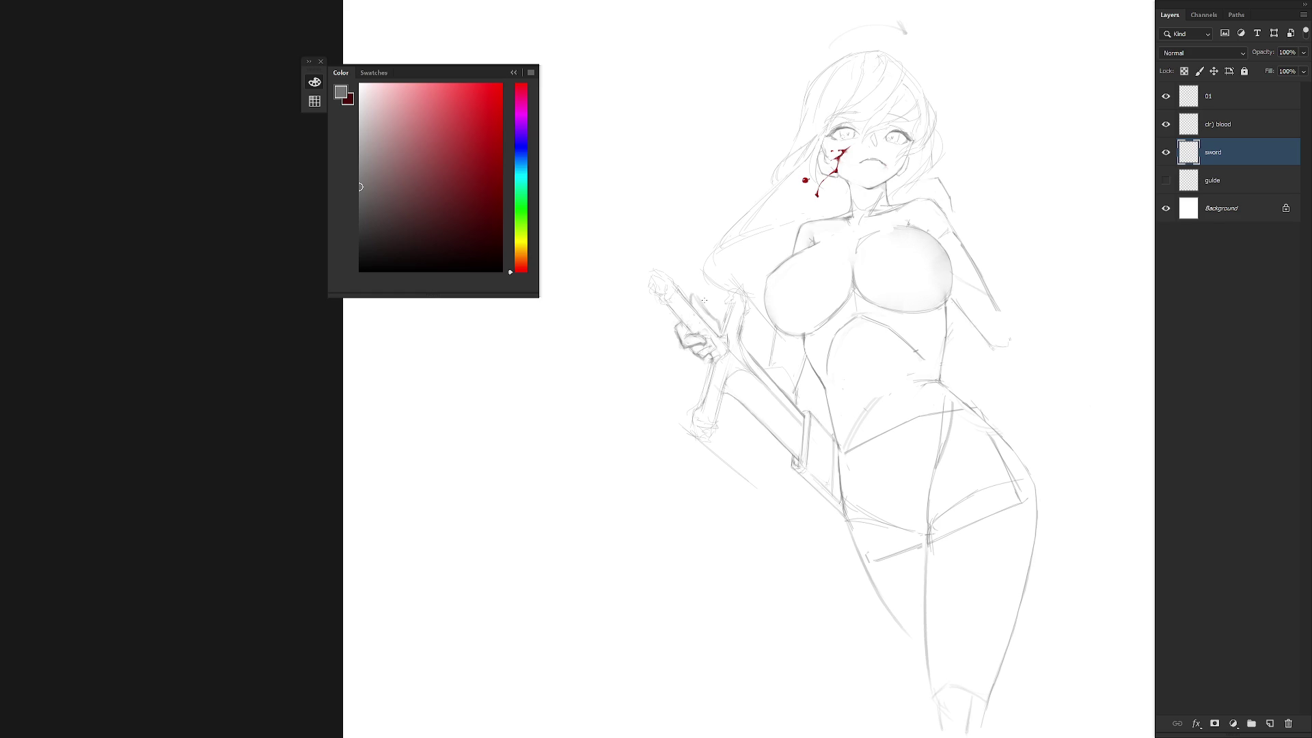
pyautogui.moveTo(786, 365); pyautogui.dragTo(708, 451)
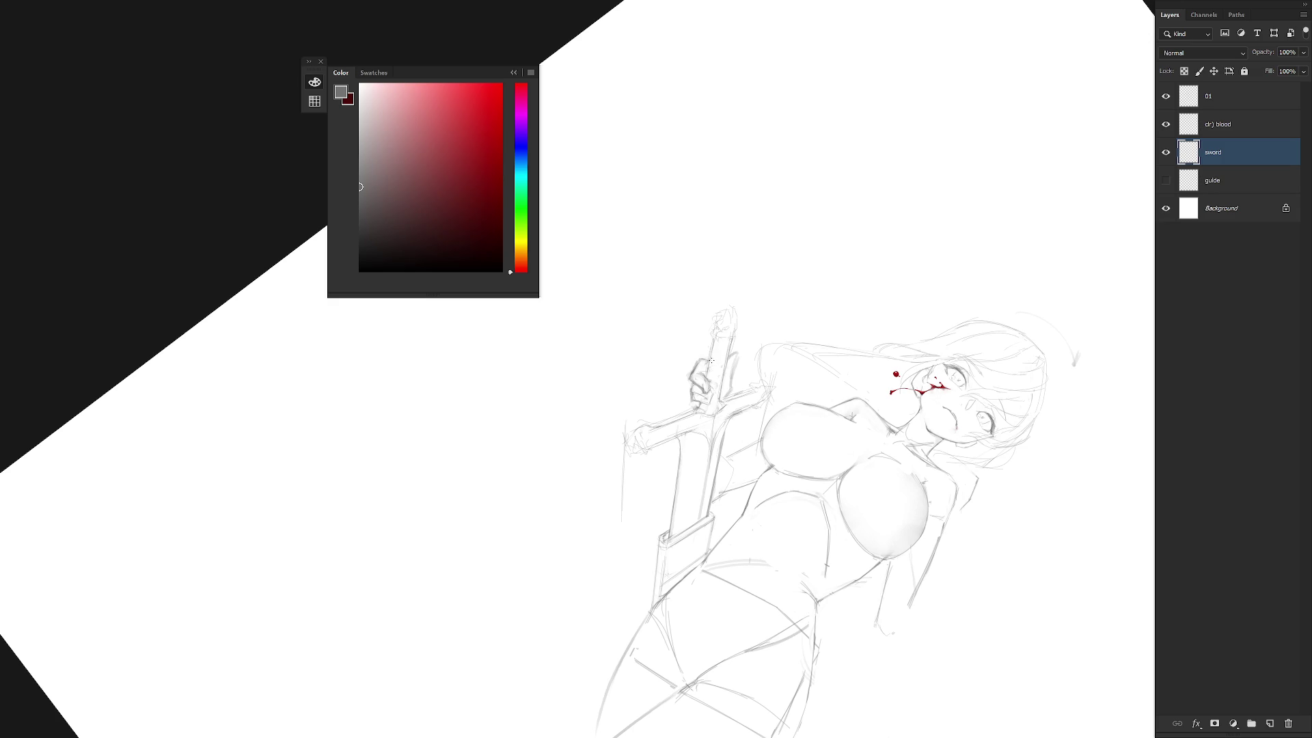
pyautogui.press('Escape')
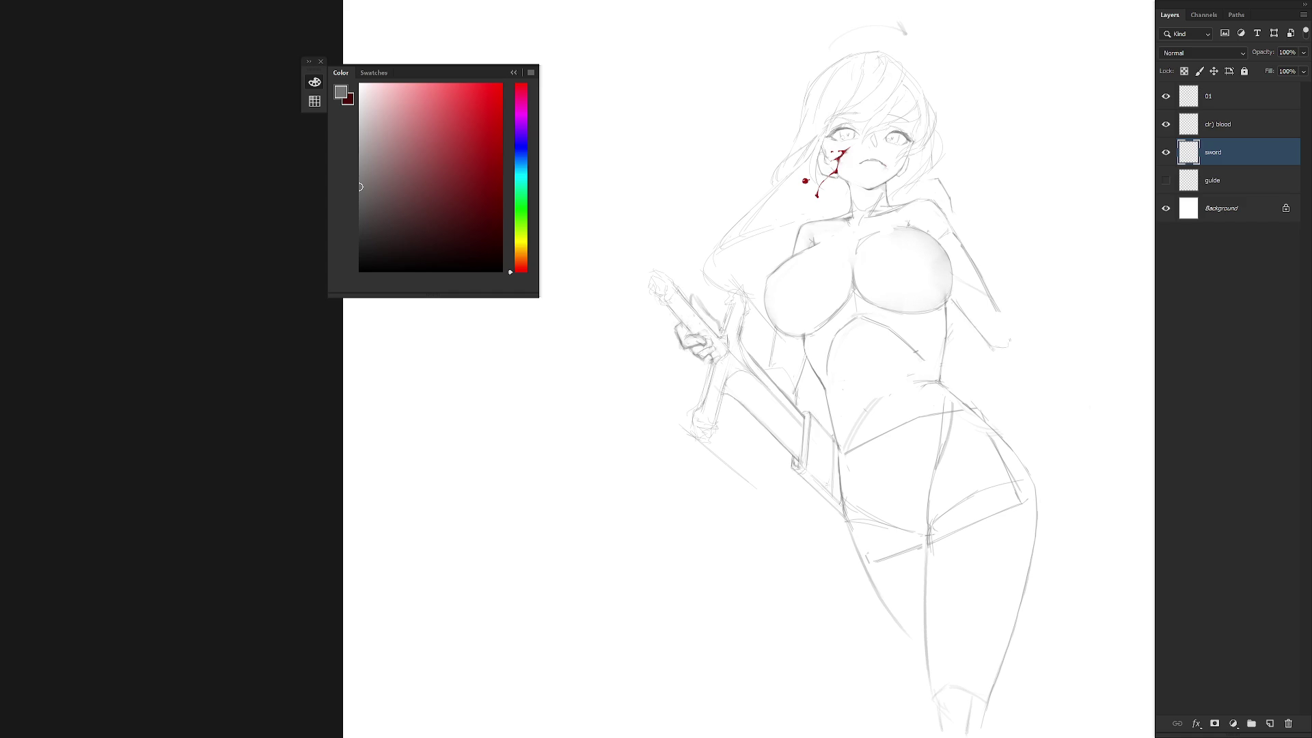
pyautogui.moveTo(773, 333); pyautogui.dragTo(734, 369)
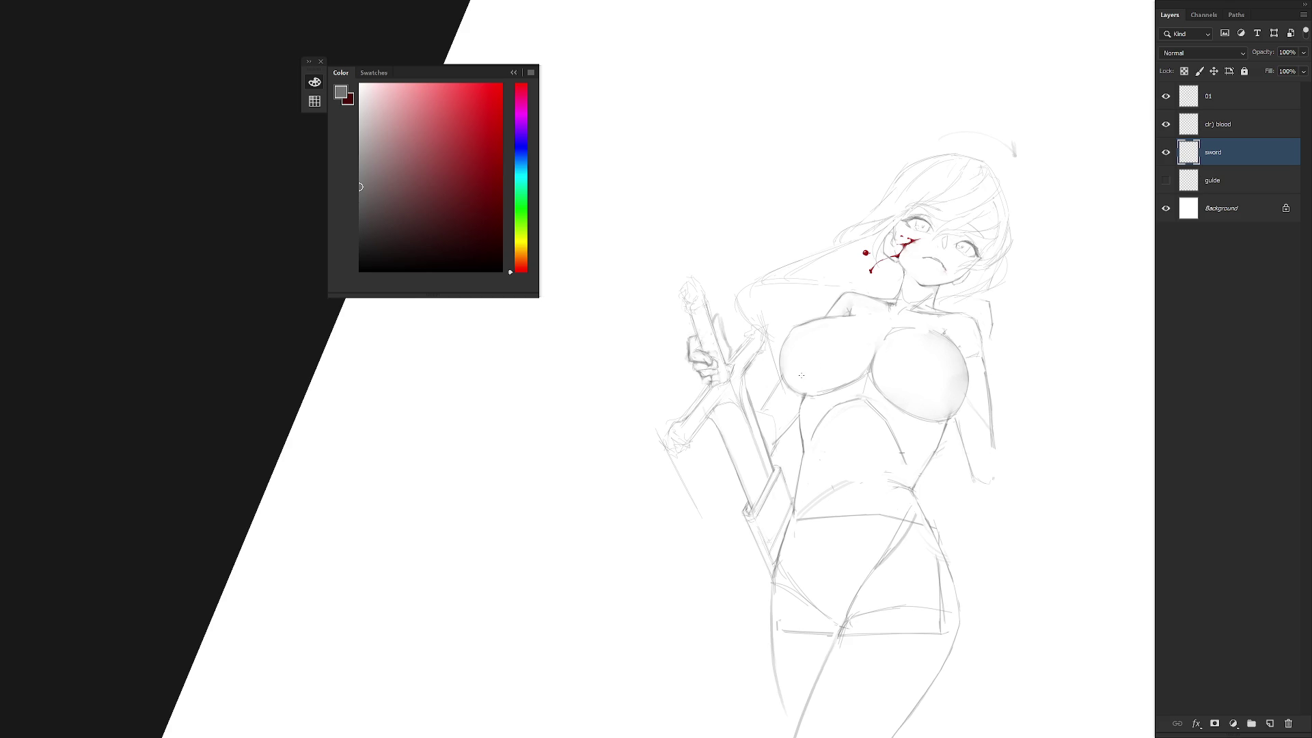
pyautogui.press('Escape')
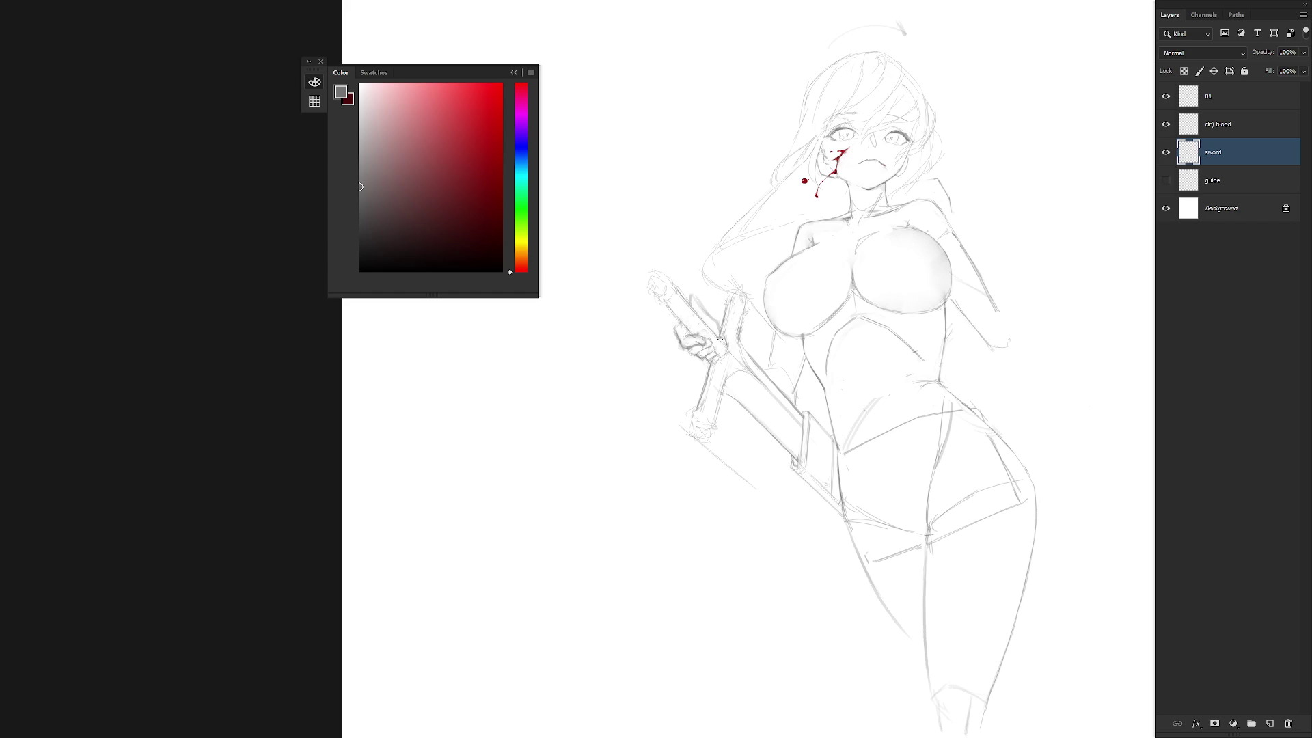
pyautogui.moveTo(704, 316); pyautogui.dragTo(733, 372)
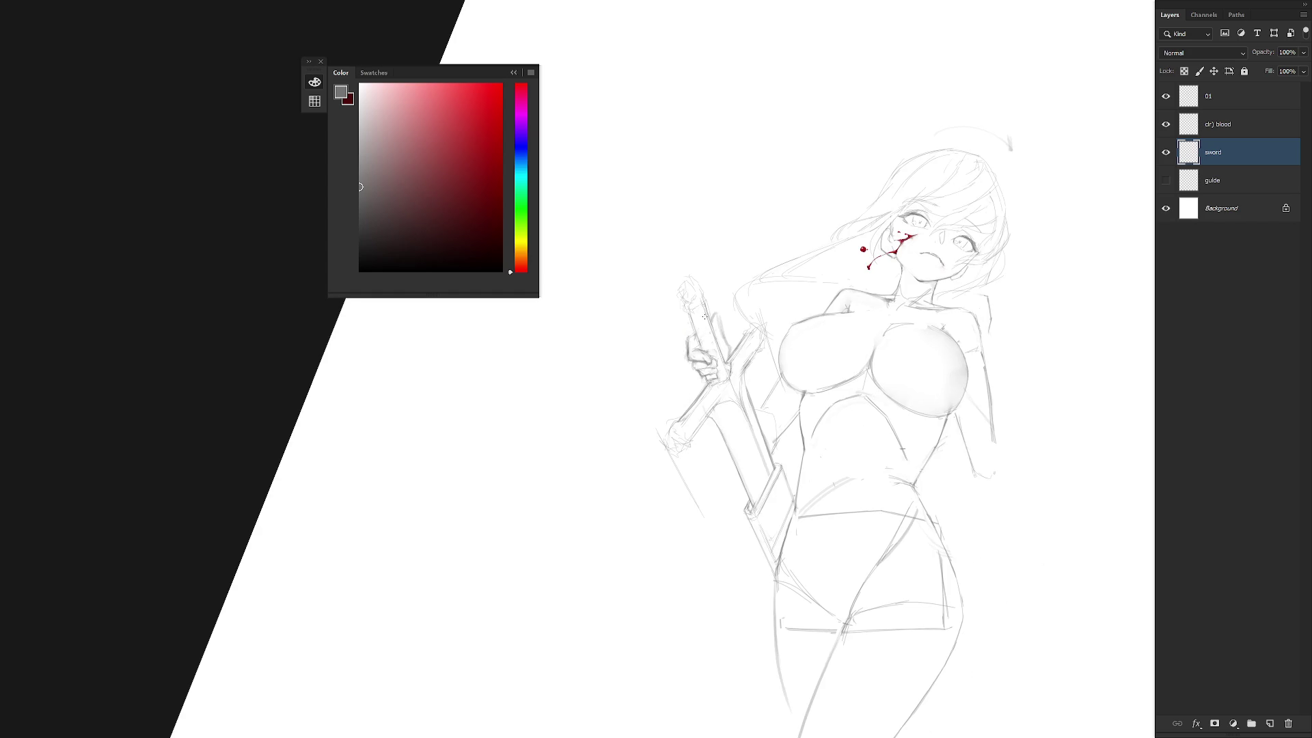
# Add a faint line beside the hilt and nudge the lassoed sword tip up and left.
pyautogui.moveTo(659, 234); pyautogui.dragTo(676, 276)
pyautogui.moveTo(698, 322)
pyautogui.mouseDown()
pyautogui.moveTo(711, 311)
pyautogui.moveTo(658, 287)
pyautogui.moveTo(687, 321)
pyautogui.mouseUp()
pyautogui.hotkey('ctrl', 't')
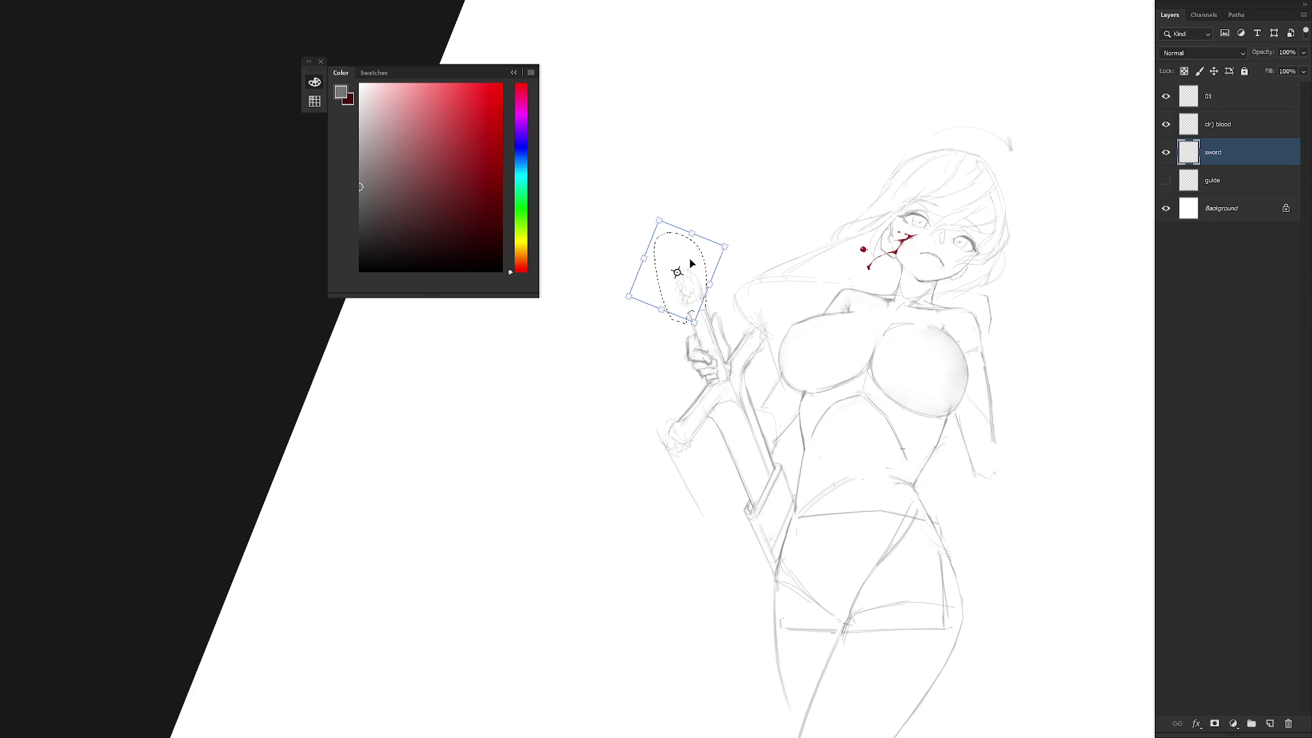
pyautogui.hotkey('shift', 'Up')
pyautogui.hotkey('shift', 'Up')
pyautogui.hotkey('shift', 'Up')
pyautogui.hotkey('shift', 'Left')
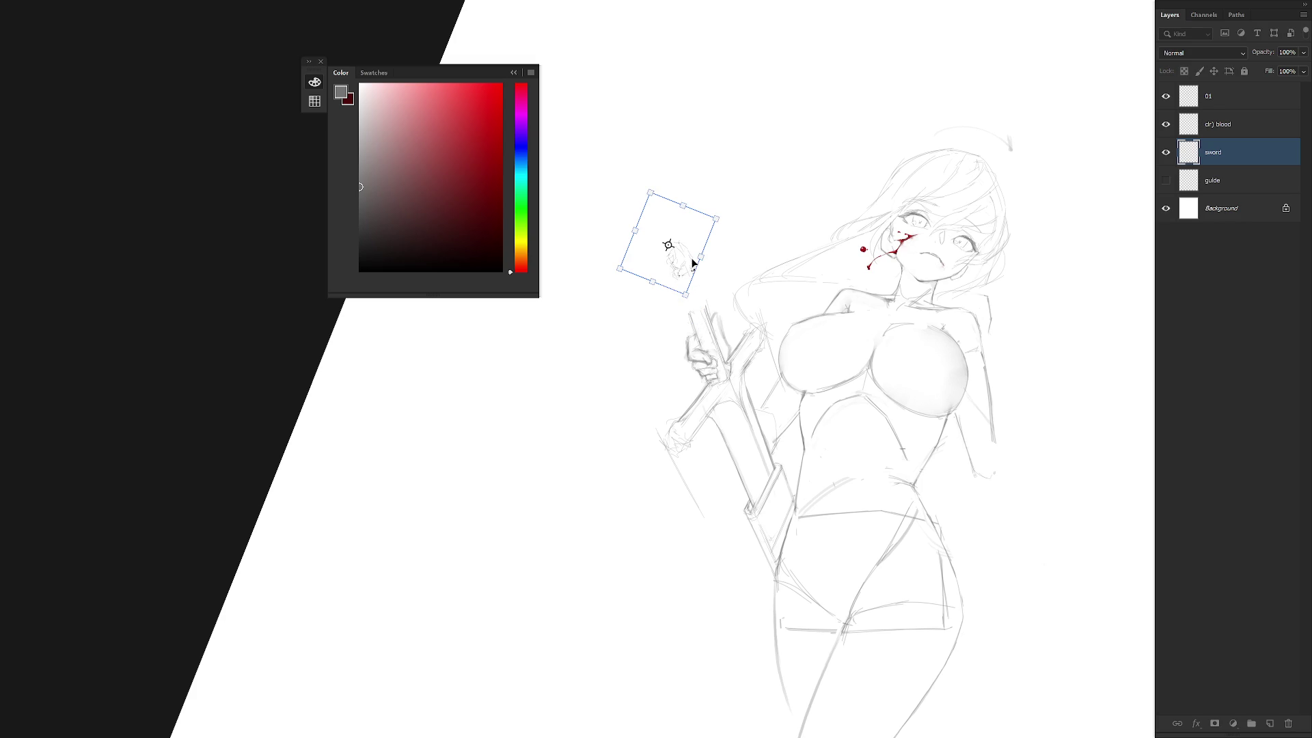
pyautogui.press('Return')
pyautogui.press('b')
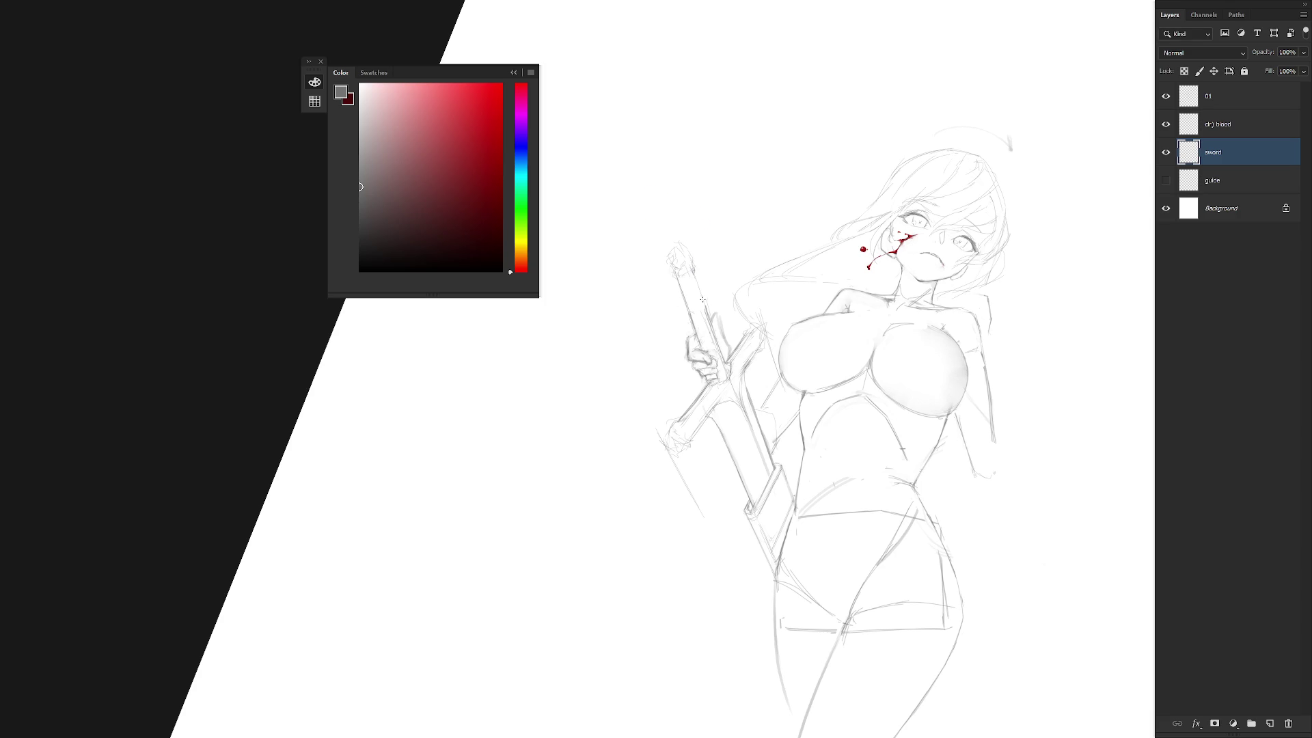
pyautogui.moveTo(720, 354); pyautogui.dragTo(838, 413)
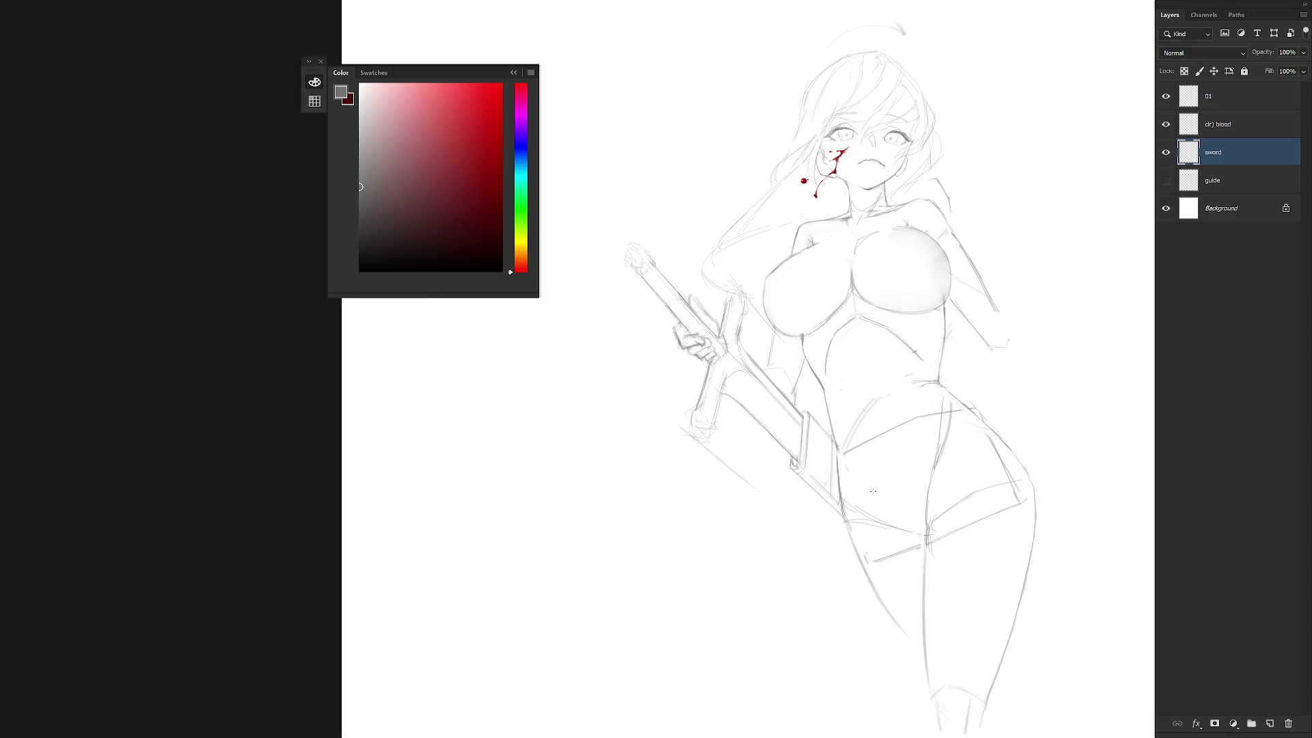
# Lasso the whole sword and rotate it slightly about its top.
pyautogui.scroll(-3, 885, 493)
pyautogui.moveTo(885, 493)
pyautogui.mouseDown()
pyautogui.moveTo(875, 199)
pyautogui.moveTo(747, 418)
pyautogui.moveTo(889, 305)
pyautogui.moveTo(615, 264)
pyautogui.moveTo(770, 293)
pyautogui.mouseUp()
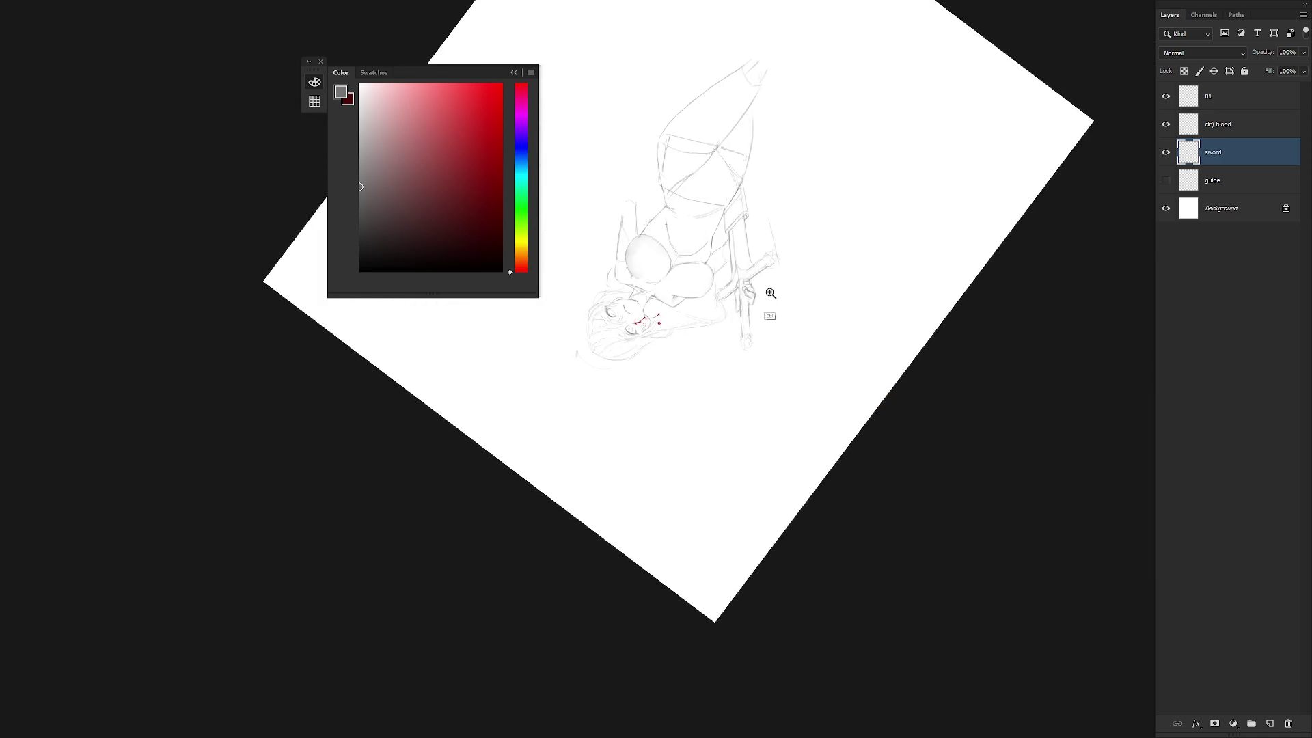
pyautogui.scroll(3, 785, 282)
pyautogui.press('l')
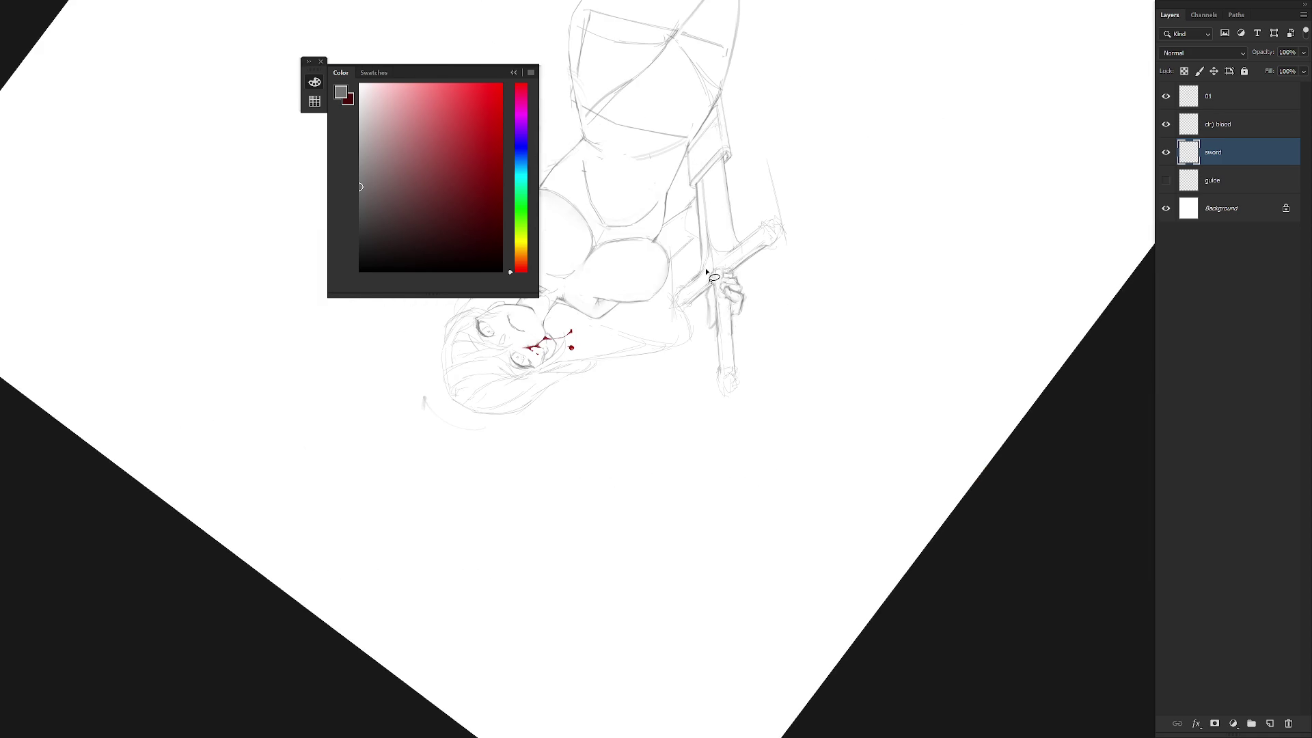
pyautogui.moveTo(735, 337)
pyautogui.mouseDown()
pyautogui.moveTo(730, 305)
pyautogui.moveTo(712, 380)
pyautogui.moveTo(741, 362)
pyautogui.moveTo(715, 301)
pyautogui.mouseUp()
pyautogui.hotkey('ctrl', 't')
pyautogui.moveTo(737, 481); pyautogui.dragTo(749, 494)
pyautogui.press('Return')
pyautogui.hotkey('ctrl', 'd')
# Reinforce the blade's edge, compare with the sword layer hidden, and zoom out to the full sheet.
pyautogui.press('Escape')
pyautogui.moveTo(701, 435); pyautogui.dragTo(673, 306)
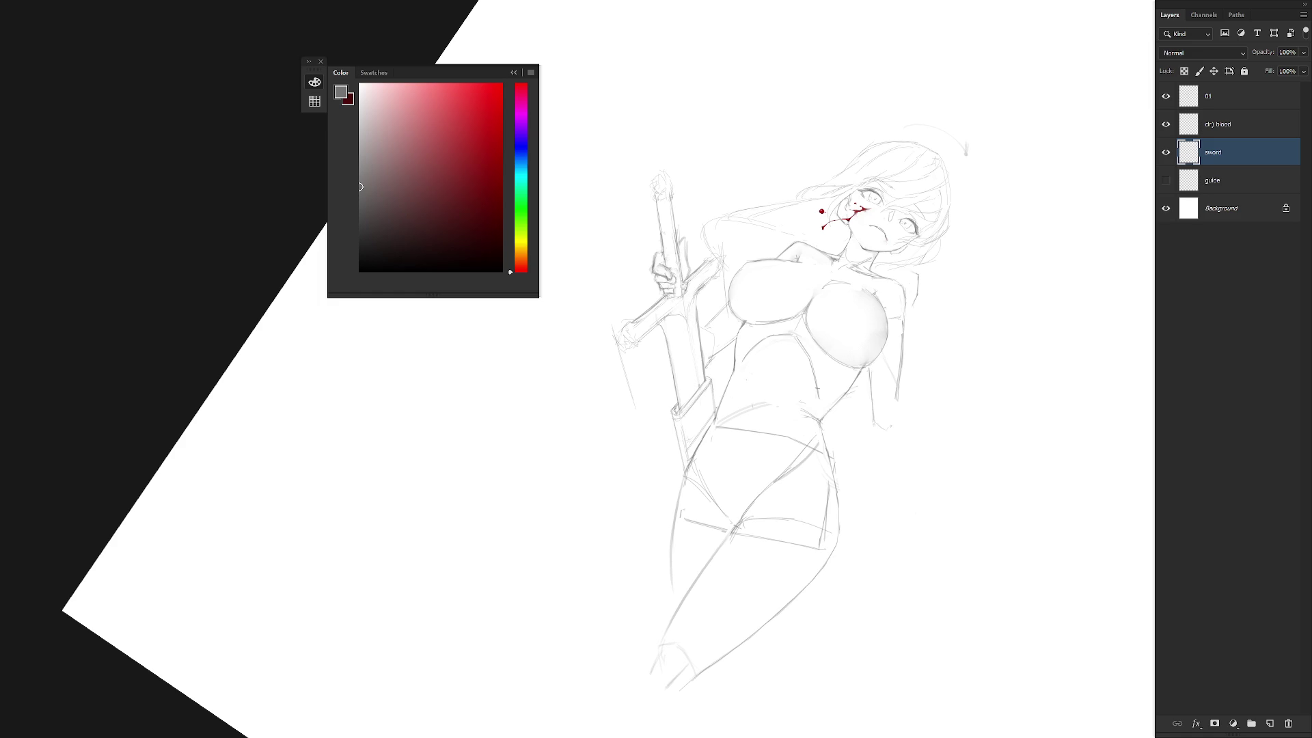
pyautogui.moveTo(690, 353); pyautogui.dragTo(697, 373)
pyautogui.press('r')
pyautogui.moveTo(686, 347)
pyautogui.mouseDown()
pyautogui.moveTo(724, 383)
pyautogui.moveTo(745, 353)
pyautogui.mouseUp()
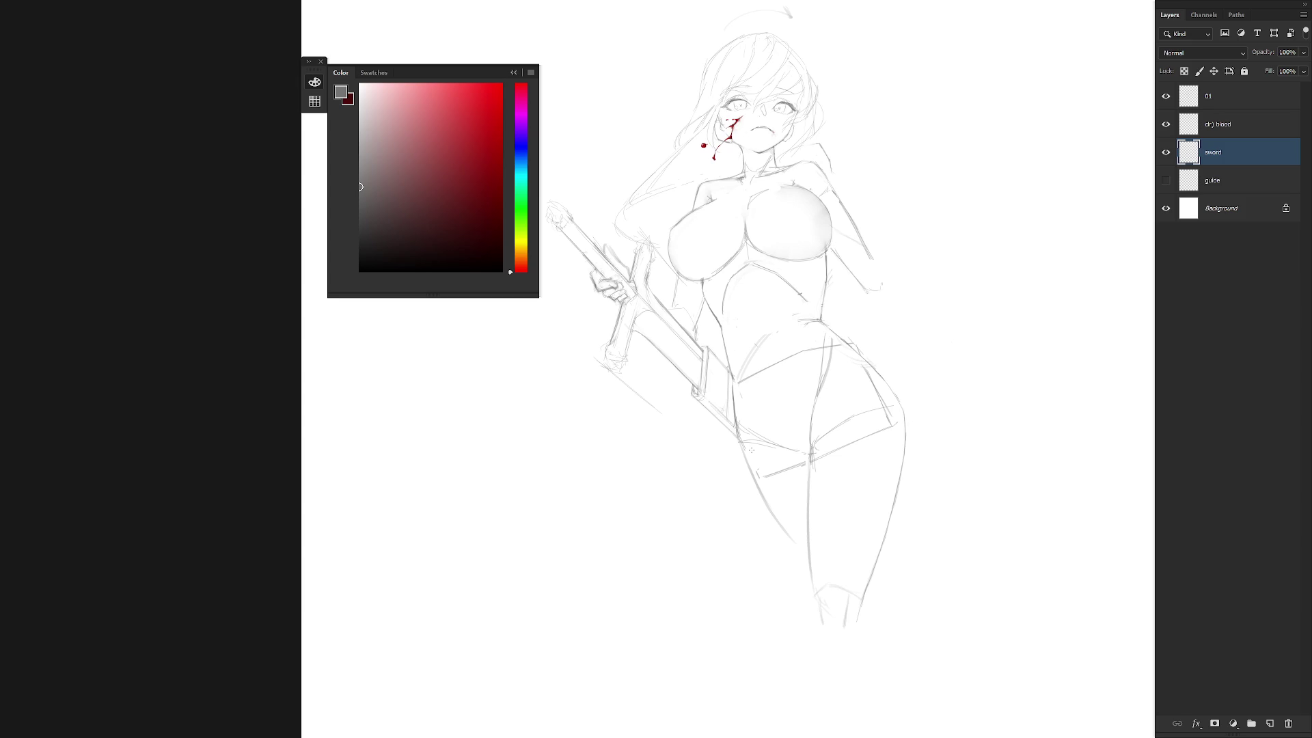
pyautogui.click(1166, 151)
pyautogui.click(1166, 151)
pyautogui.moveTo(804, 359); pyautogui.dragTo(823, 419)
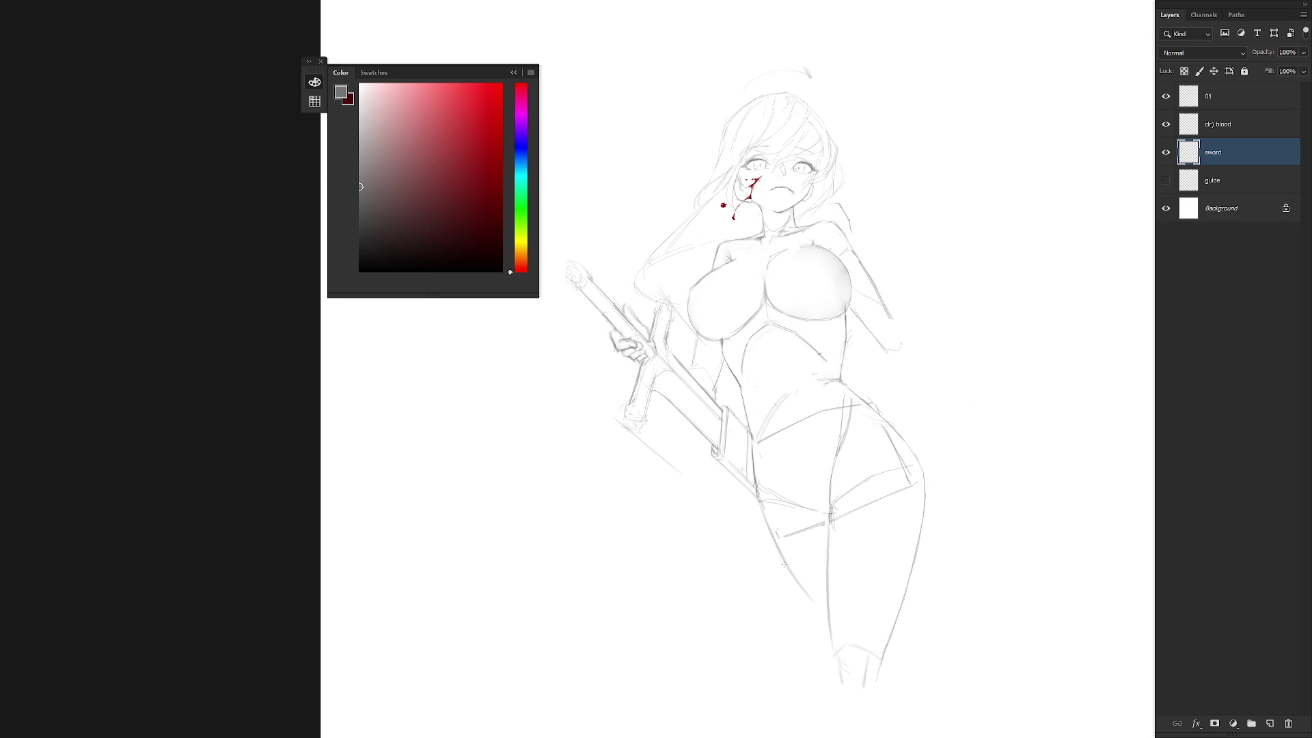
pyautogui.scroll(-3, 825, 435)
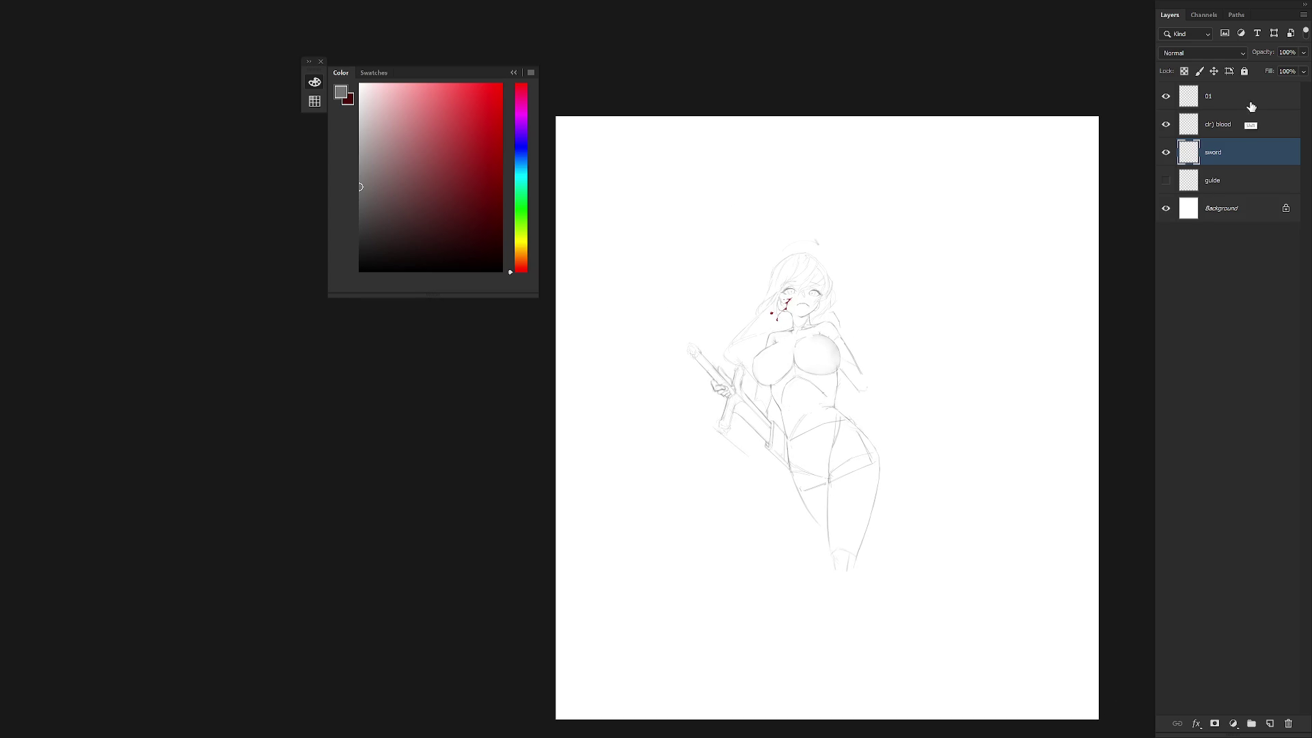
# Undo an accidental grouping of the D1, blood and sword layers and select only D1.
pyautogui.keyDown('shift'); pyautogui.click(1251, 108); pyautogui.keyUp('shift')
pyautogui.hotkey('ctrl', 'g')
pyautogui.hotkey('ctrl', 'z')
pyautogui.click(1230, 104)
pyautogui.scroll(3, 920, 372)
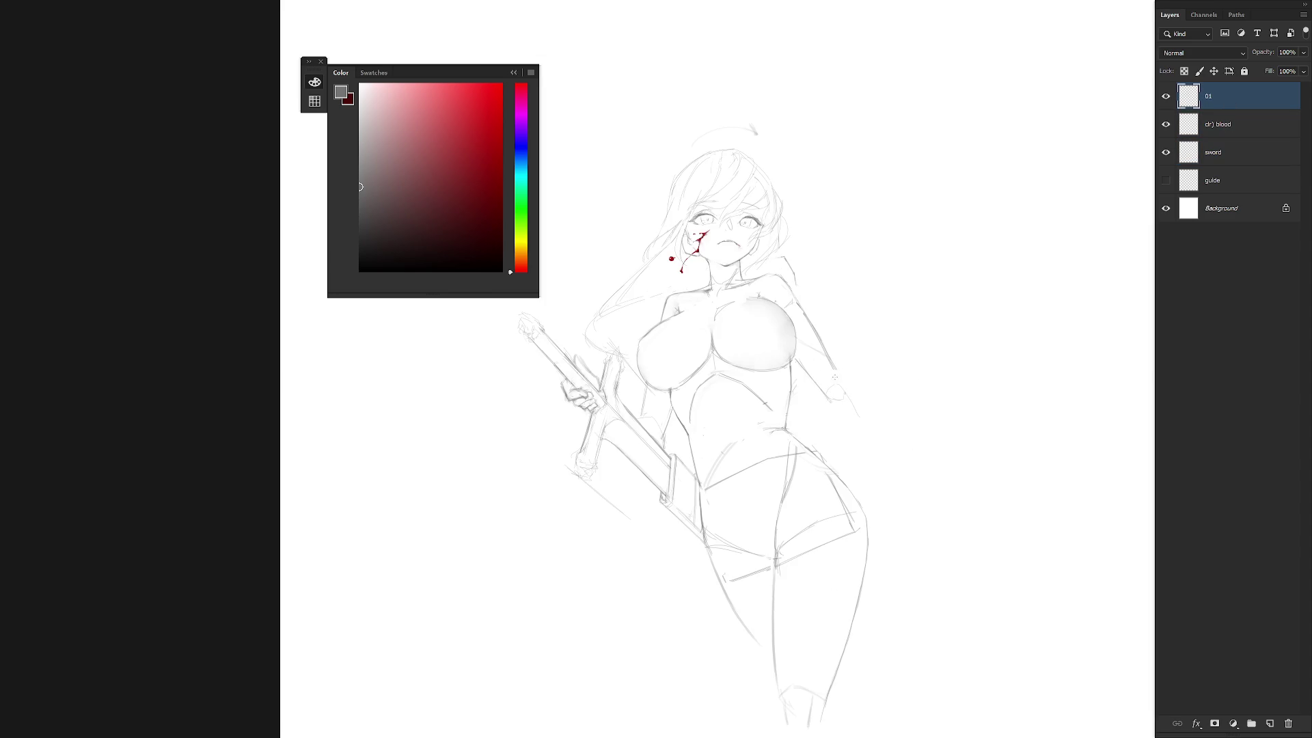
pyautogui.moveTo(853, 399)
pyautogui.mouseDown()
pyautogui.moveTo(856, 427)
pyautogui.moveTo(773, 408)
pyautogui.moveTo(785, 414)
pyautogui.mouseUp()
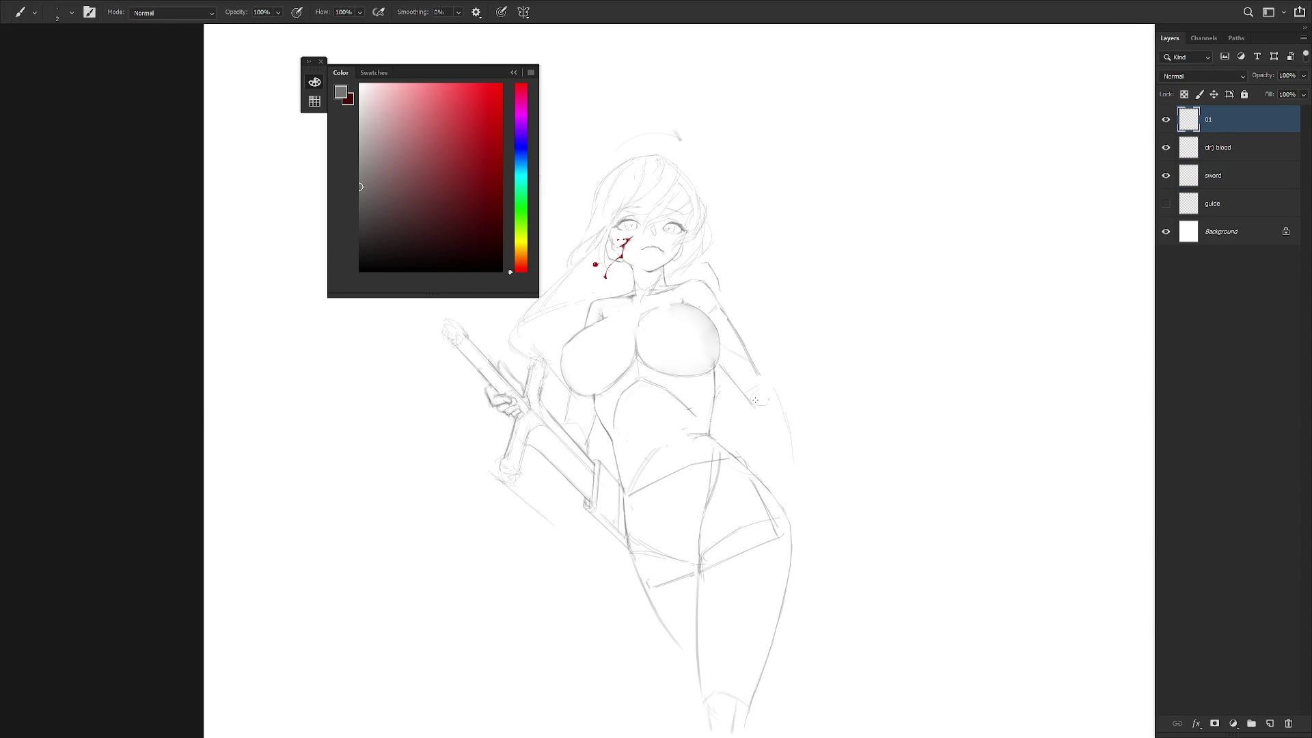
# Try redrawing the right forearm and side, undoing each attempt.
pyautogui.press('l')
pyautogui.moveTo(770, 375)
pyautogui.mouseDown()
pyautogui.moveTo(793, 490)
pyautogui.moveTo(772, 420)
pyautogui.mouseUp()
pyautogui.press('b')
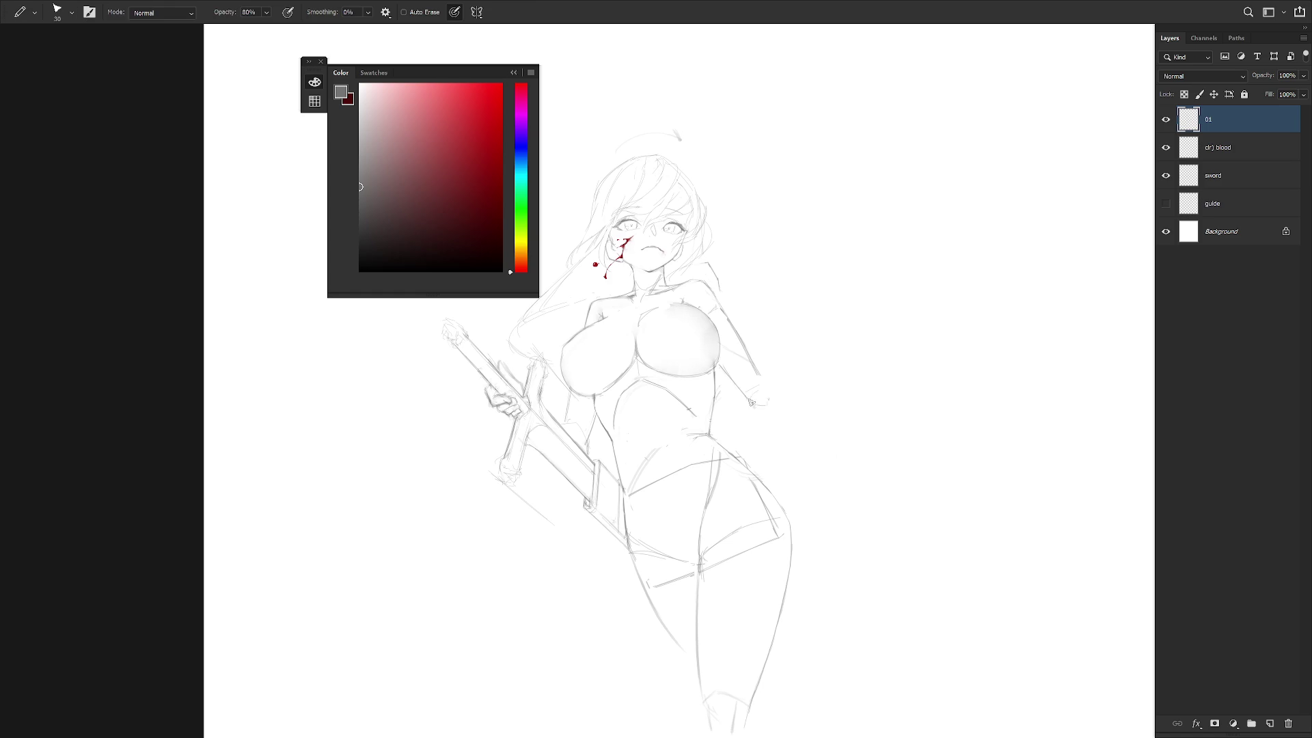
pyautogui.hotkey('ctrl', 'z')
pyautogui.moveTo(763, 384); pyautogui.dragTo(794, 510)
pyautogui.hotkey('ctrl', 'z')
pyautogui.moveTo(759, 375); pyautogui.dragTo(795, 509)
pyautogui.hotkey('ctrl', 'z')
# Lasso the right arm, rotate it about 6 degrees and nudge it into place.
pyautogui.press('l')
pyautogui.moveTo(734, 334)
pyautogui.mouseDown()
pyautogui.moveTo(722, 389)
pyautogui.moveTo(765, 348)
pyautogui.moveTo(723, 308)
pyautogui.mouseUp()
pyautogui.hotkey('ctrl', 't')
pyautogui.moveTo(831, 431); pyautogui.dragTo(825, 460)
pyautogui.moveTo(764, 409); pyautogui.dragTo(769, 407)
pyautogui.press('Return')
pyautogui.hotkey('ctrl', 'd')
# Pencil new lines down the right arm and darken the line at the hand's tip.
pyautogui.press('b')
pyautogui.hotkey('shift', 'b')
pyautogui.moveTo(751, 357); pyautogui.dragTo(795, 502)
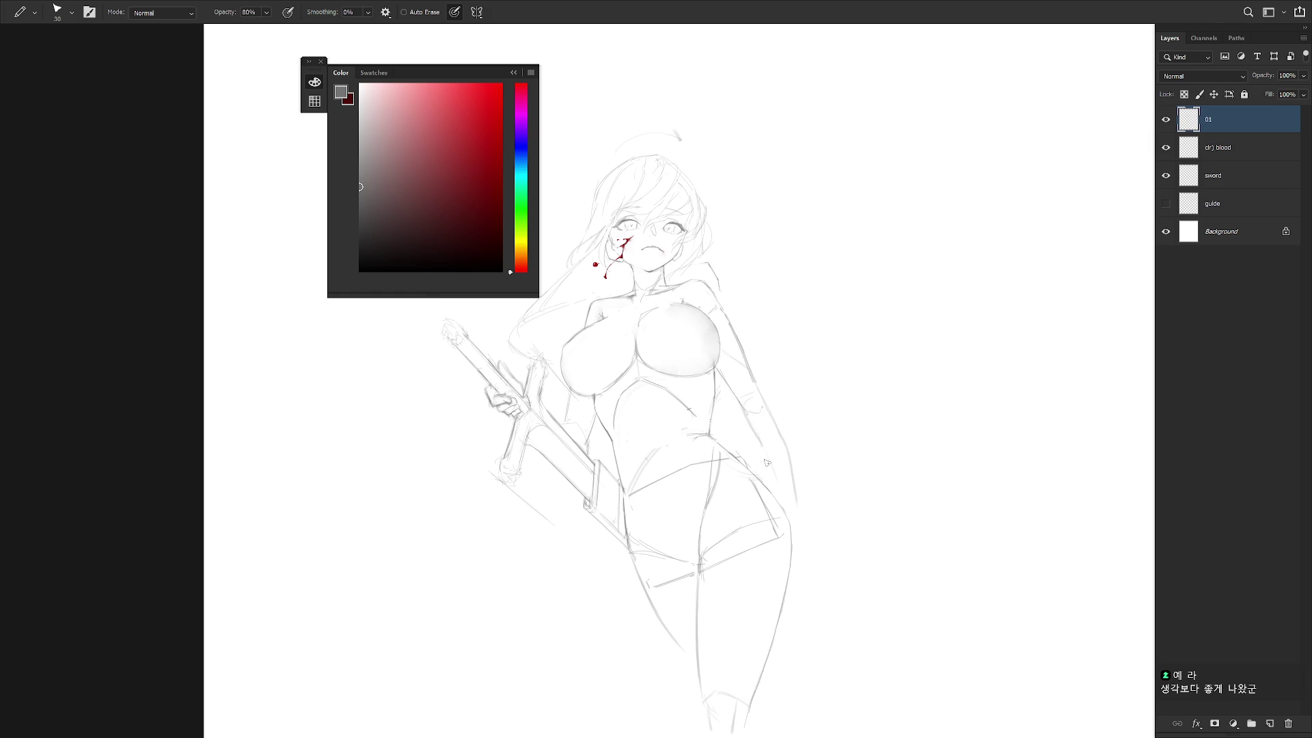
pyautogui.moveTo(745, 410); pyautogui.dragTo(785, 505)
pyautogui.press('e')
pyautogui.press('b')
pyautogui.moveTo(779, 427); pyautogui.dragTo(786, 505)
pyautogui.moveTo(792, 496)
pyautogui.mouseDown()
pyautogui.moveTo(799, 513)
pyautogui.moveTo(793, 431)
pyautogui.moveTo(766, 402)
pyautogui.moveTo(743, 413)
pyautogui.moveTo(815, 543)
pyautogui.mouseUp()
# Delete the outlined old forearm lines and redraw the arm's outer line downward.
pyautogui.press('l')
pyautogui.press('Delete')
pyautogui.press('b')
pyautogui.press('e')
pyautogui.press('b')
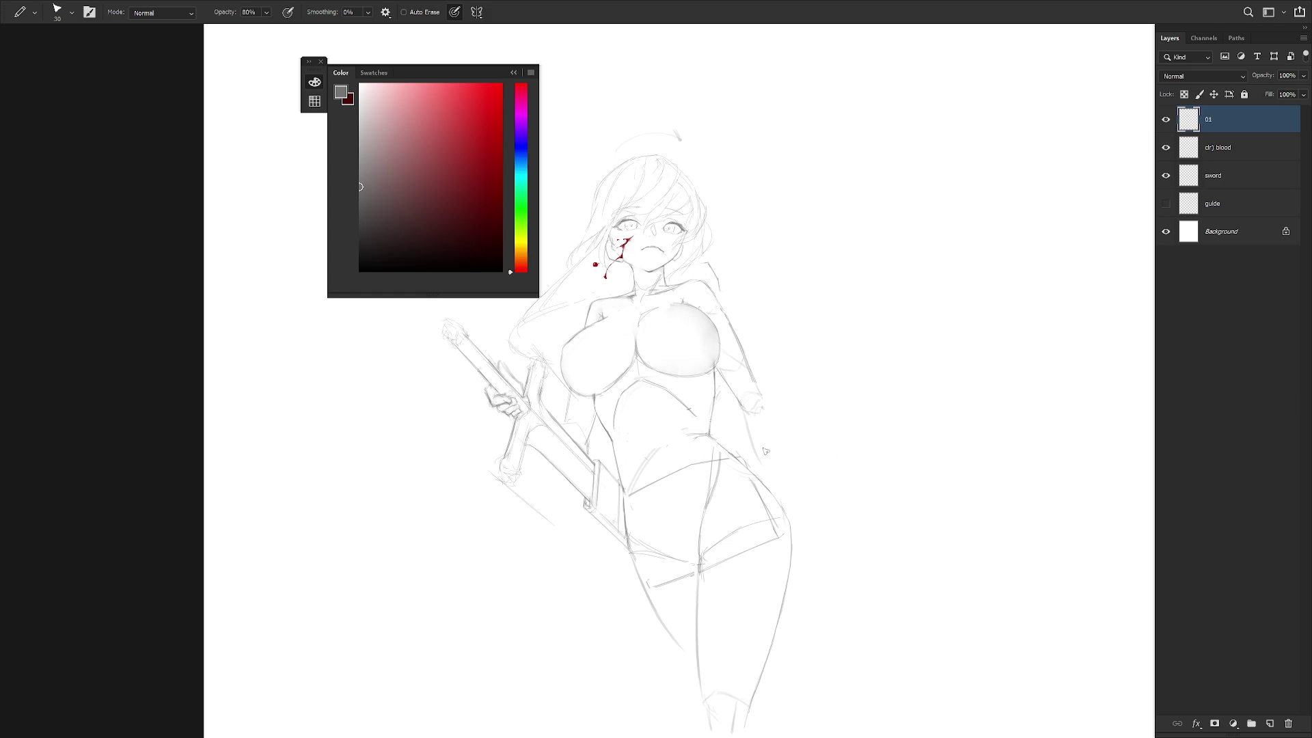
pyautogui.moveTo(765, 397); pyautogui.dragTo(796, 482)
pyautogui.moveTo(765, 397); pyautogui.dragTo(801, 500)
# Start renaming the sword layer by appending '- shield' to its name.
pyautogui.doubleClick(1226, 179)
pyautogui.click(1239, 177)
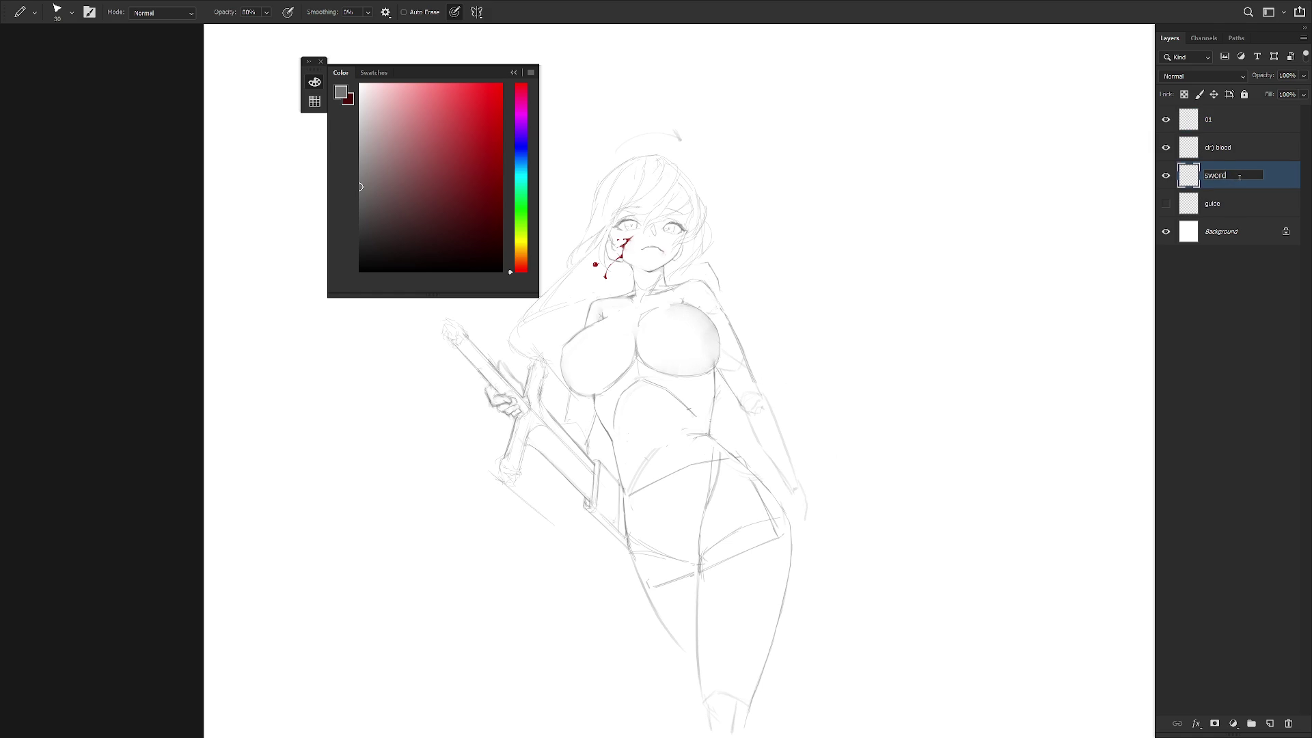
pyautogui.write(' - ')
pyautogui.write('shi')
pyautogui.write('eld')
# Confirm the 'sword - shield' name and sketch the shield's vertical and diagonal edges.
pyautogui.press('Return')
pyautogui.scroll(-2, 813, 419)
pyautogui.press('b')
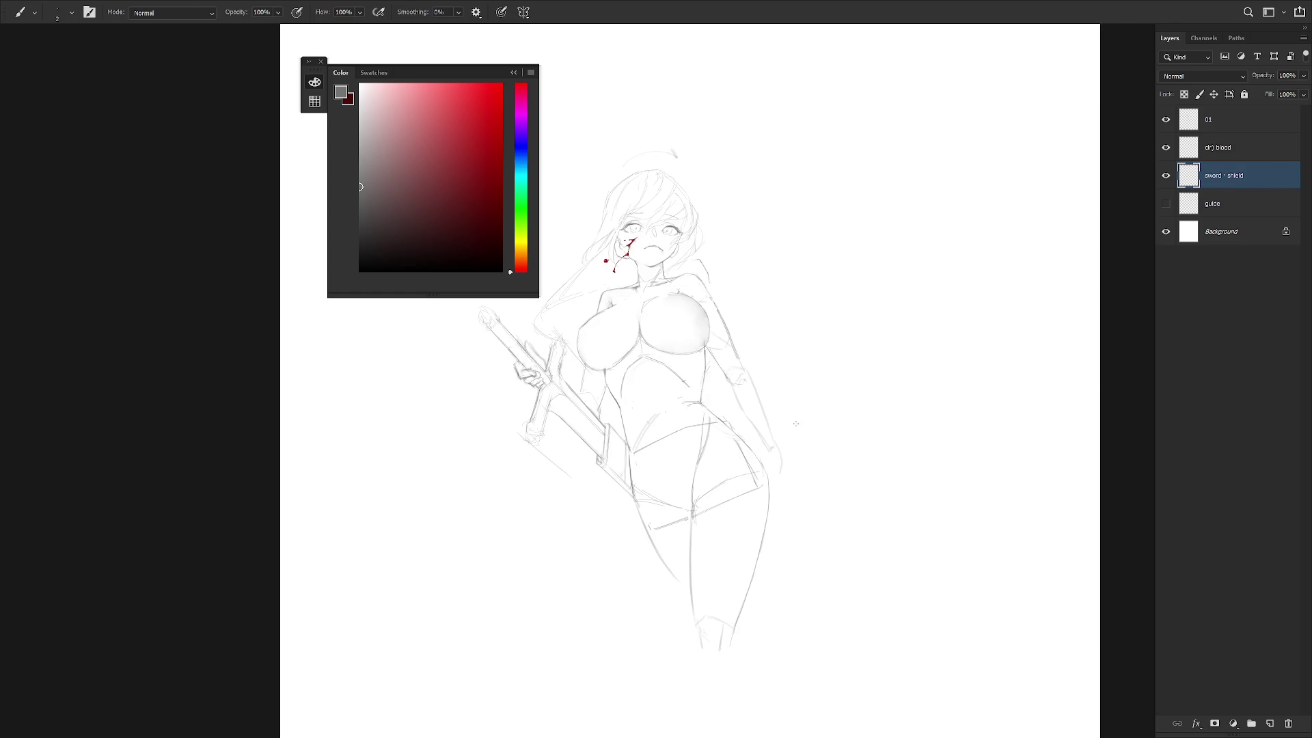
pyautogui.moveTo(819, 405); pyautogui.dragTo(785, 569)
pyautogui.moveTo(747, 340); pyautogui.dragTo(804, 386)
pyautogui.press('r')
pyautogui.moveTo(867, 506); pyautogui.dragTo(737, 353)
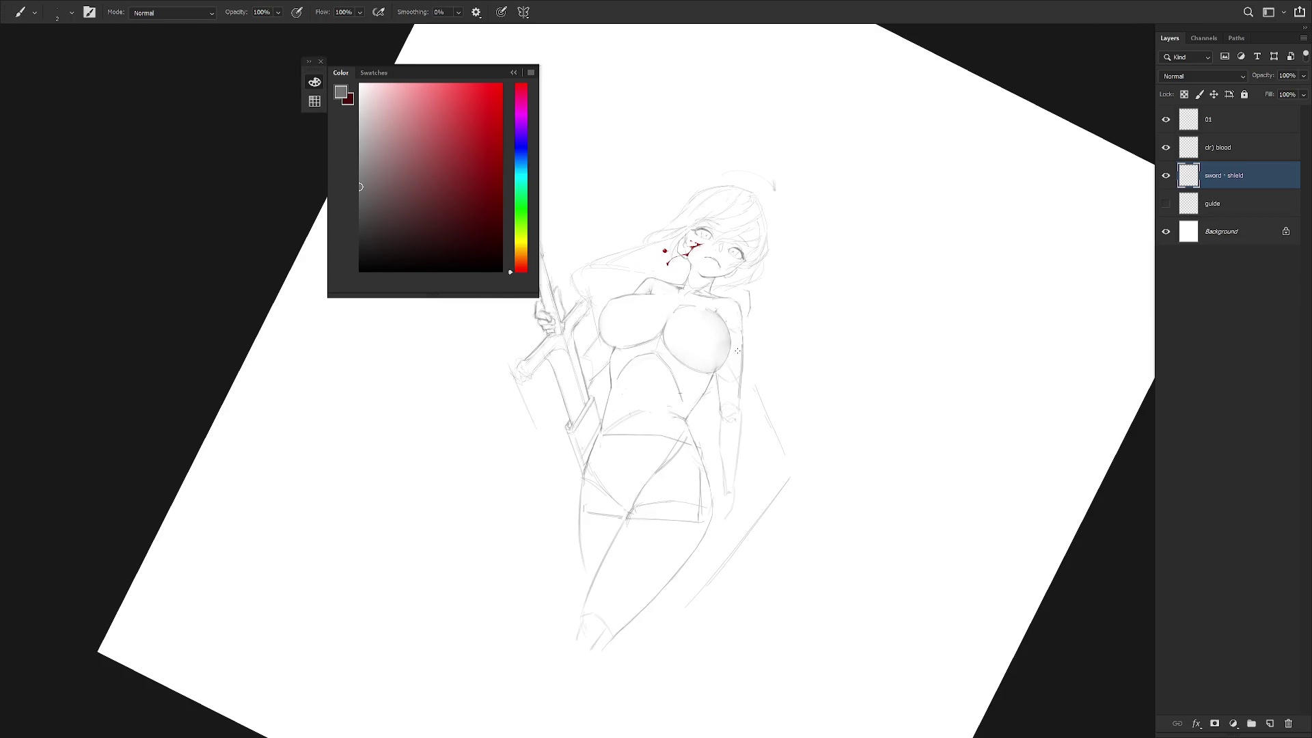
pyautogui.moveTo(793, 475); pyautogui.dragTo(775, 440)
pyautogui.press('Escape')
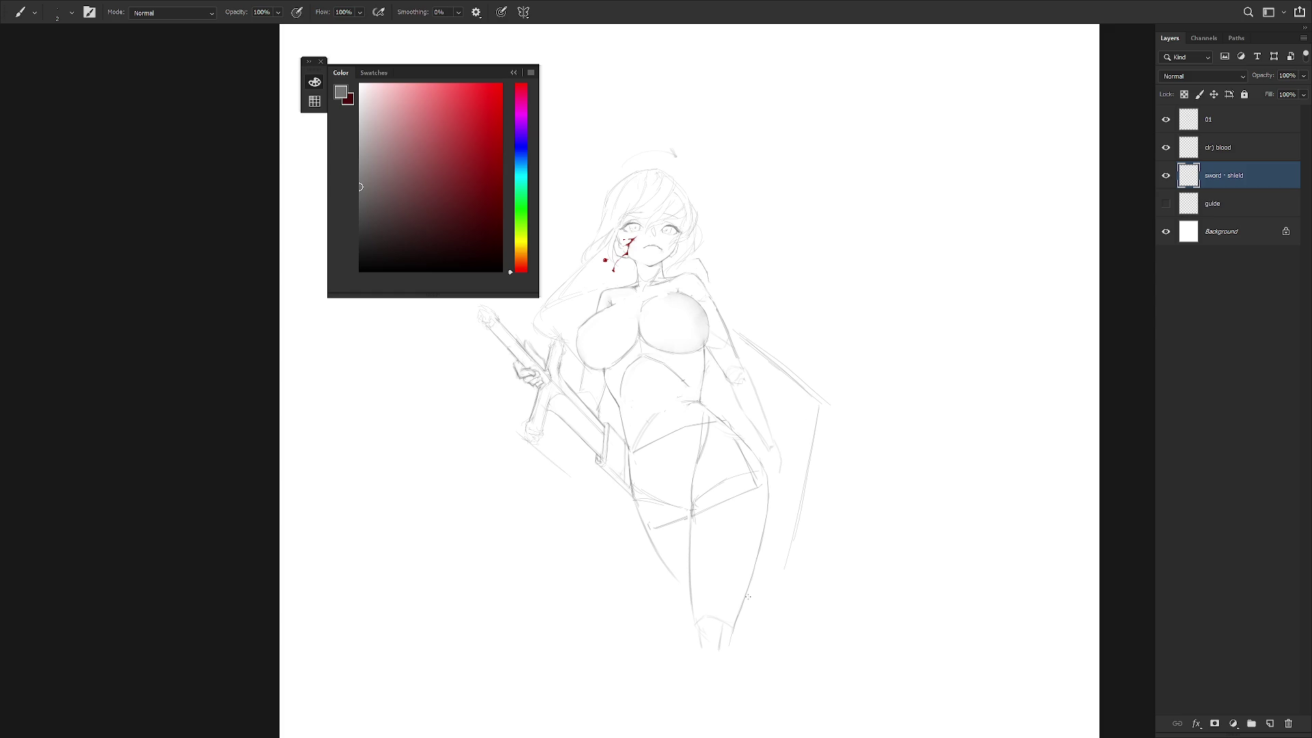
# Add a new empty layer at the top of the layer stack.
pyautogui.moveTo(713, 399); pyautogui.dragTo(754, 450)
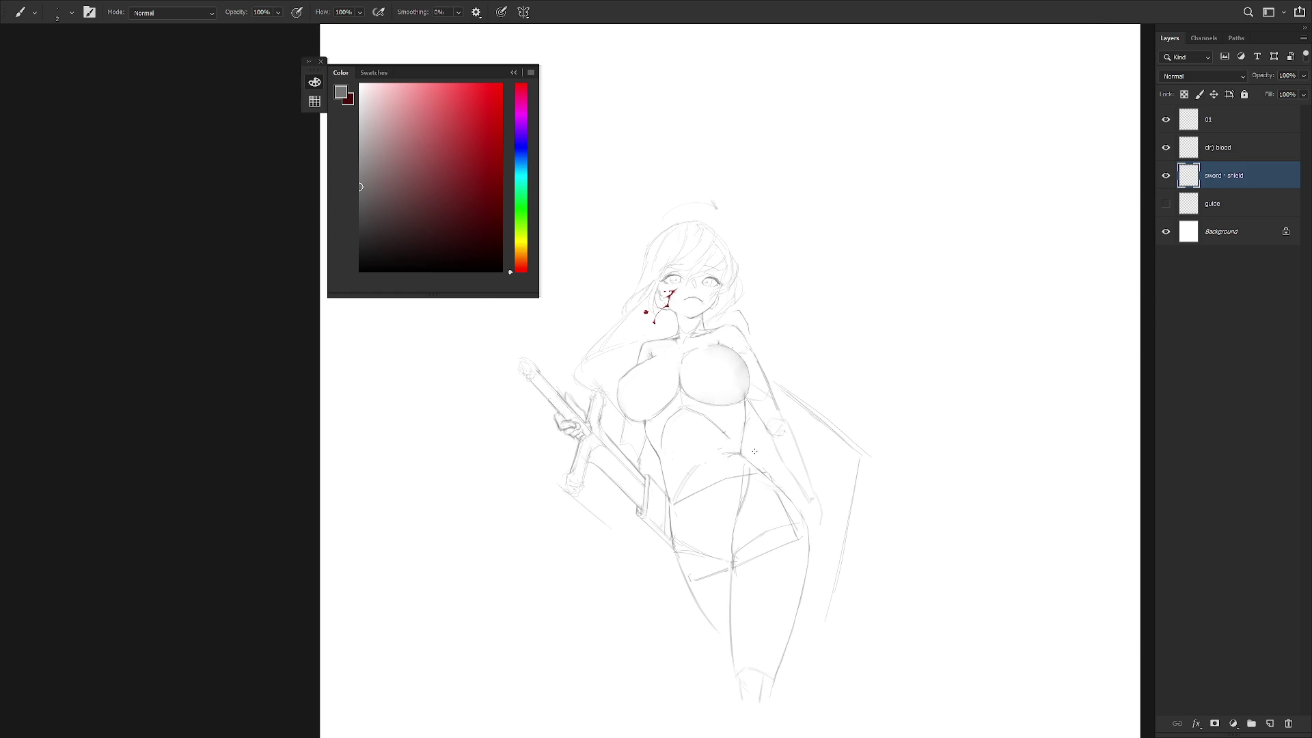
pyautogui.click(1238, 123)
pyautogui.hotkey('ctrl', 'shift', 'n')
pyautogui.press('Return')
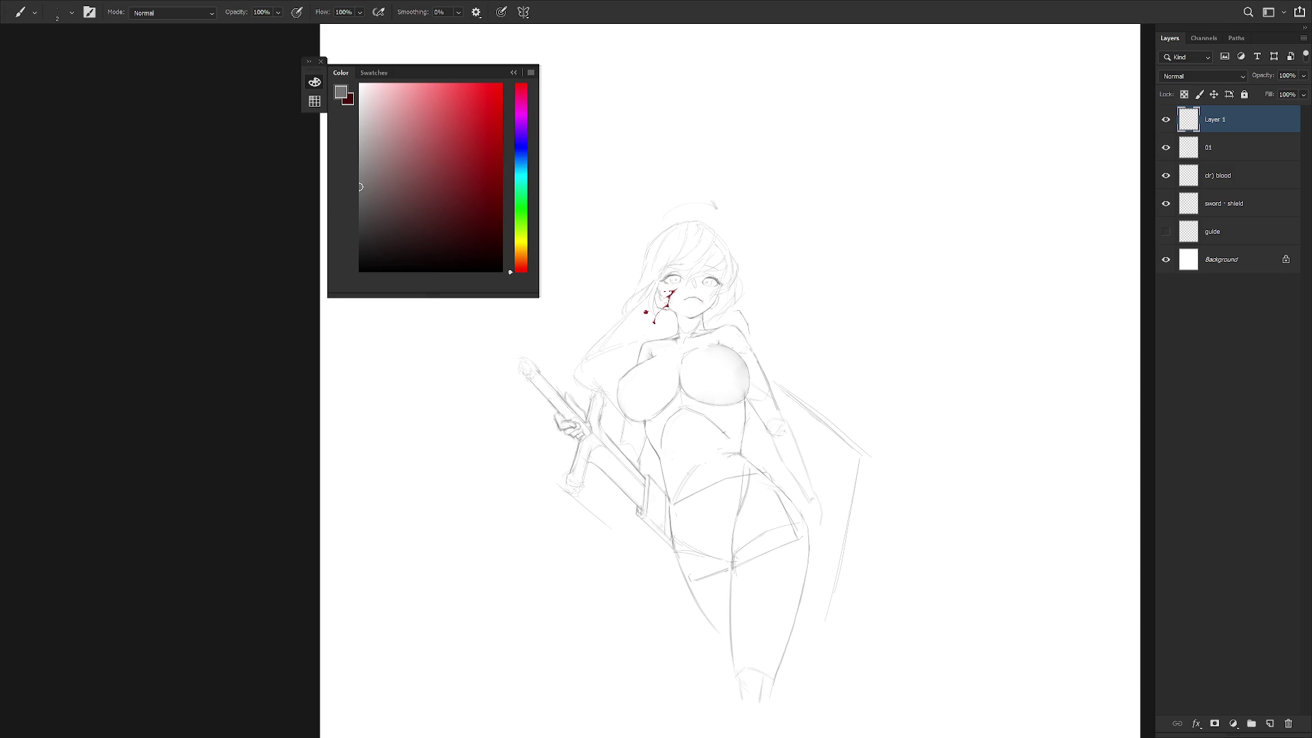
# Add a dark stroke below the chin drip and grey shading by the blood, erasing excess.
pyautogui.moveTo(652, 223); pyautogui.dragTo(661, 354)
pyautogui.hotkey('ctrl', 'z')
pyautogui.moveTo(654, 234)
pyautogui.mouseDown()
pyautogui.moveTo(657, 280)
pyautogui.moveTo(705, 234)
pyautogui.mouseUp()
pyautogui.hotkey('ctrl', 'z')
pyautogui.hotkey('ctrl', 'z')
pyautogui.moveTo(653, 324); pyautogui.dragTo(645, 340)
pyautogui.hotkey('shift', 'b')
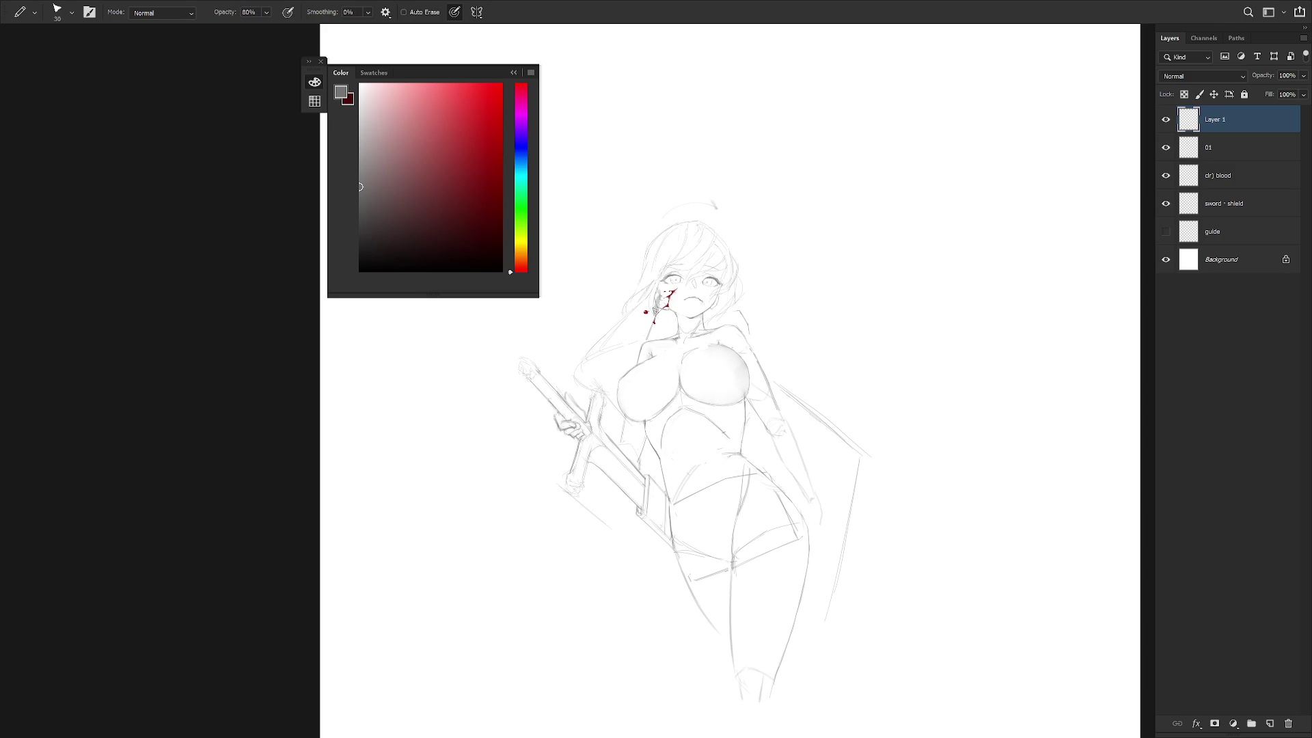
pyautogui.moveTo(661, 300)
pyautogui.mouseDown()
pyautogui.moveTo(658, 315)
pyautogui.moveTo(671, 287)
pyautogui.mouseUp()
pyautogui.press('e')
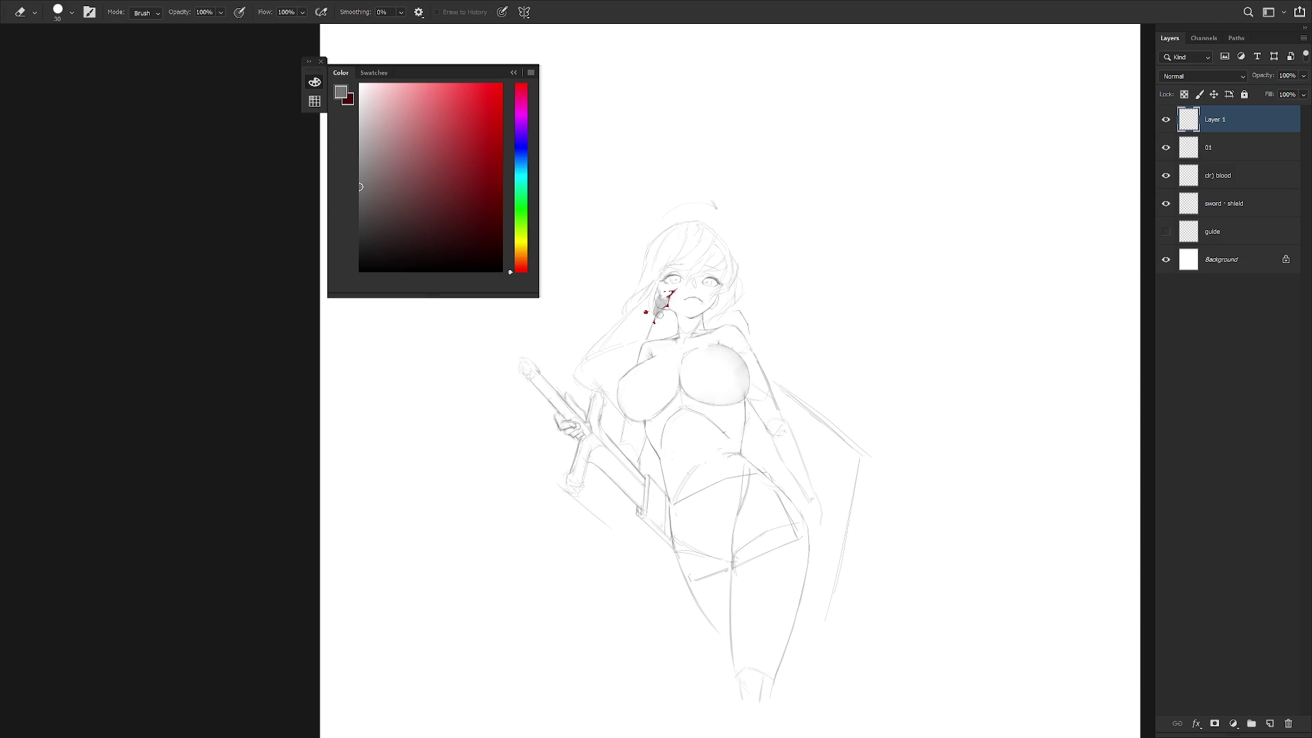
pyautogui.moveTo(652, 316); pyautogui.dragTo(653, 305)
pyautogui.press('b')
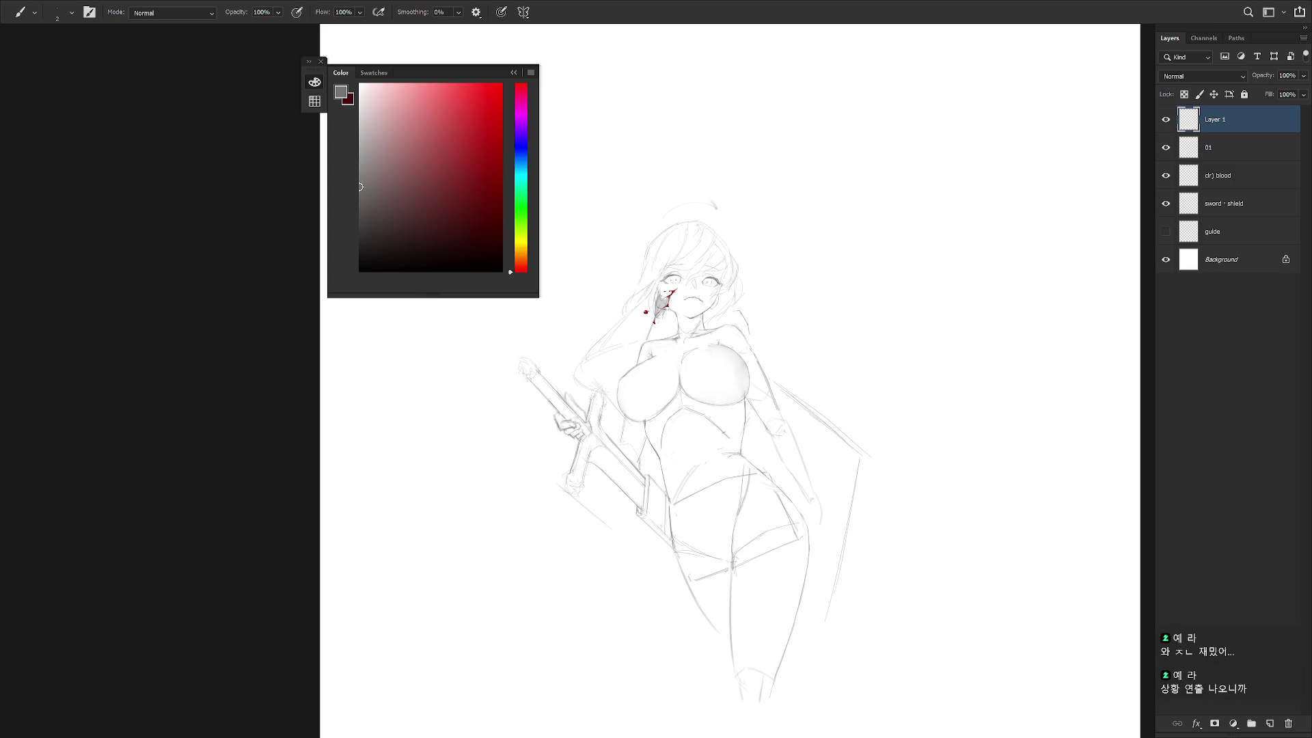
# Darken the cheek blood, extend the streak down the blade, and make the blood layer active.
pyautogui.hotkey('ctrl', '+')
pyautogui.scroll(1, 697, 410)
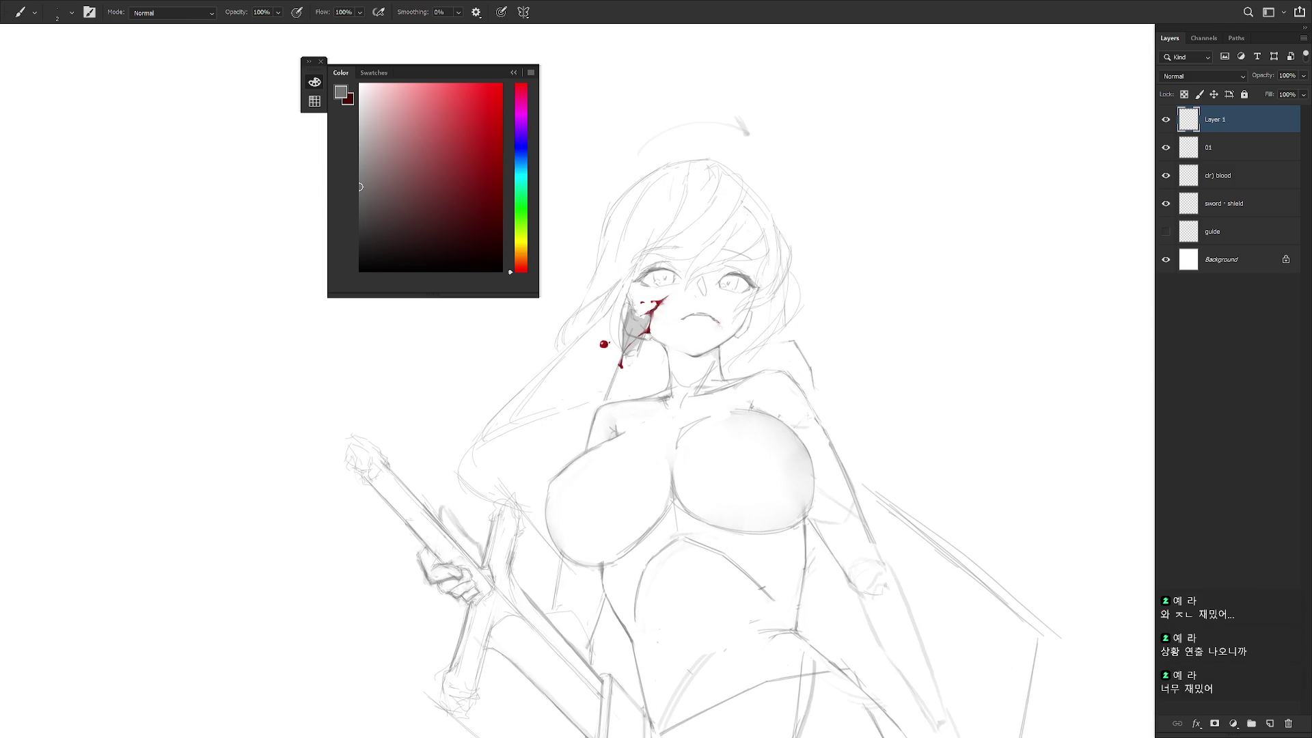
pyautogui.moveTo(636, 313); pyautogui.dragTo(651, 323)
pyautogui.press('e')
pyautogui.press('b')
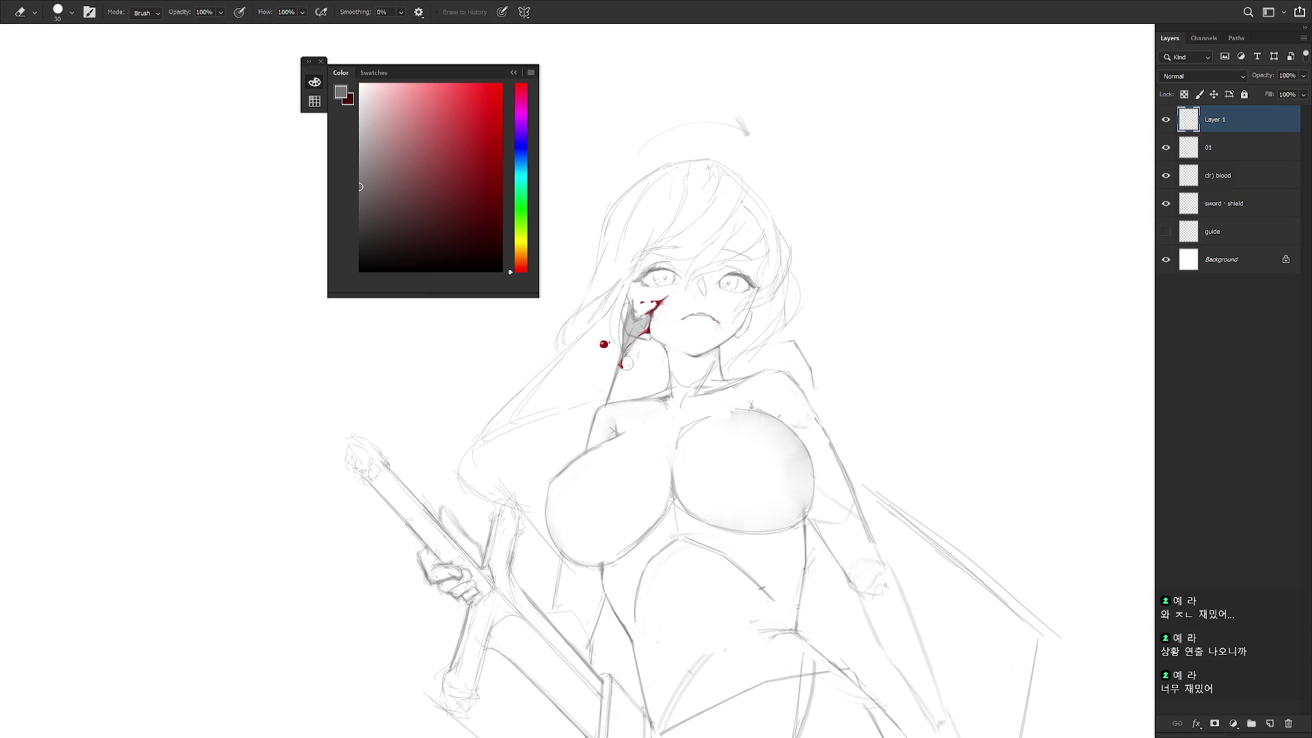
pyautogui.moveTo(635, 337); pyautogui.dragTo(624, 360)
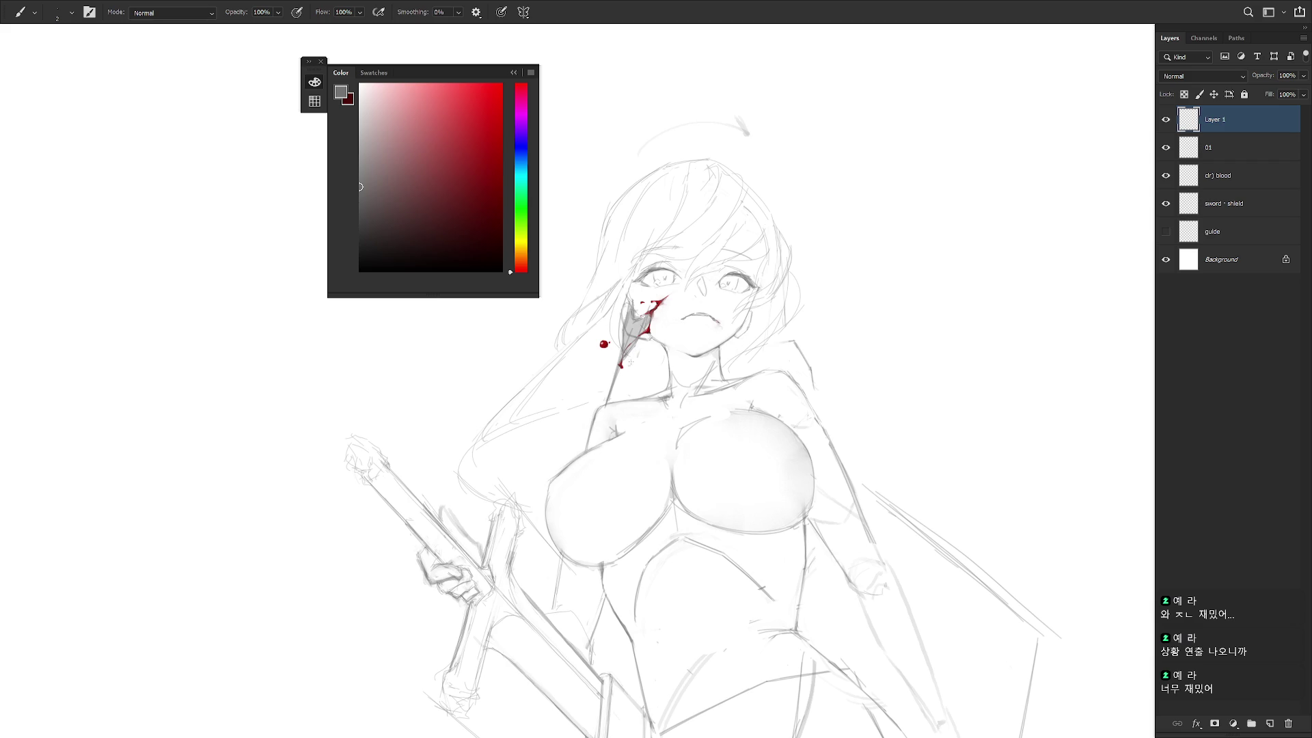
pyautogui.moveTo(620, 369); pyautogui.dragTo(612, 393)
pyautogui.click(1240, 178)
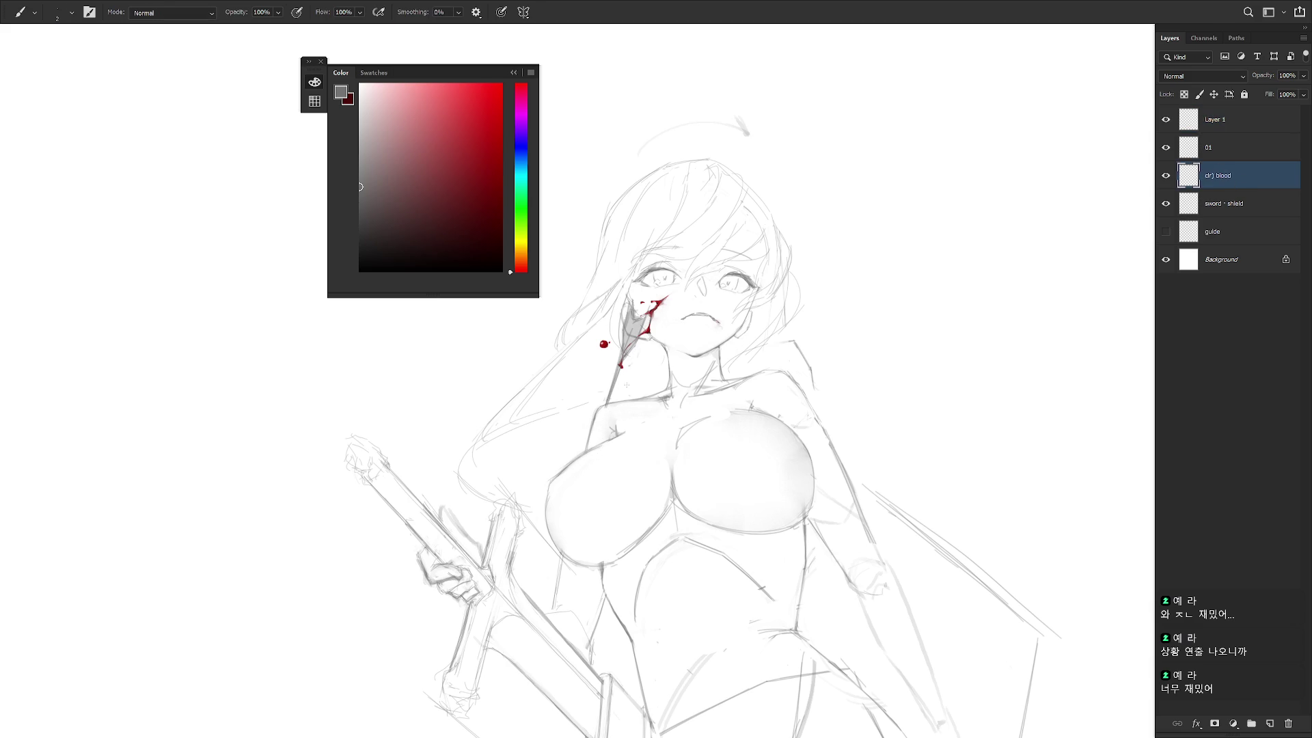
pyautogui.press('l')
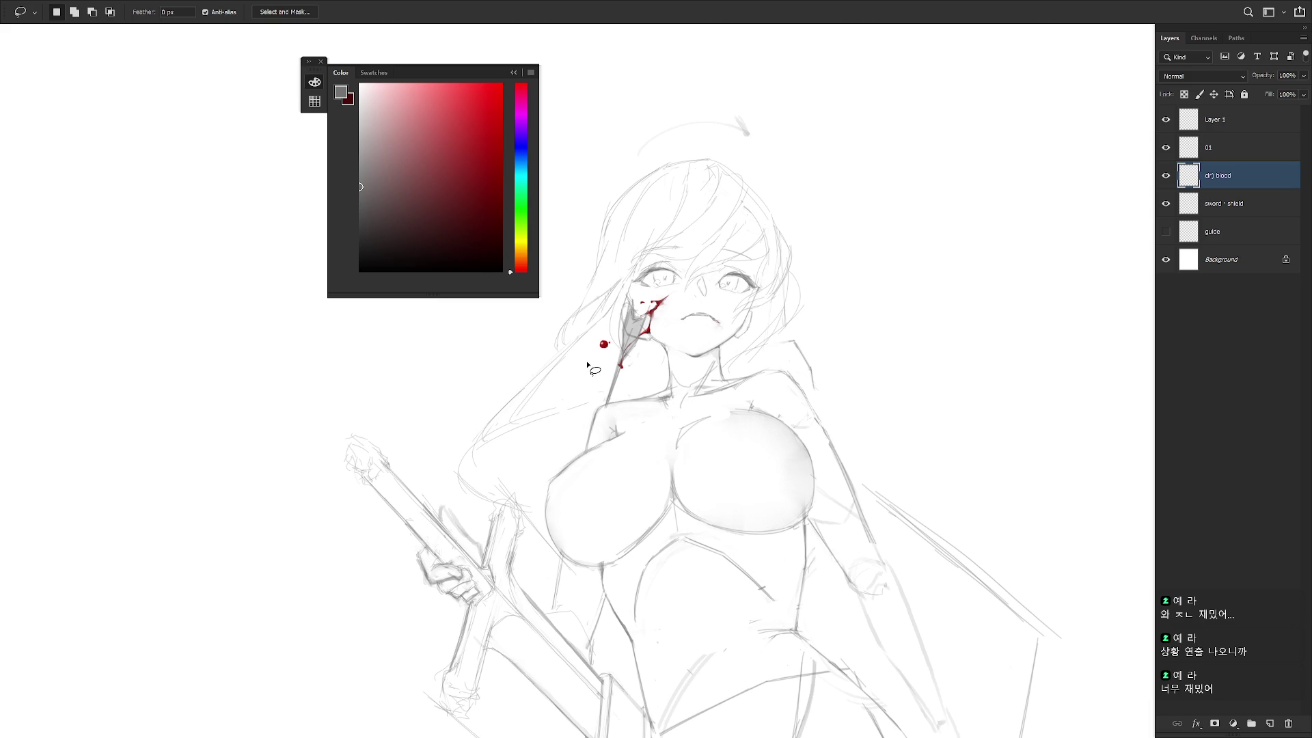
pyautogui.click(1166, 176)
pyautogui.click(1167, 177)
pyautogui.click(1233, 123)
pyautogui.press('b')
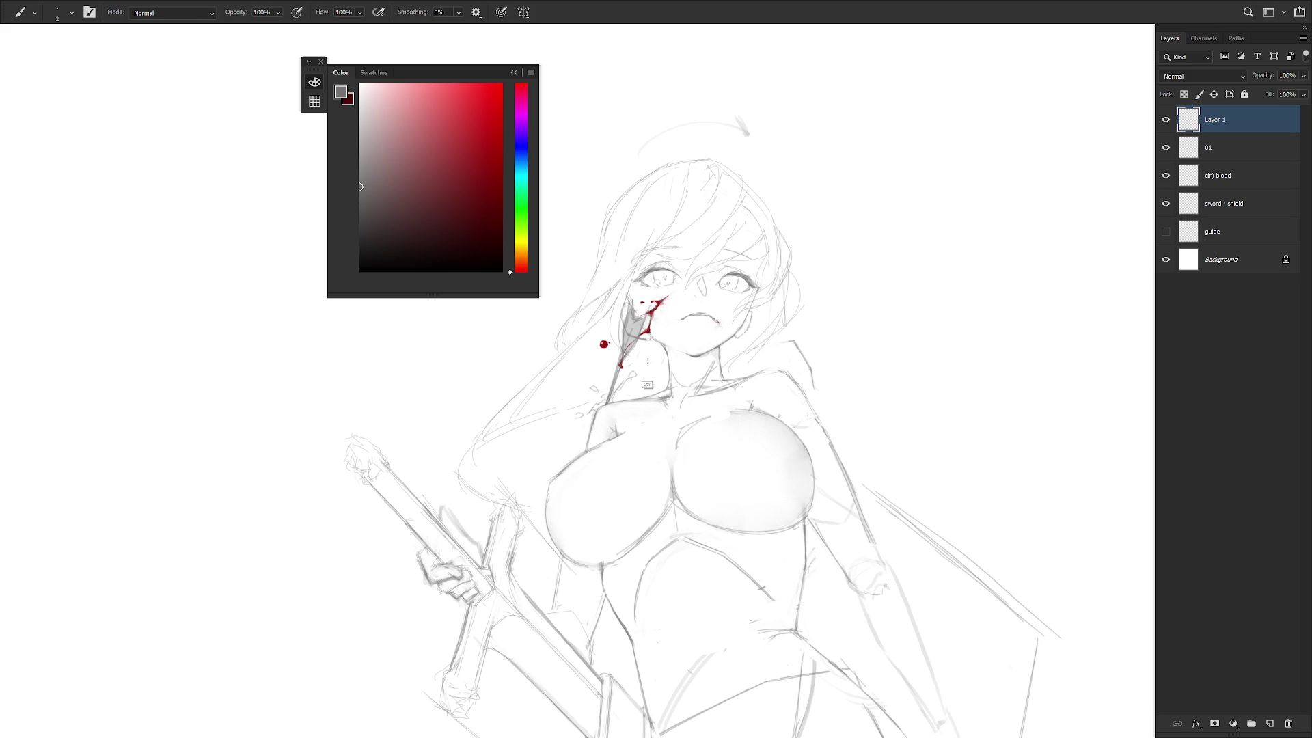
pyautogui.press('l')
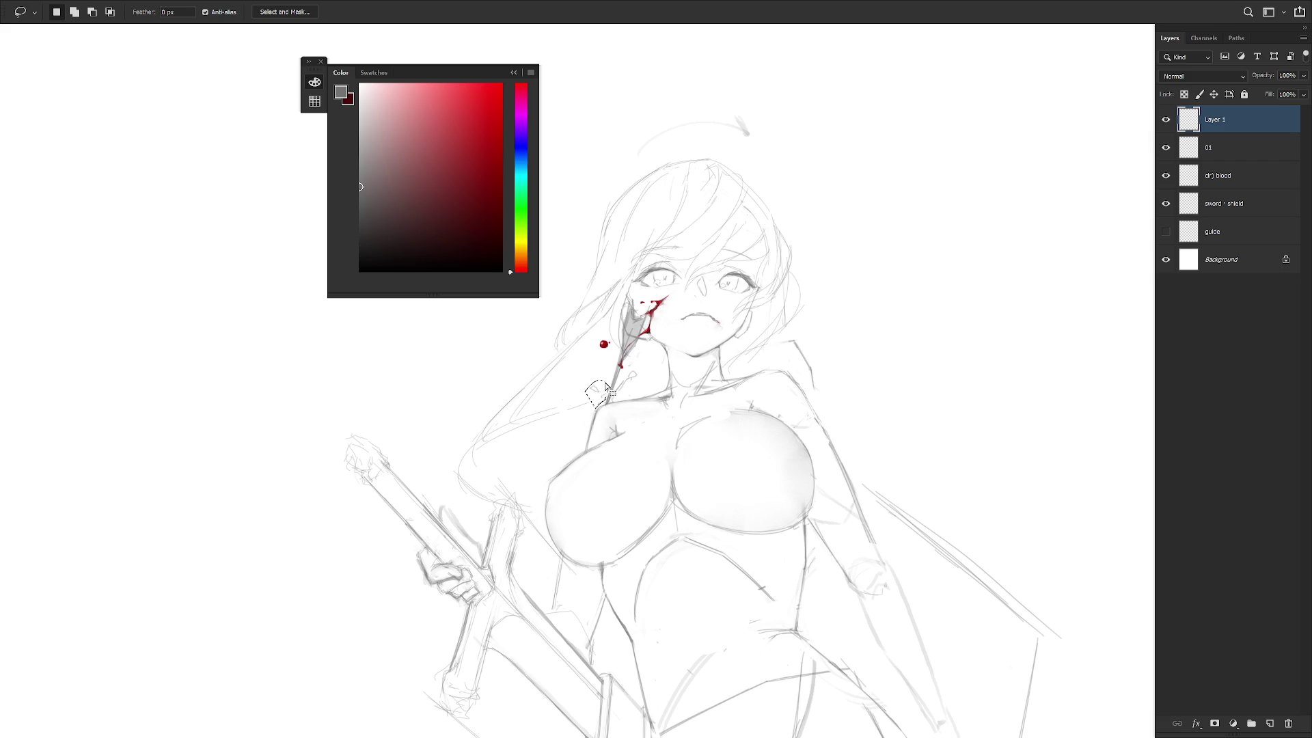
pyautogui.press('b')
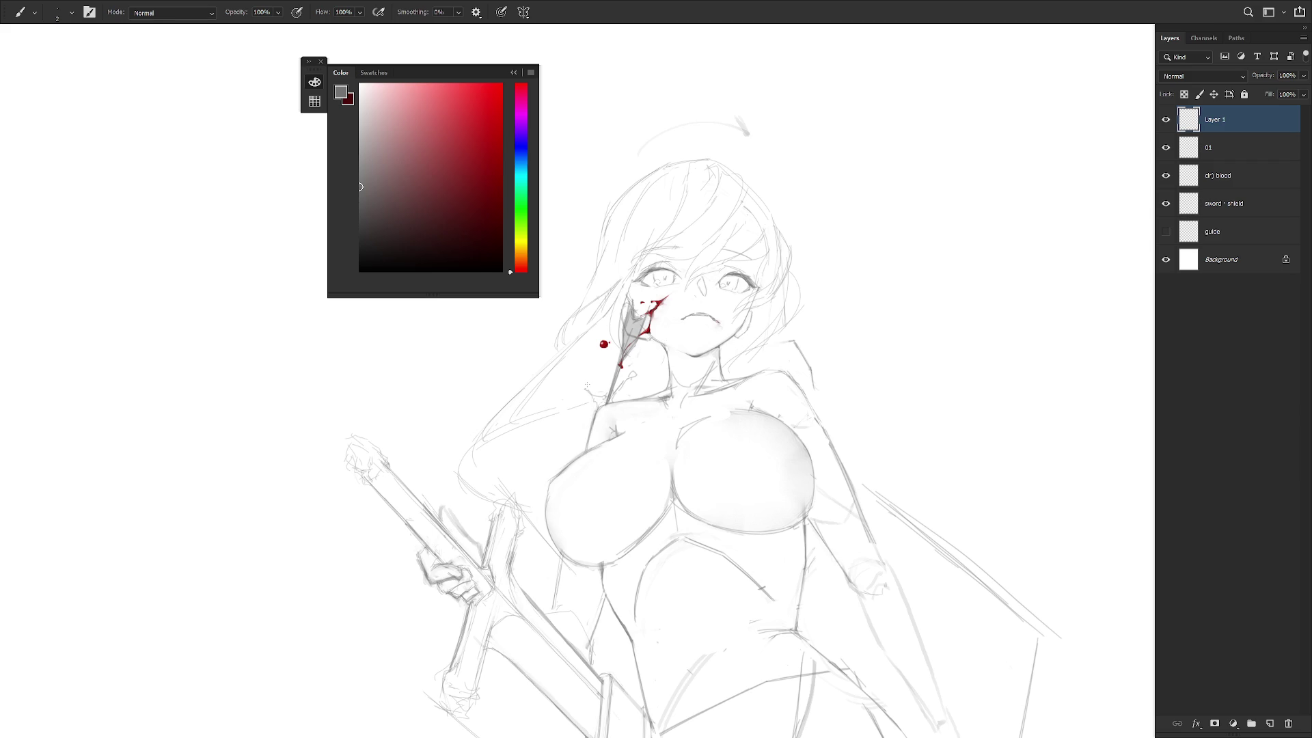
pyautogui.moveTo(697, 390)
pyautogui.mouseDown()
pyautogui.moveTo(698, 373)
pyautogui.moveTo(734, 384)
pyautogui.mouseUp()
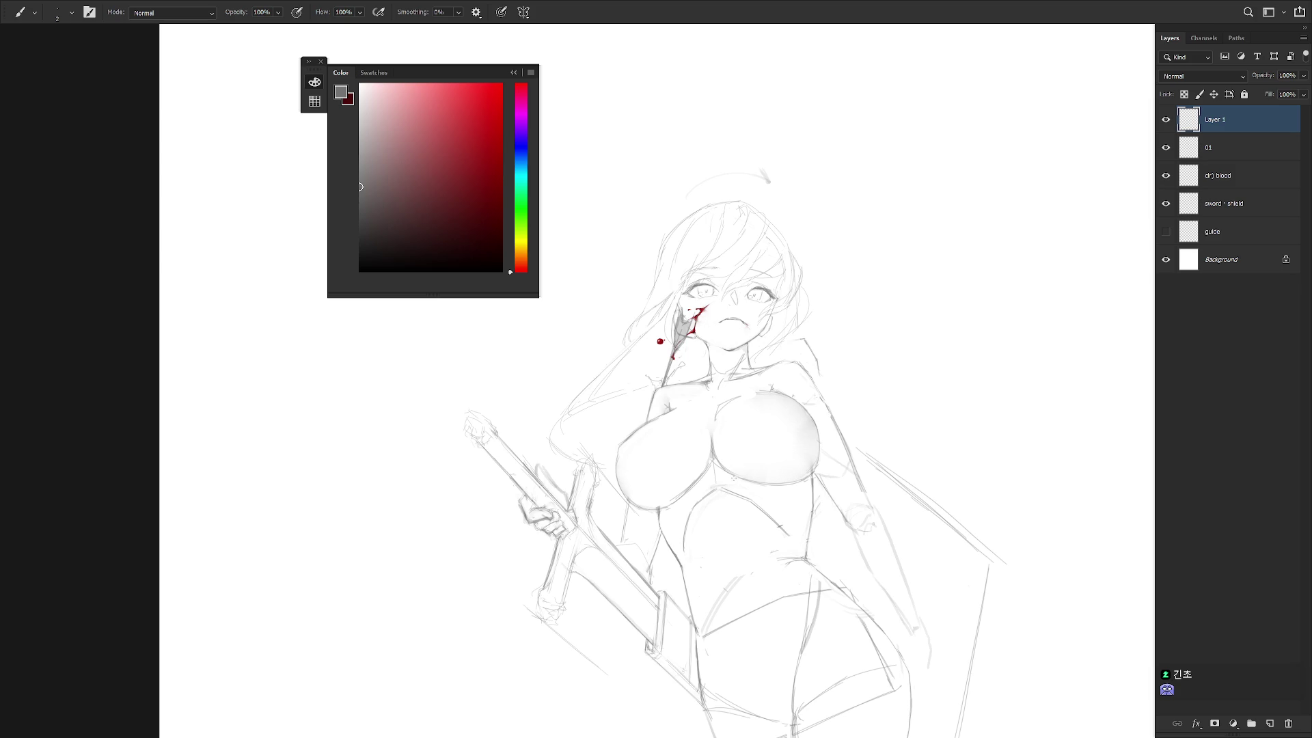
pyautogui.click(1165, 119)
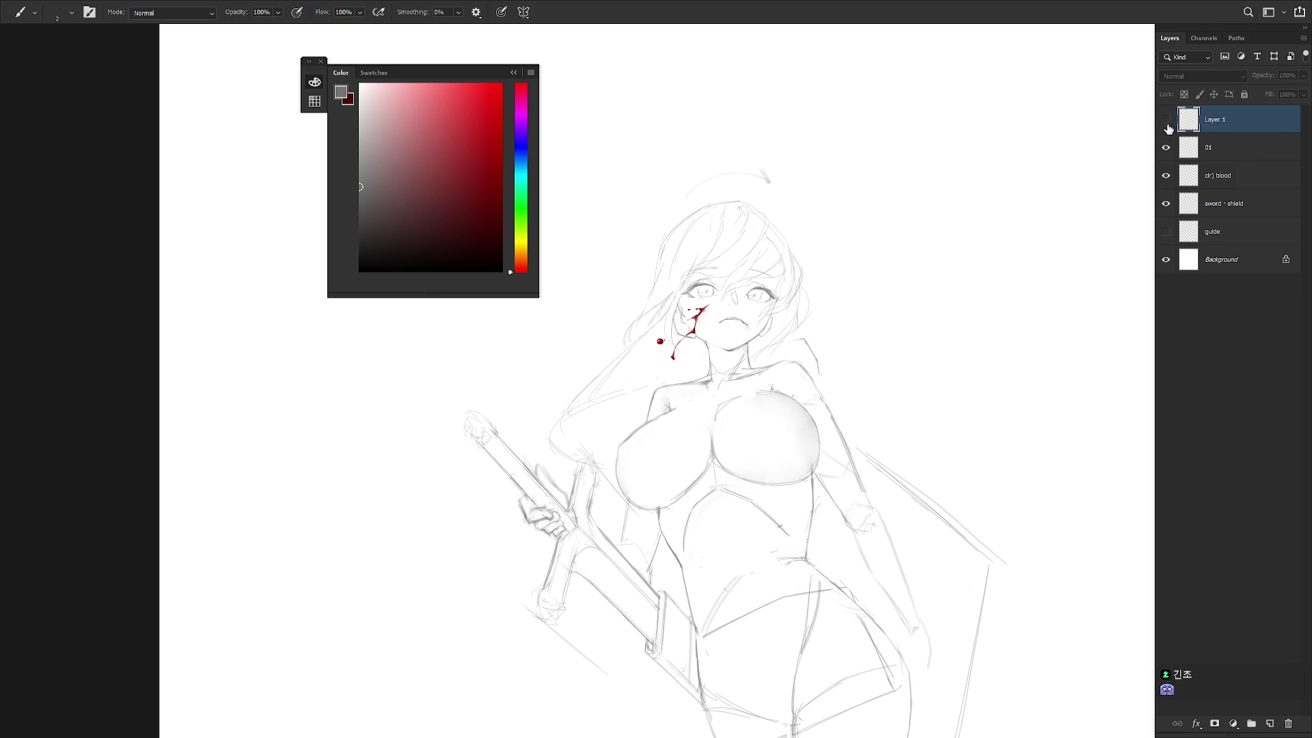
pyautogui.click(1166, 121)
pyautogui.click(1166, 121)
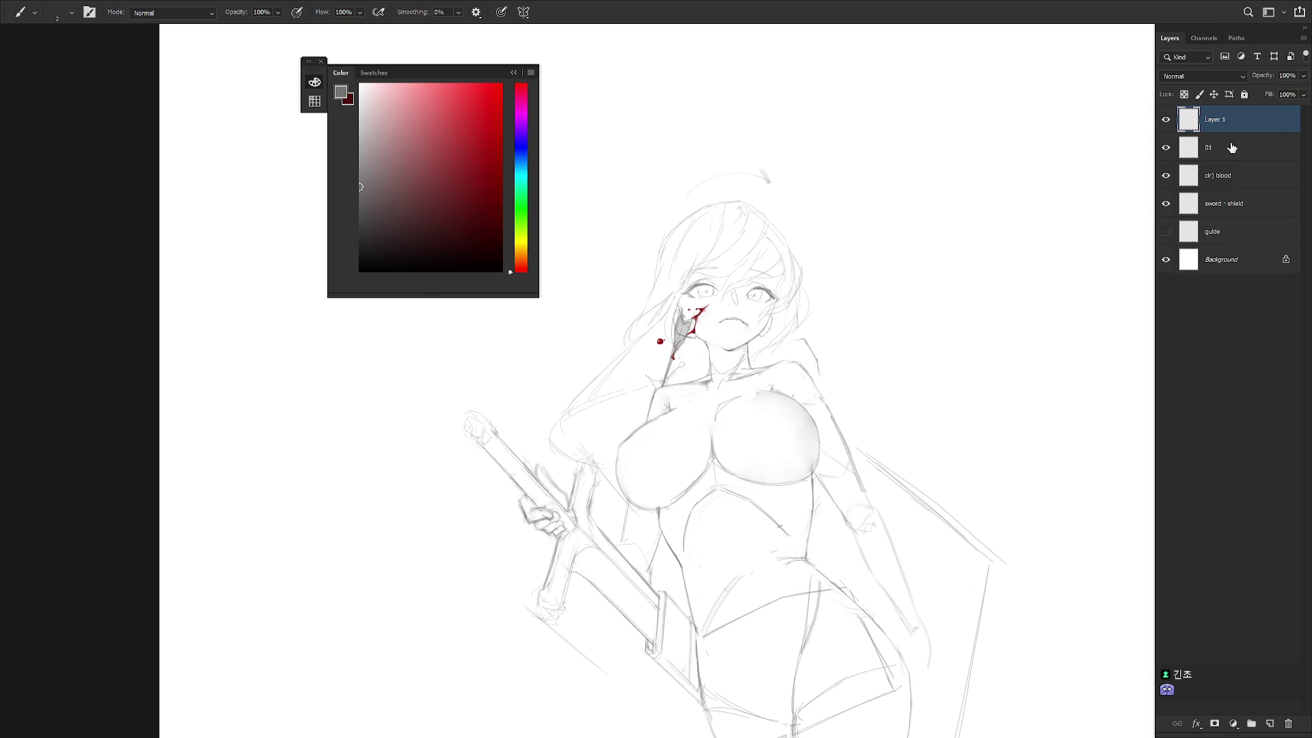
pyautogui.click(1226, 178)
pyautogui.scroll(3, 676, 378)
# Lasso a jagged splatter shape at the base of the neck, extending it up-left.
pyautogui.press('l')
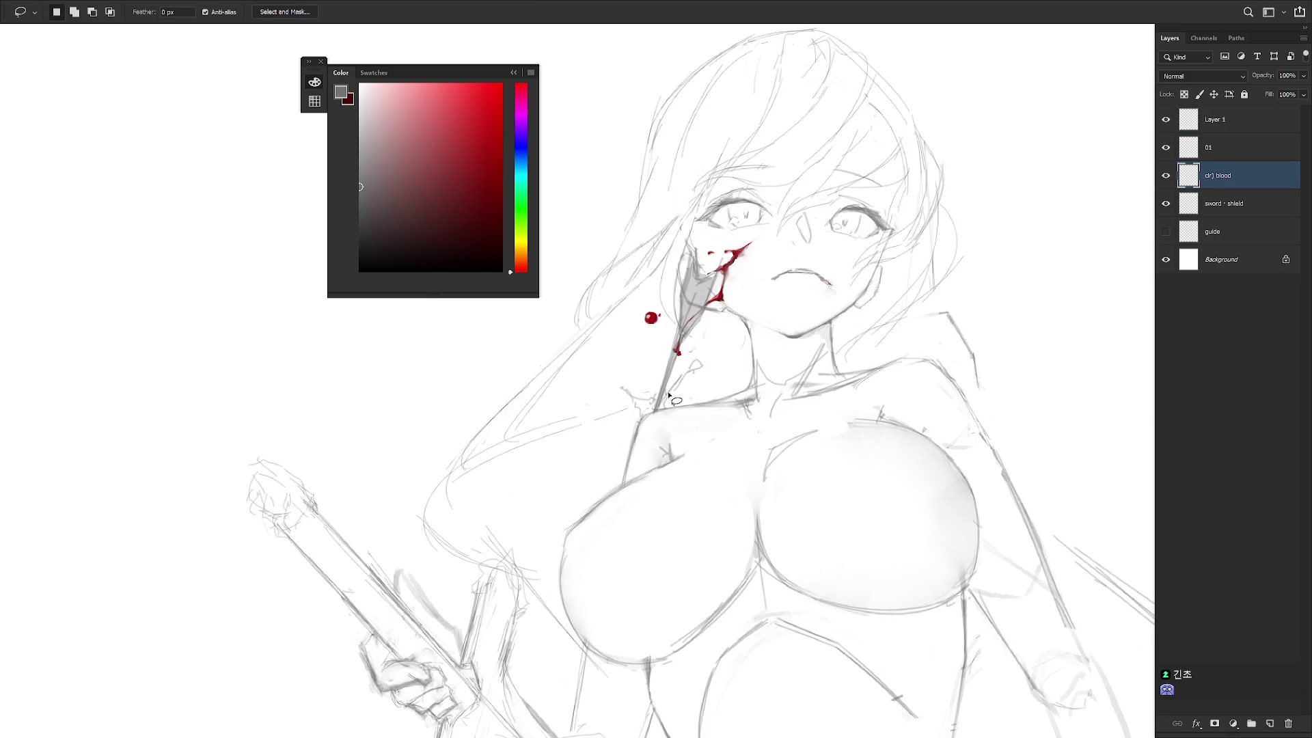
pyautogui.moveTo(666, 389)
pyautogui.mouseDown()
pyautogui.moveTo(658, 413)
pyautogui.moveTo(700, 363)
pyautogui.moveTo(667, 403)
pyautogui.mouseUp()
pyautogui.press('shift')
pyautogui.moveTo(627, 389)
pyautogui.mouseDown()
pyautogui.moveTo(639, 422)
pyautogui.moveTo(658, 409)
pyautogui.mouseUp()
# Sample red from the existing blood and paint the splatter shape at the neck.
pyautogui.press('b')
pyautogui.press('x')
pyautogui.keyDown('alt'); pyautogui.click(734, 254); pyautogui.keyUp('alt')
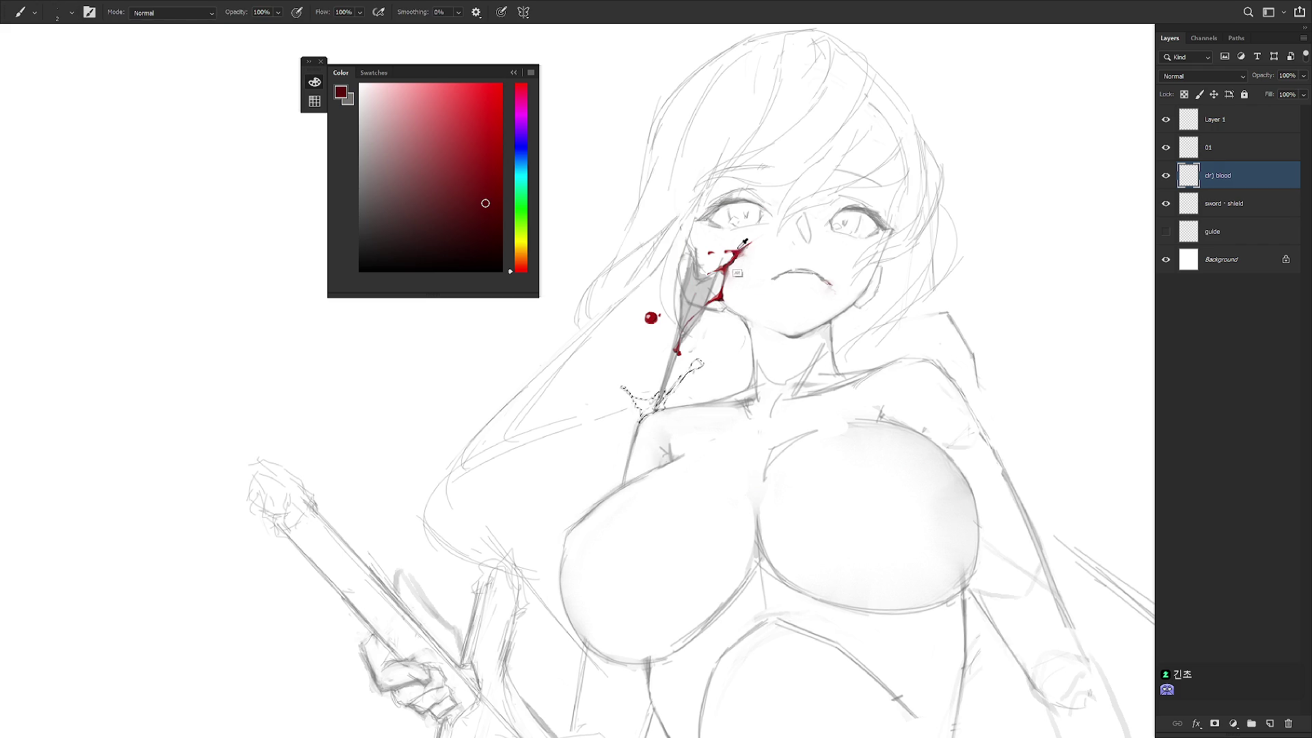
pyautogui.keyDown('alt'); pyautogui.click(725, 251); pyautogui.keyUp('alt')
pyautogui.moveTo(676, 383)
pyautogui.mouseDown()
pyautogui.moveTo(655, 403)
pyautogui.moveTo(693, 369)
pyautogui.moveTo(642, 403)
pyautogui.mouseUp()
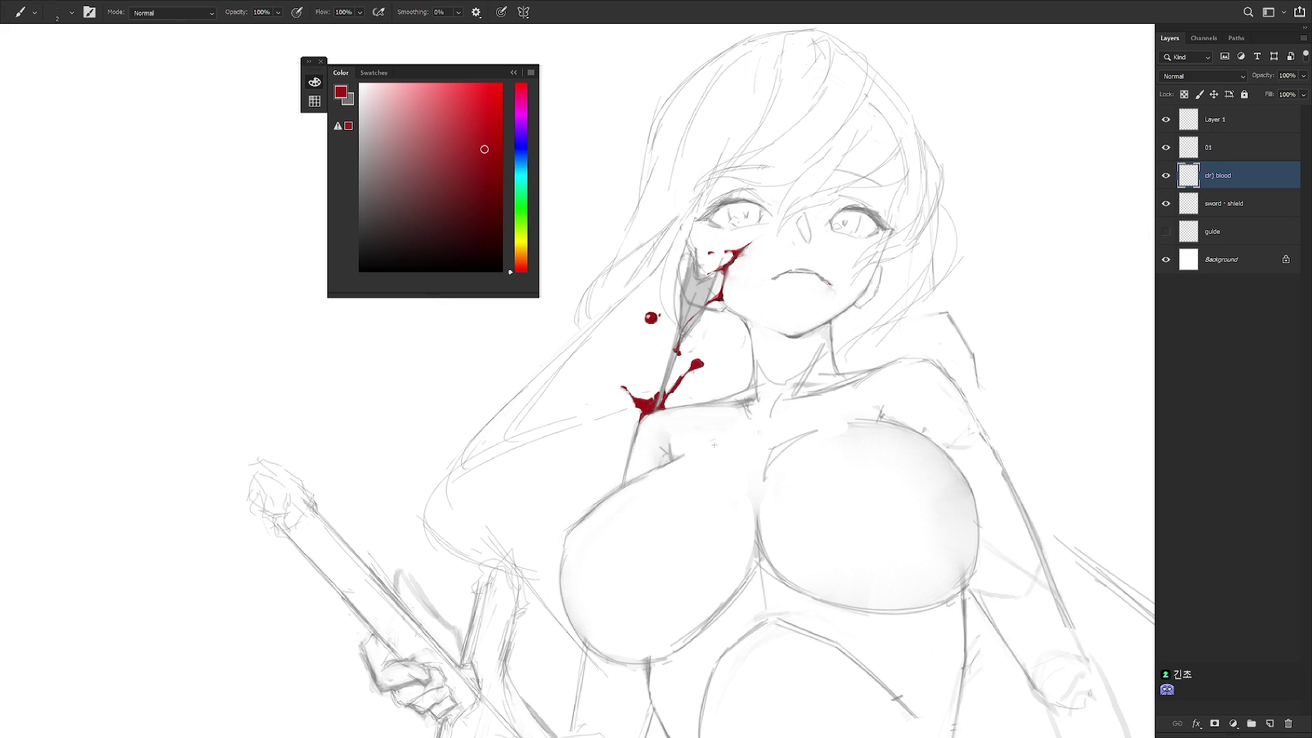
pyautogui.hotkey('ctrl', '-')
pyautogui.hotkey('ctrl', '-')
pyautogui.hotkey('ctrl', '-')
pyautogui.scroll(1, 802, 382)
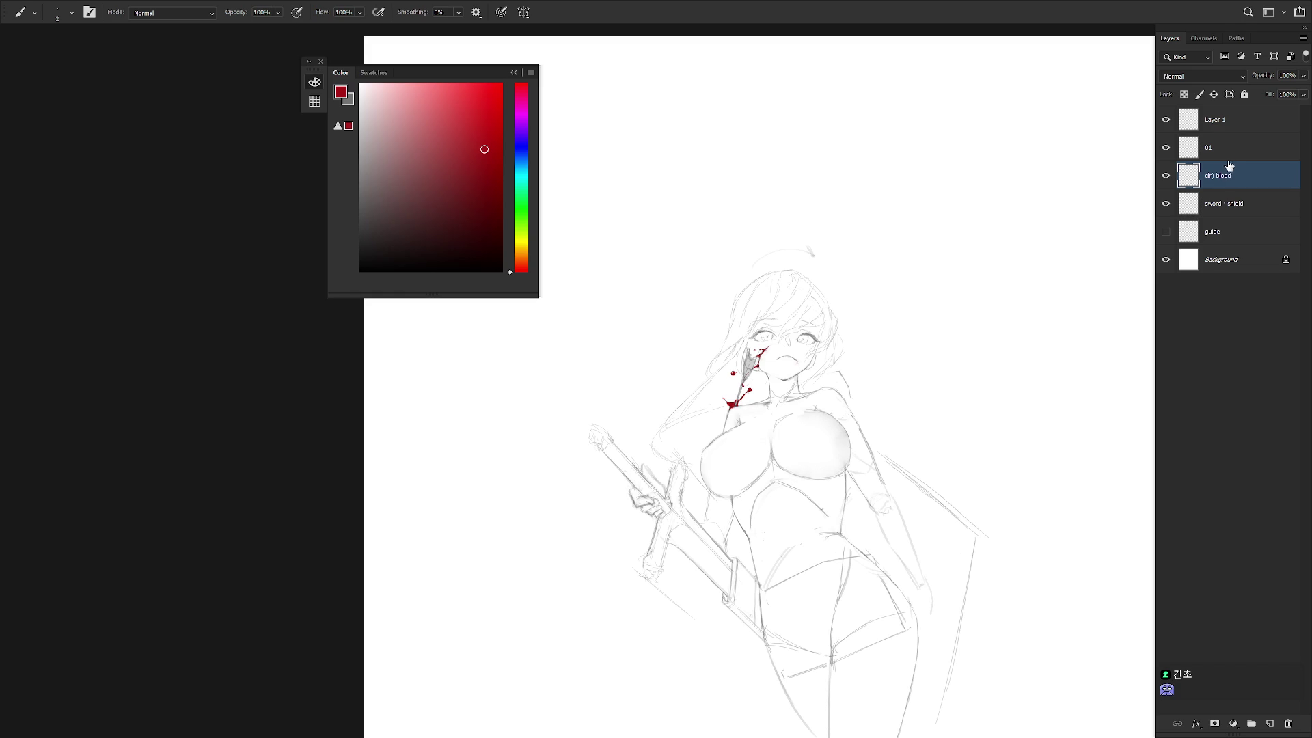
# On layer 01, paint grey strokes near the neck and a long curved hair strand by the shoulder.
pyautogui.click(1243, 204)
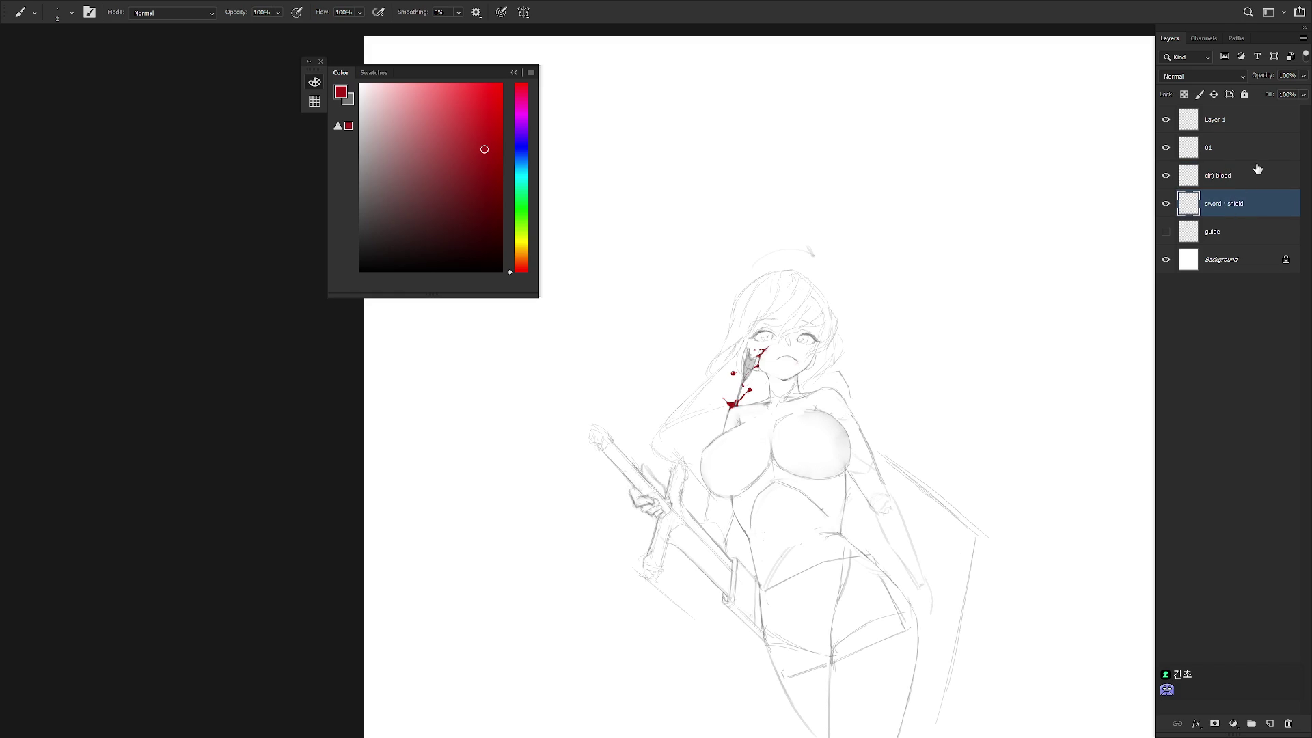
pyautogui.click(1233, 124)
pyautogui.click(1165, 121)
pyautogui.click(1167, 123)
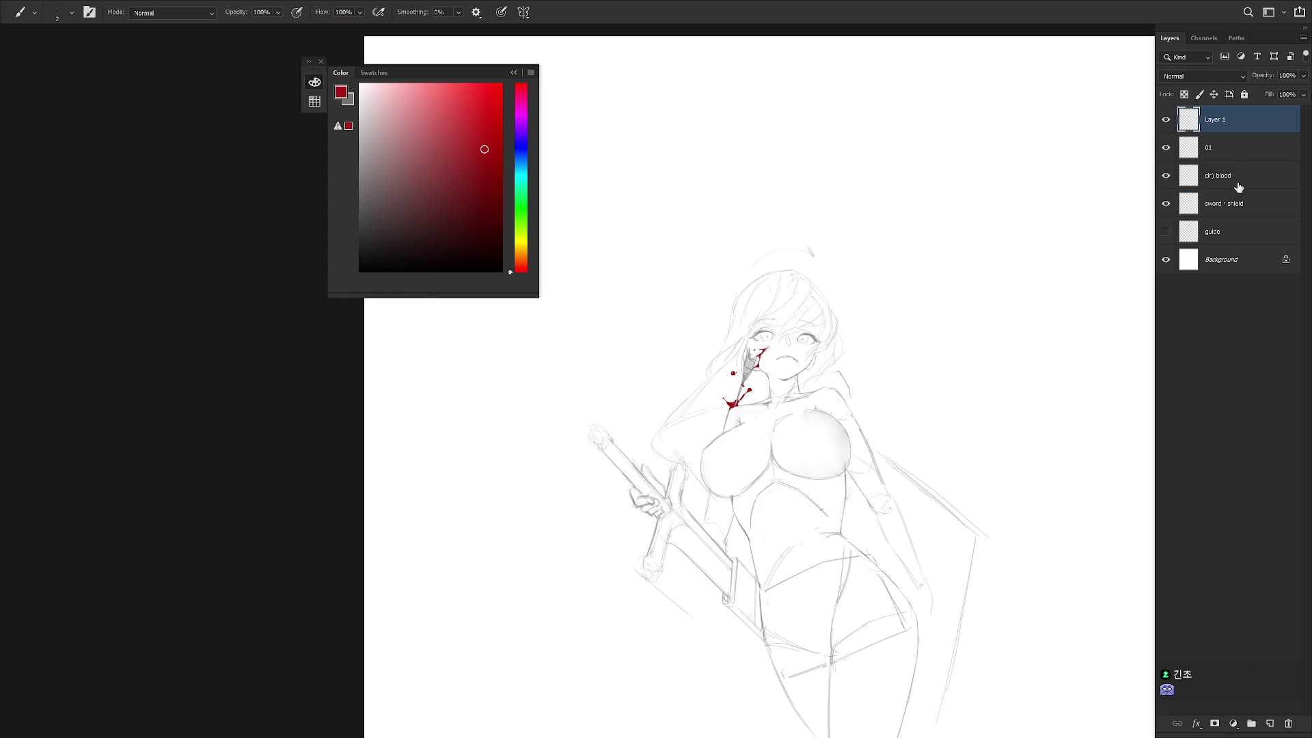
pyautogui.click(1236, 155)
pyautogui.scroll(3, 767, 380)
pyautogui.press('x')
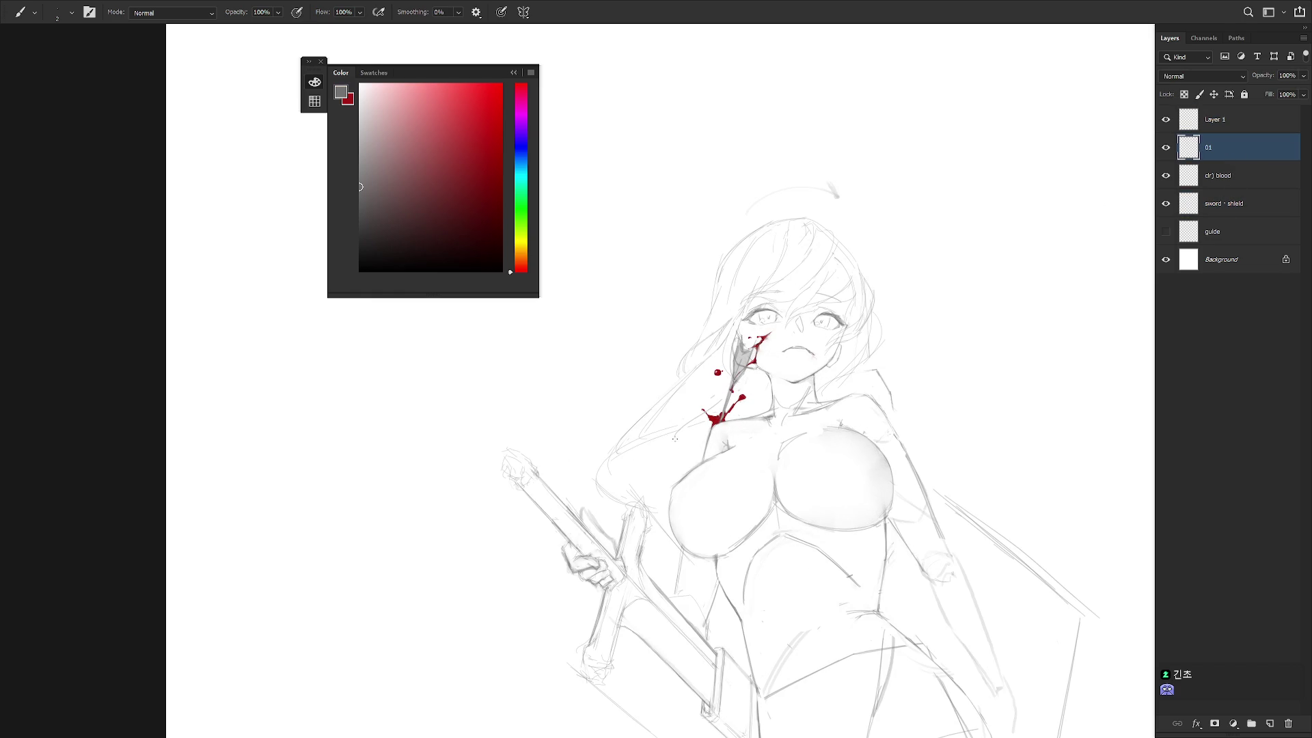
pyautogui.moveTo(750, 395)
pyautogui.mouseDown()
pyautogui.moveTo(743, 418)
pyautogui.moveTo(672, 462)
pyautogui.mouseUp()
pyautogui.moveTo(684, 381)
pyautogui.mouseDown()
pyautogui.moveTo(616, 429)
pyautogui.moveTo(587, 475)
pyautogui.mouseUp()
# On the blood layer, lasso the splatter base and choose a near-black deep red from the blood.
pyautogui.click(1235, 179)
pyautogui.scroll(2, 751, 427)
pyautogui.press('l')
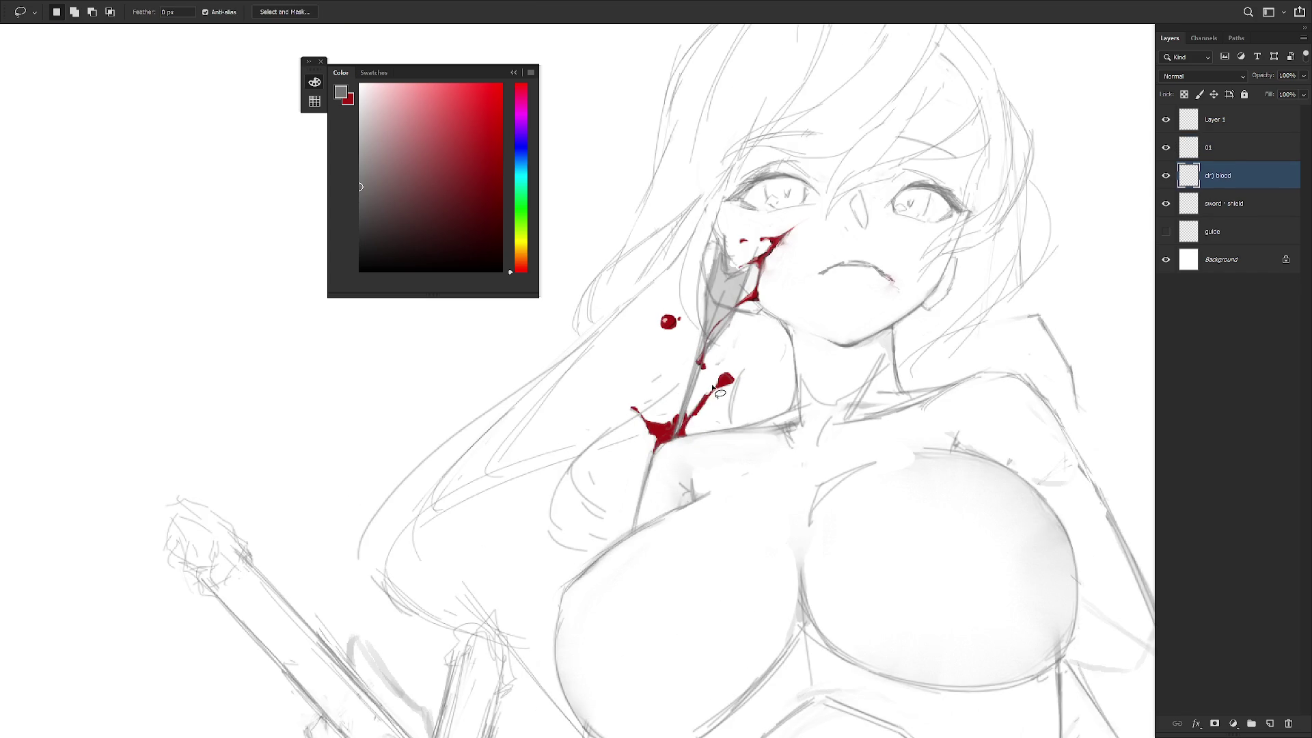
pyautogui.press('shift')
pyautogui.moveTo(679, 425)
pyautogui.mouseDown()
pyautogui.moveTo(654, 449)
pyautogui.moveTo(691, 398)
pyautogui.moveTo(658, 461)
pyautogui.moveTo(656, 396)
pyautogui.moveTo(632, 430)
pyautogui.moveTo(644, 387)
pyautogui.moveTo(683, 420)
pyautogui.moveTo(693, 413)
pyautogui.moveTo(661, 437)
pyautogui.moveTo(684, 437)
pyautogui.mouseUp()
pyautogui.press('b')
pyautogui.press('x')
pyautogui.keyDown('alt'); pyautogui.click(749, 290); pyautogui.keyUp('alt')
pyautogui.click(486, 253)
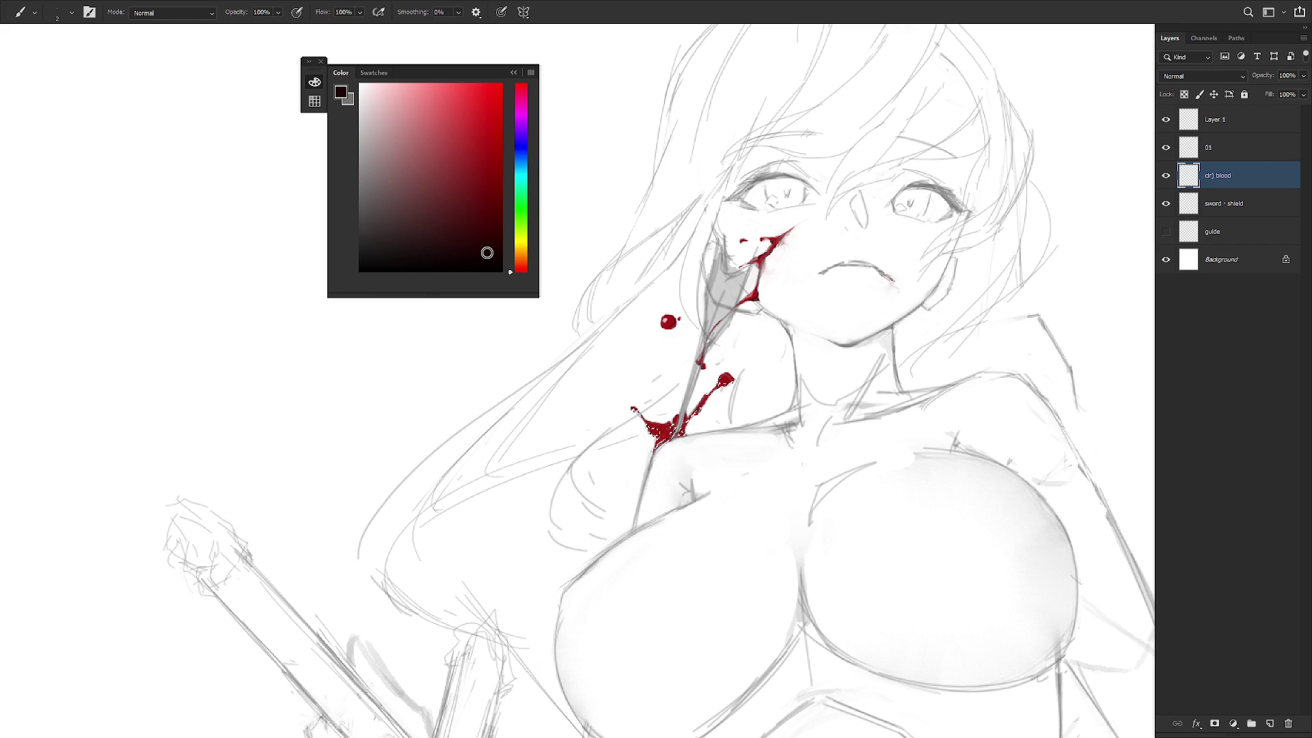
# Zoom in on the face and blood, adding to the selection and briefly picking light pink.
pyautogui.scroll(-3, 777, 439)
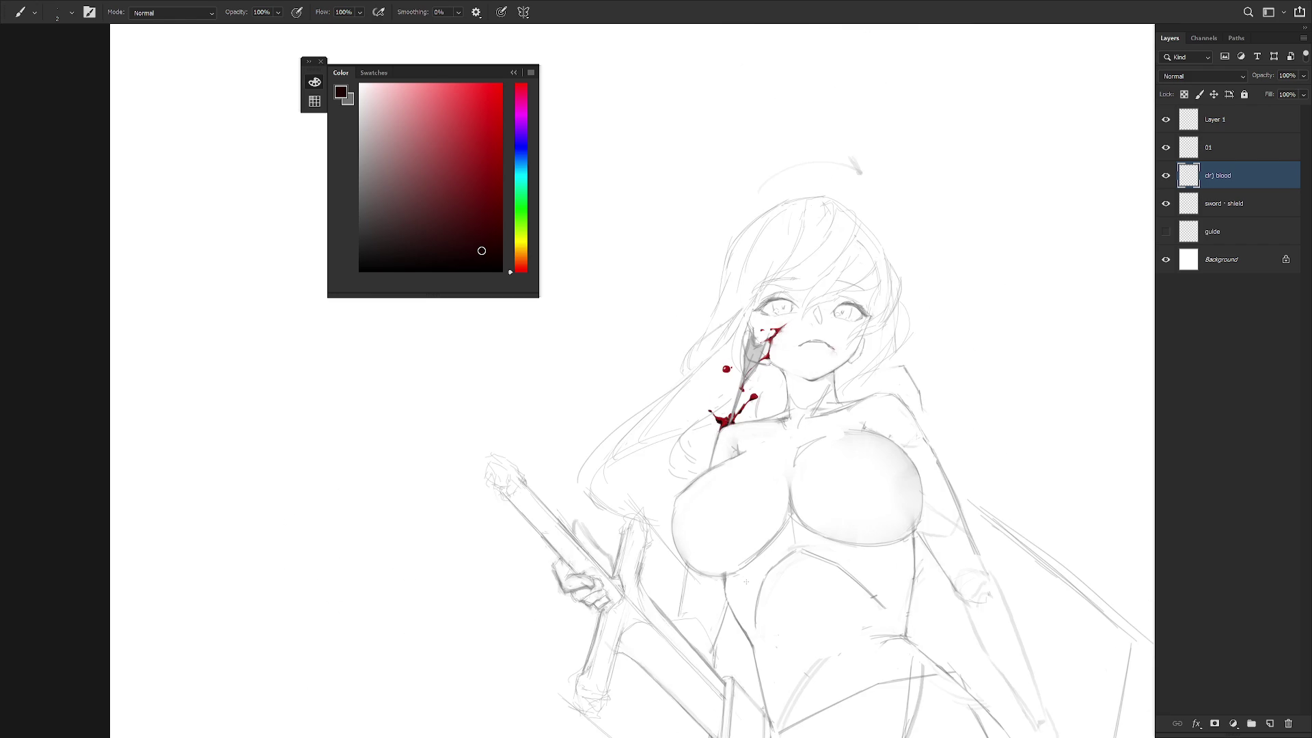
pyautogui.click(766, 379)
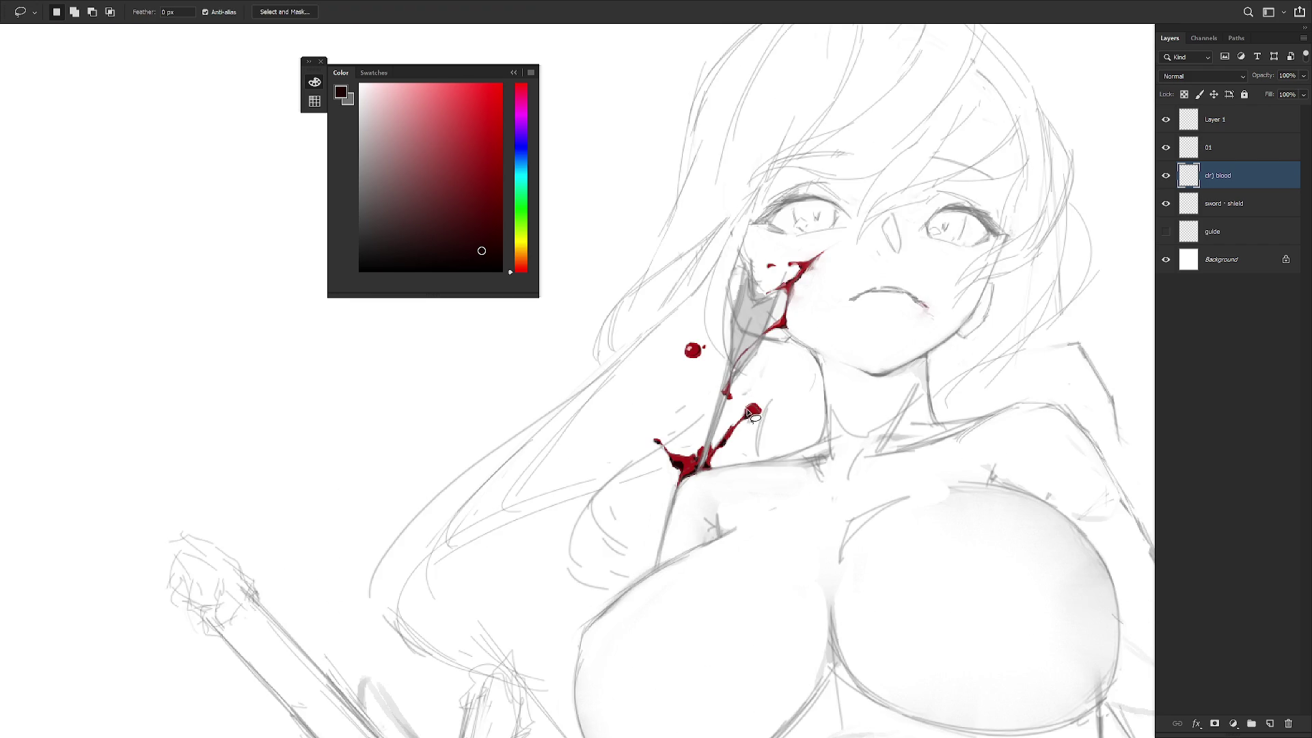
pyautogui.press('shift')
pyautogui.press('b')
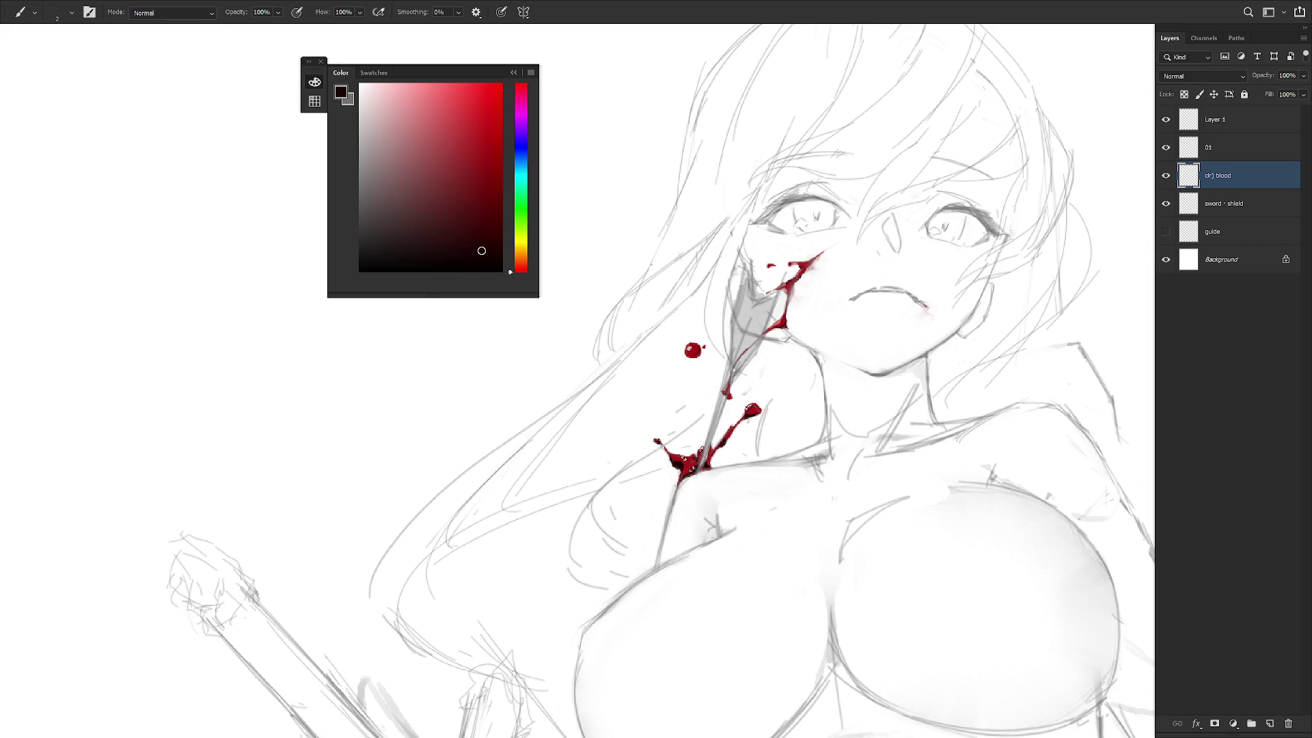
pyautogui.click(408, 103)
pyautogui.scroll(-3, 792, 362)
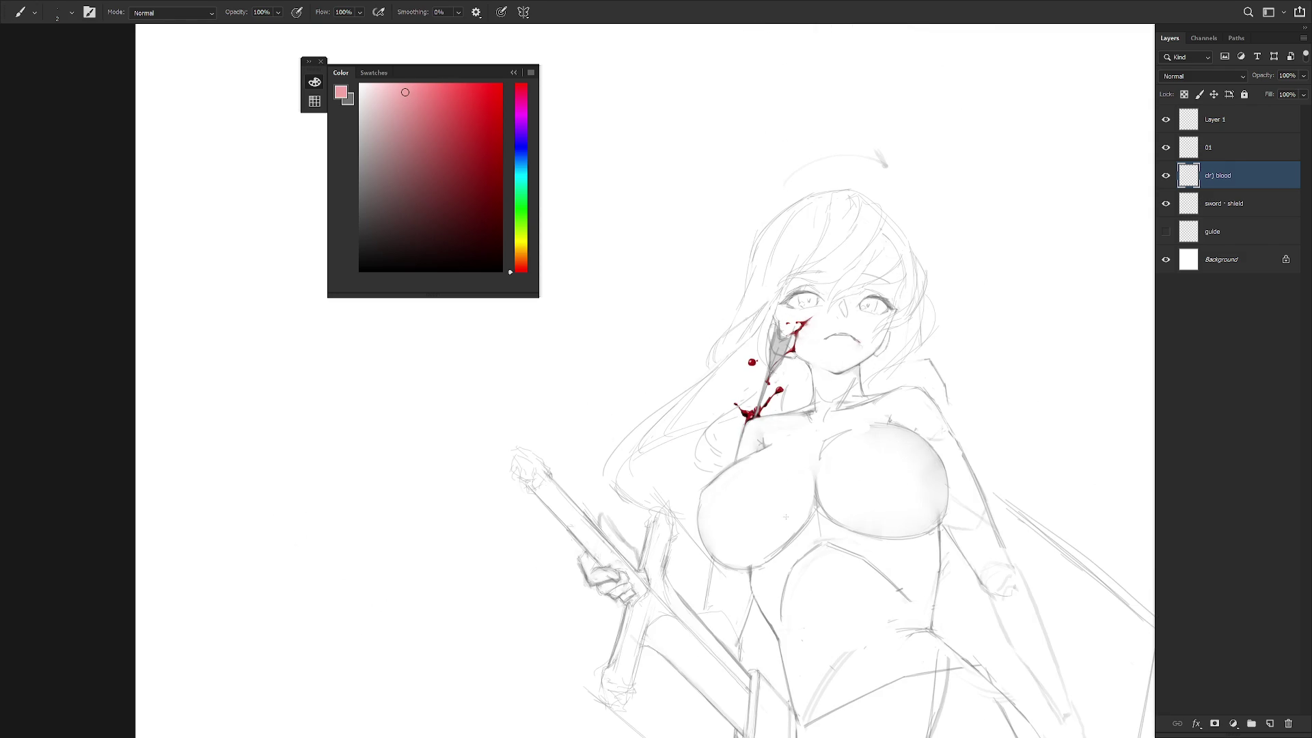
pyautogui.scroll(-2, 871, 420)
pyautogui.moveTo(793, 619); pyautogui.dragTo(738, 653)
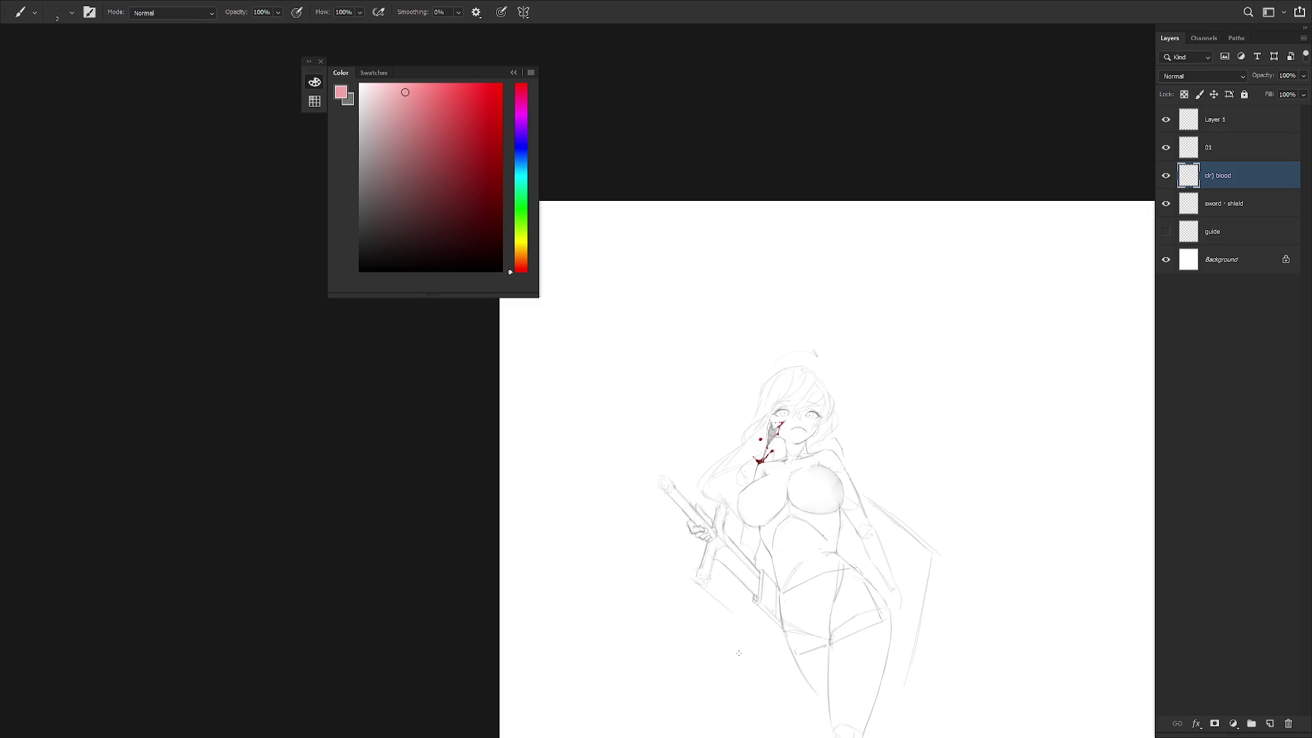
# Pick dark red again and paint over the base of the chest splatter, briefly trying Smudge.
pyautogui.scroll(4, 793, 444)
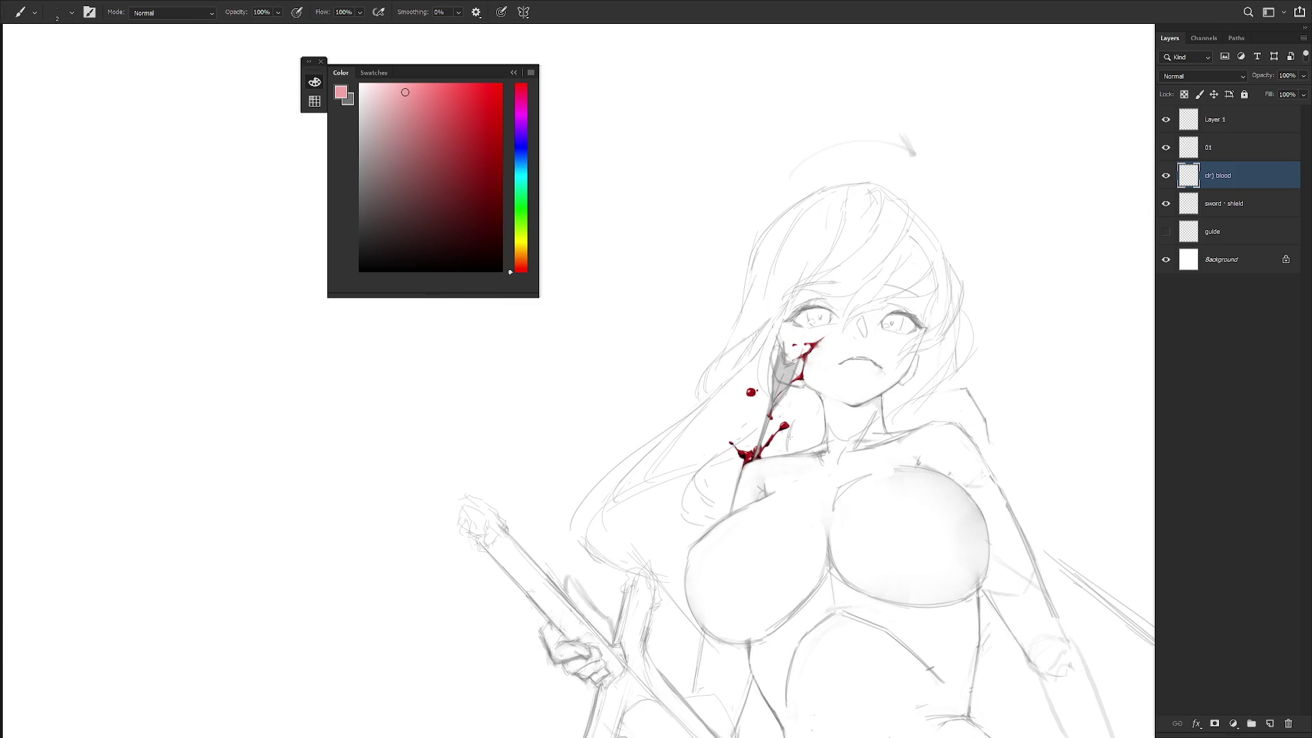
pyautogui.moveTo(487, 150); pyautogui.dragTo(486, 183)
pyautogui.scroll(2, 754, 468)
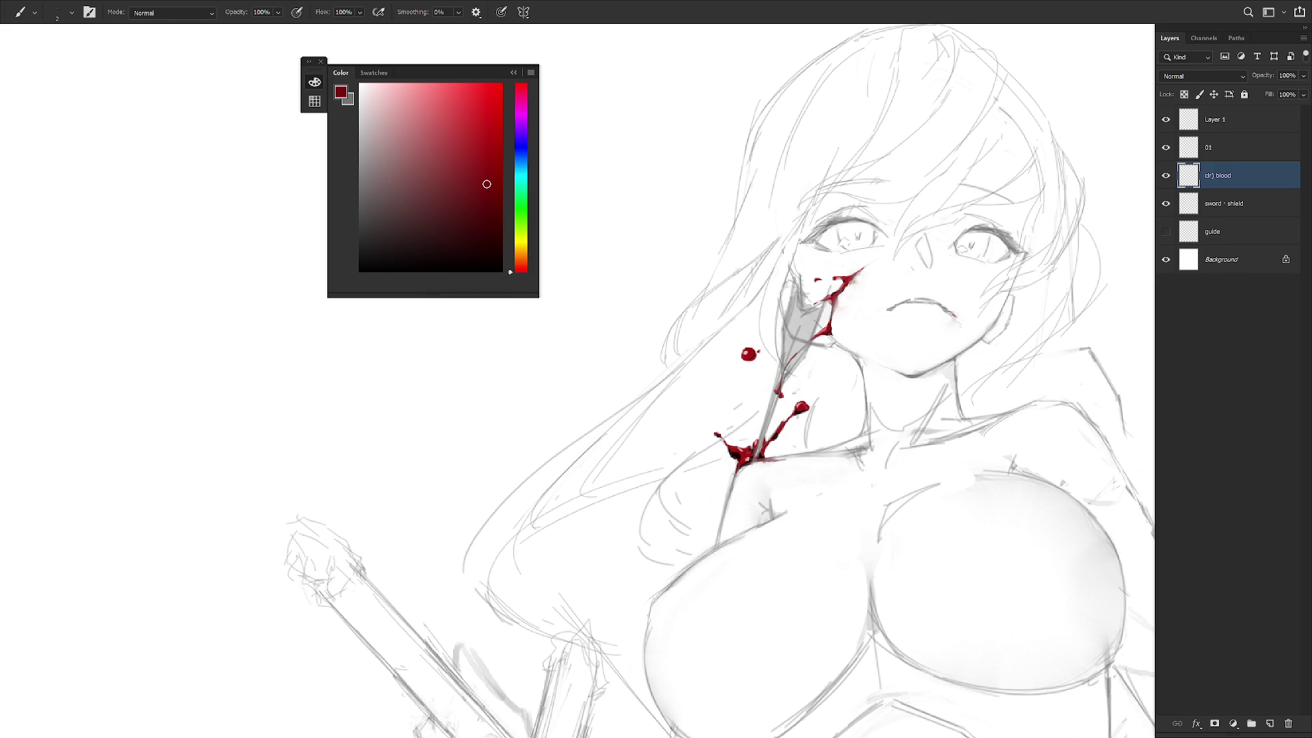
pyautogui.moveTo(738, 474); pyautogui.dragTo(748, 481)
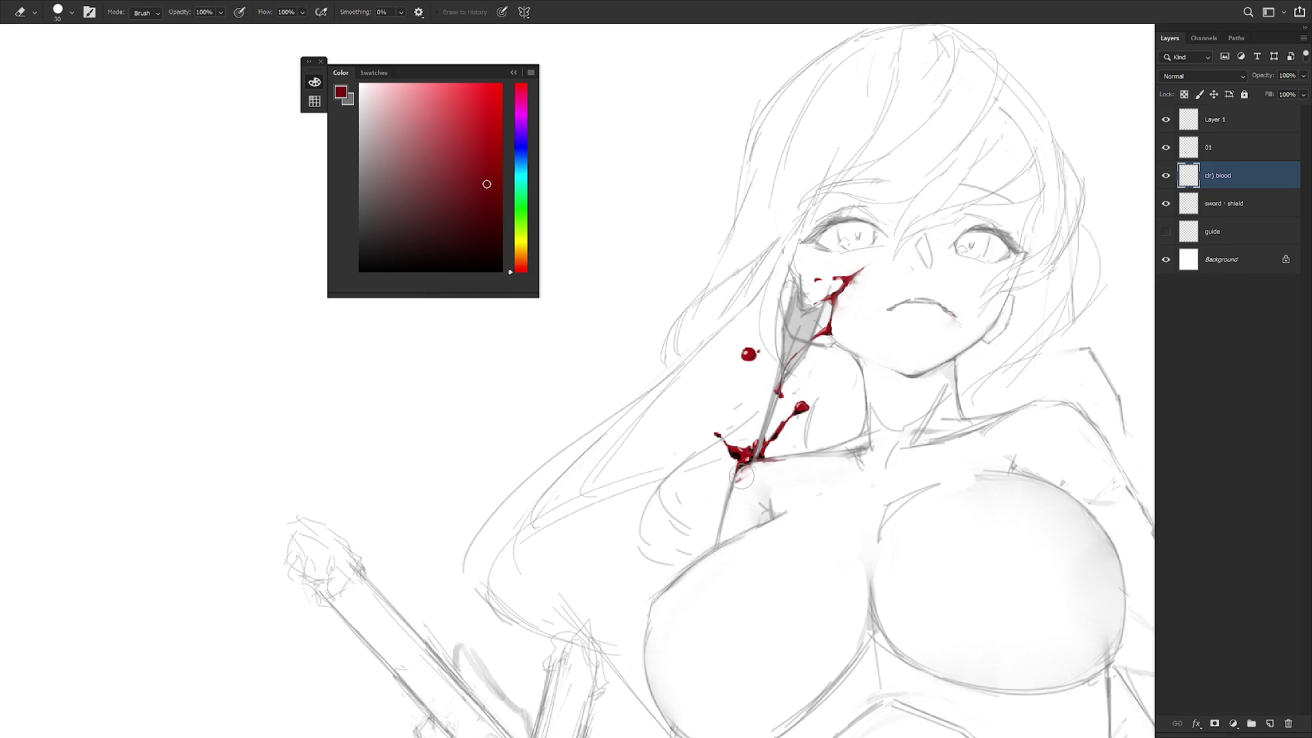
pyautogui.press('r')
pyautogui.press('b')
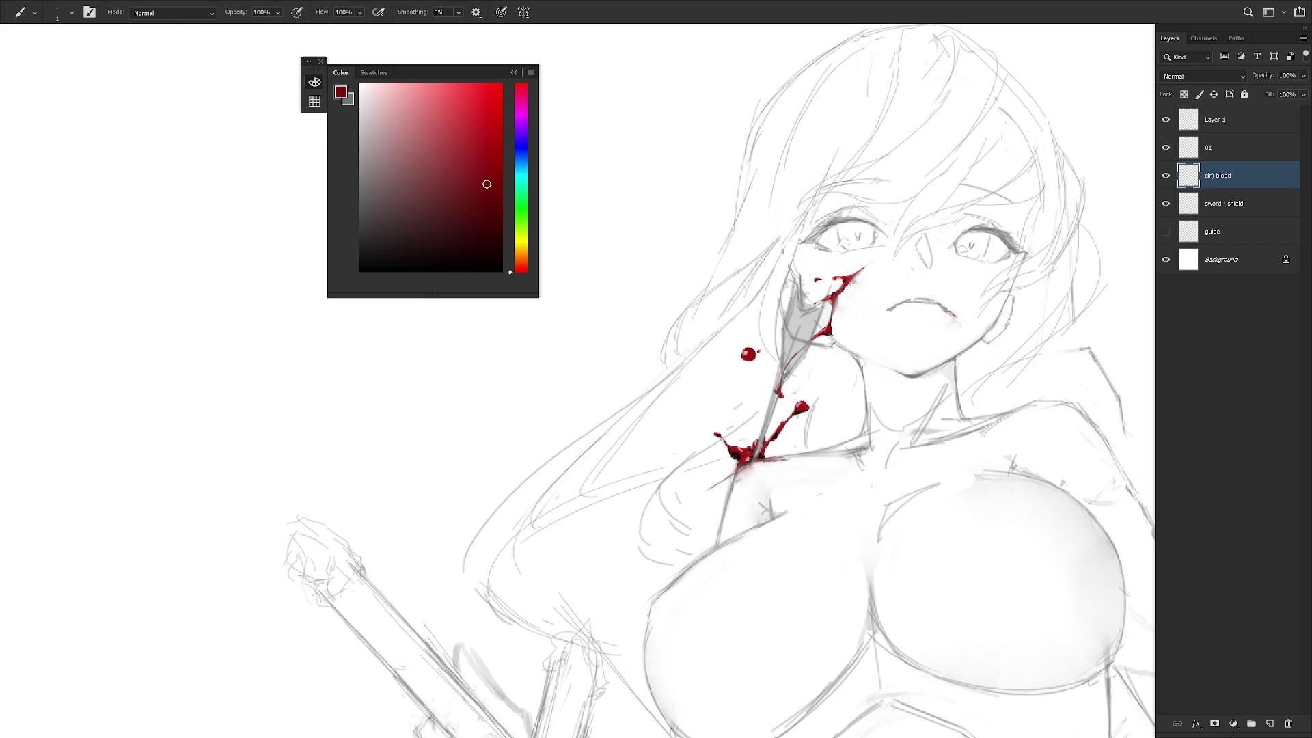
pyautogui.scroll(-5, 852, 444)
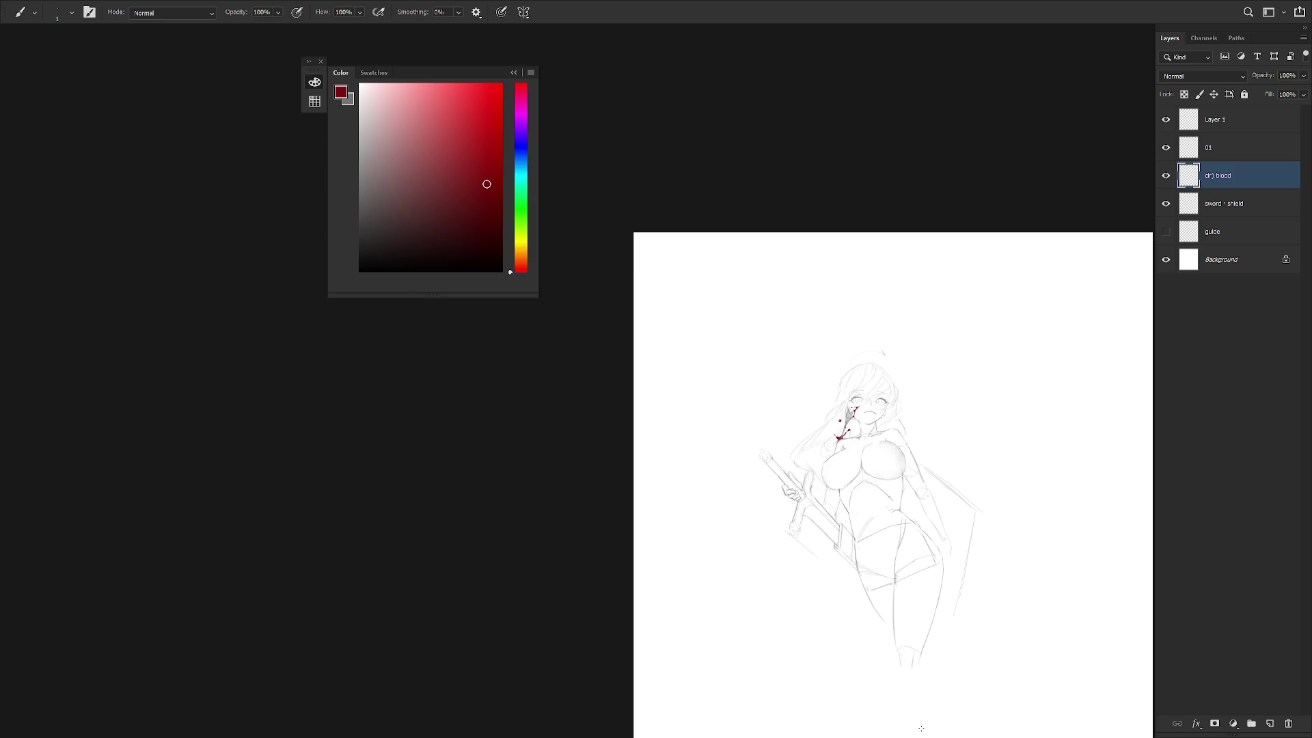
pyautogui.scroll(5, 910, 465)
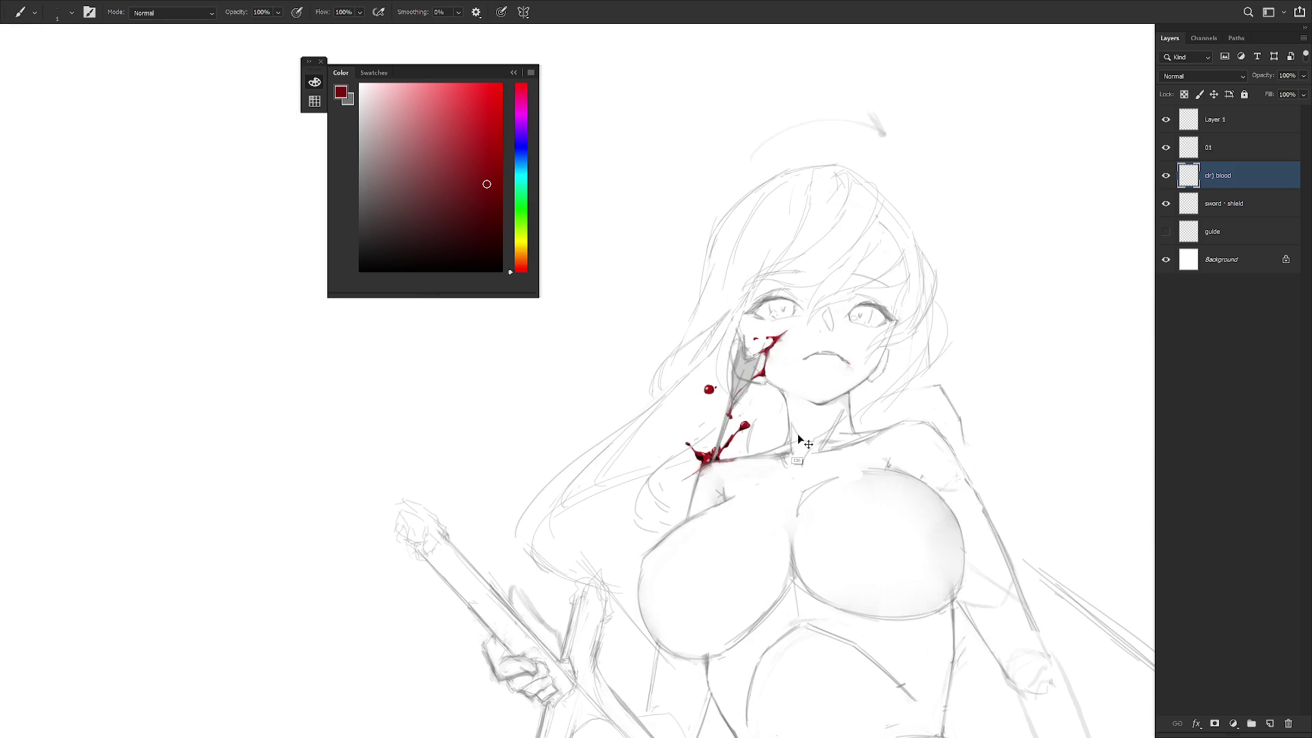
pyautogui.scroll(-2, 796, 444)
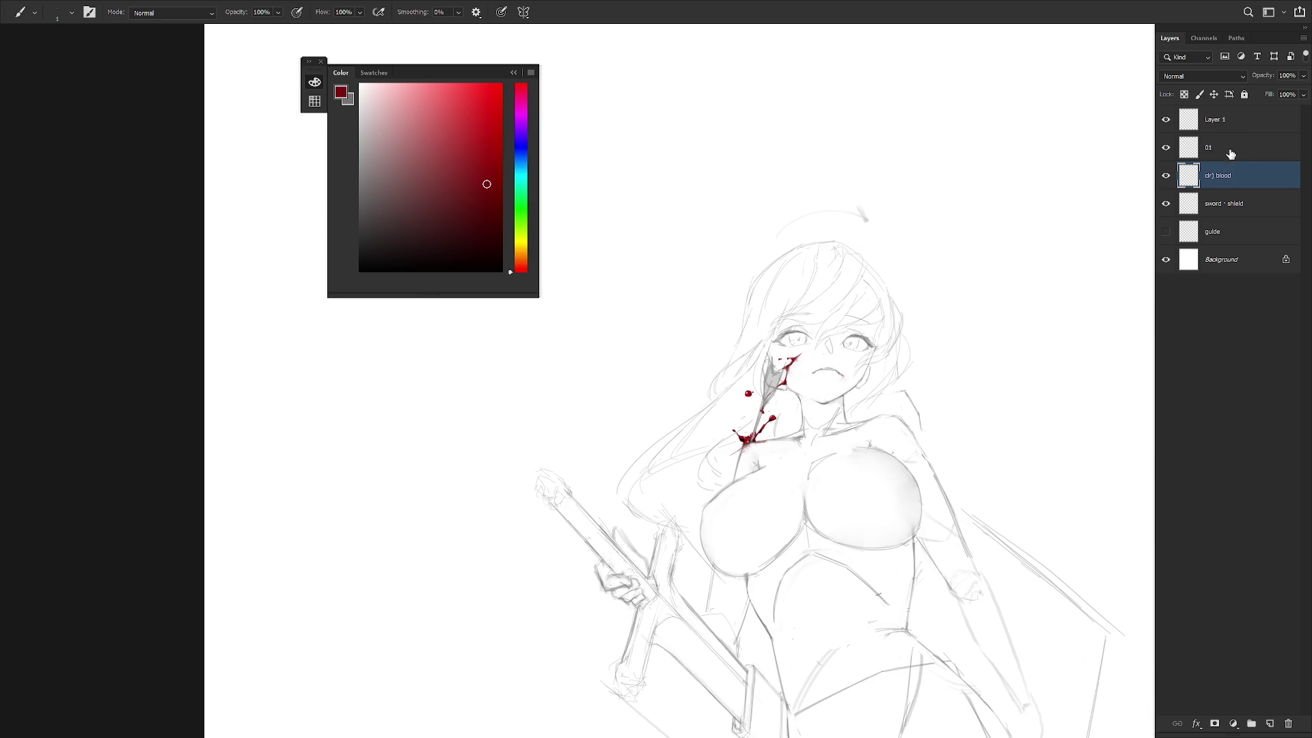
pyautogui.moveTo(895, 447); pyautogui.dragTo(827, 401)
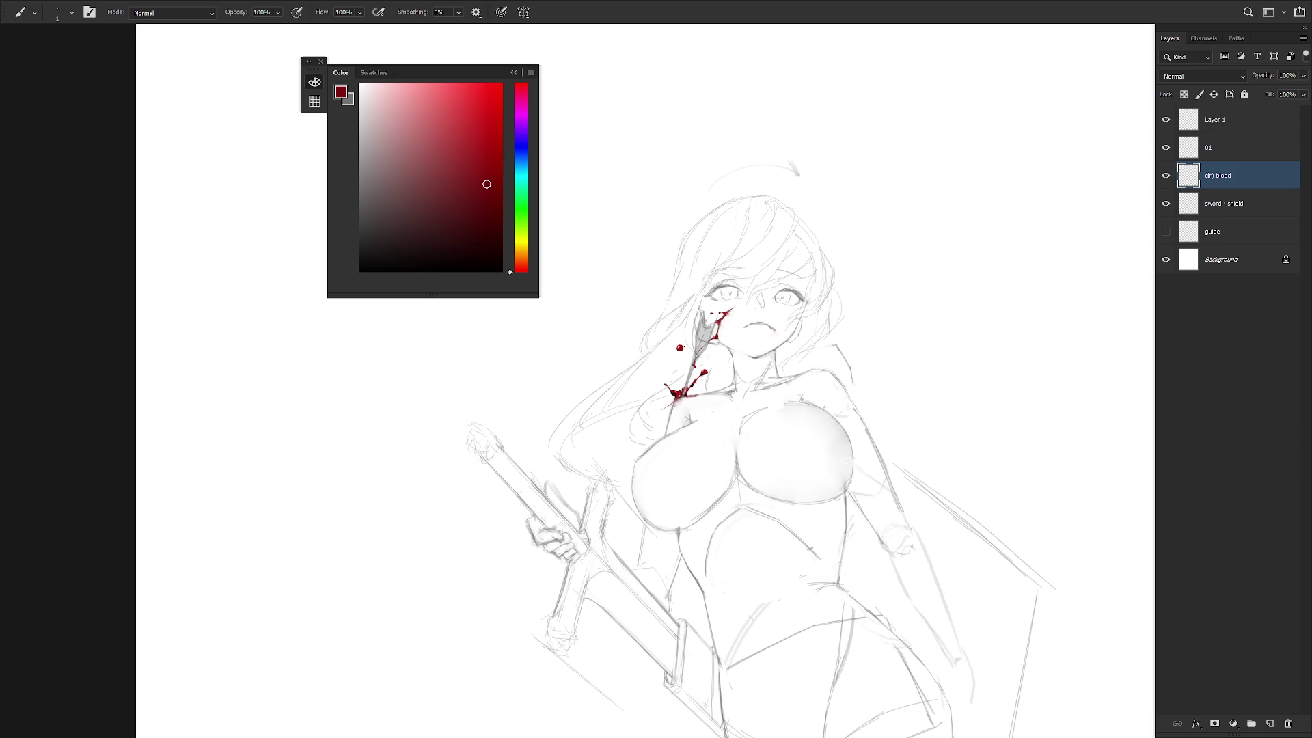
pyautogui.scroll(-3, 846, 461)
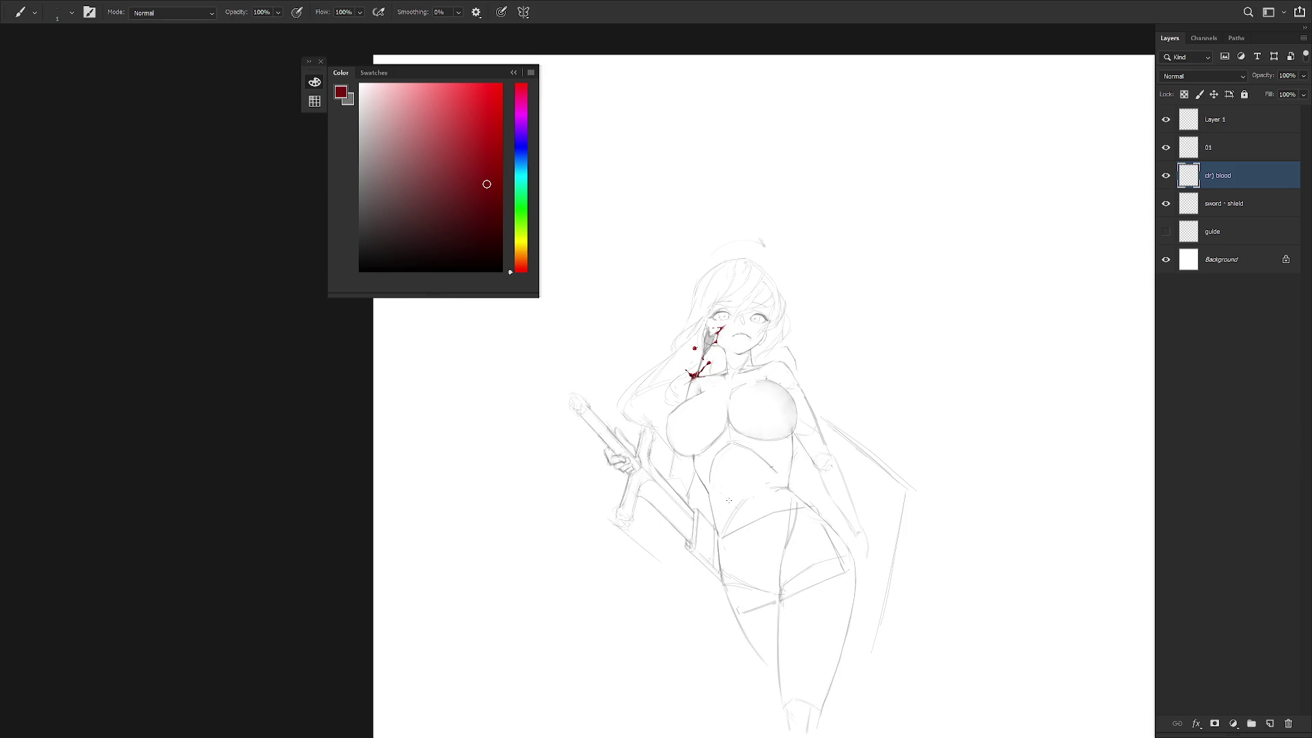
# Toggle layer visibility to compare, leaving Layer 1 and the blood layer hidden.
pyautogui.click(1166, 120)
pyautogui.click(1168, 121)
pyautogui.click(1166, 149)
pyautogui.click(1166, 148)
pyautogui.click(1166, 121)
pyautogui.click(1166, 175)
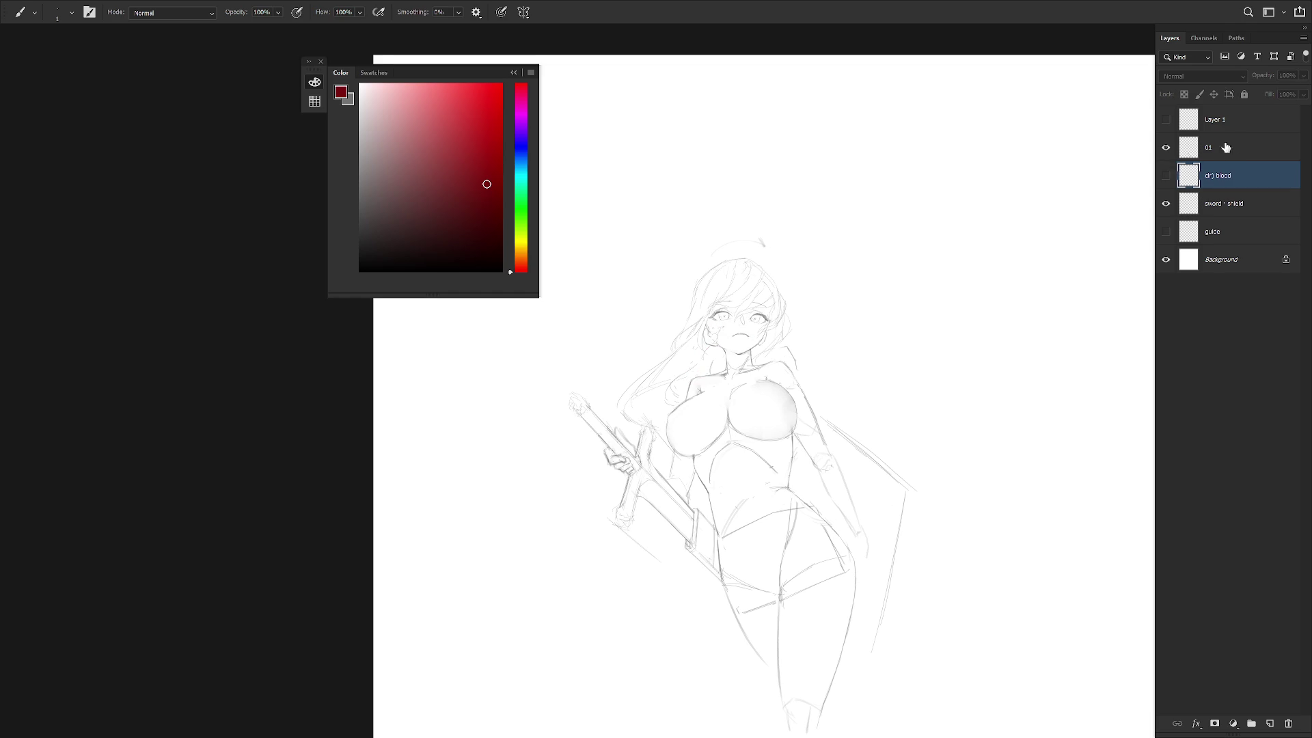
# Lasso a cheek and neck area on layer 01 and create a new layer above it.
pyautogui.click(1190, 149)
pyautogui.scroll(5, 721, 318)
pyautogui.press('l')
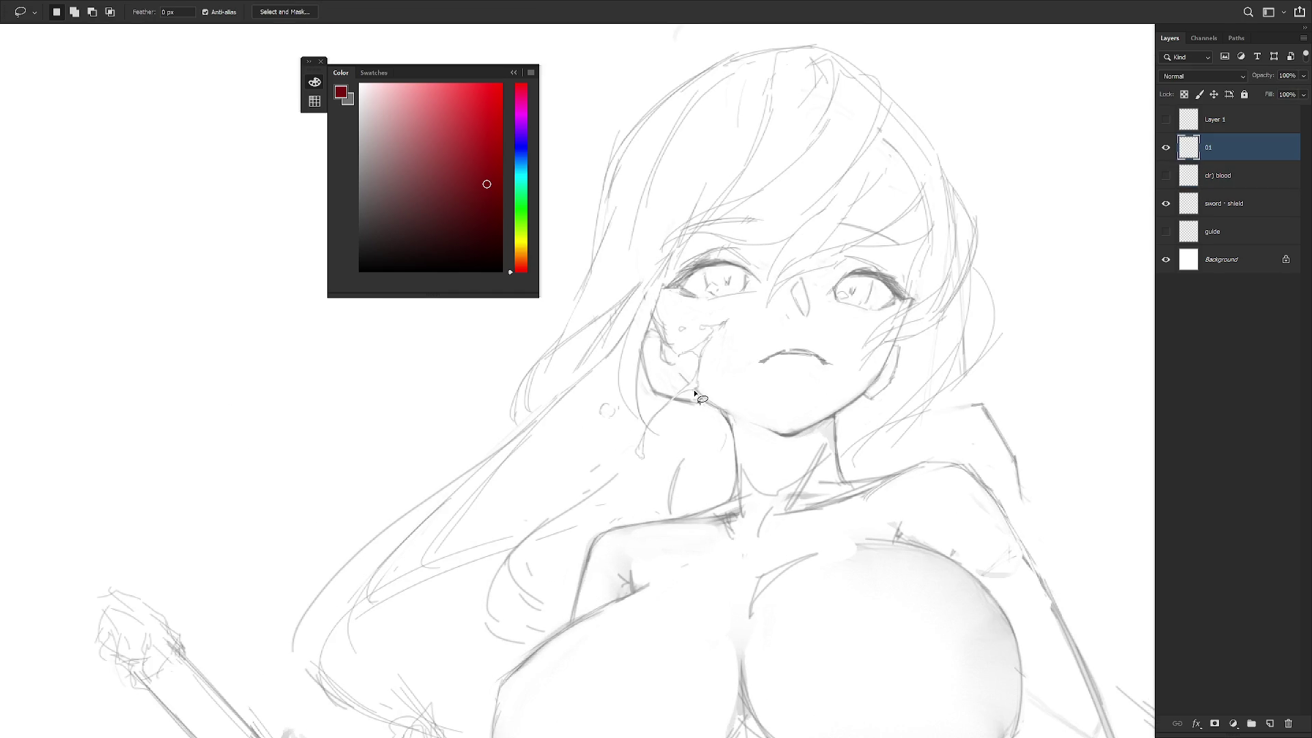
pyautogui.moveTo(693, 391)
pyautogui.mouseDown()
pyautogui.moveTo(712, 369)
pyautogui.moveTo(716, 313)
pyautogui.moveTo(680, 342)
pyautogui.moveTo(689, 380)
pyautogui.moveTo(649, 424)
pyautogui.moveTo(666, 440)
pyautogui.moveTo(648, 427)
pyautogui.moveTo(652, 475)
pyautogui.moveTo(687, 420)
pyautogui.moveTo(675, 405)
pyautogui.moveTo(689, 403)
pyautogui.mouseUp()
pyautogui.hotkey('ctrl', 'shift', 'alt', 'n')
pyautogui.hotkey('ctrl', 'd')
pyautogui.click(1165, 148)
# Make Layer 1 active and swap to grey as the painting colour.
pyautogui.click(1233, 125)
pyautogui.press('r')
pyautogui.moveTo(1121, 179); pyautogui.dragTo(811, 453)
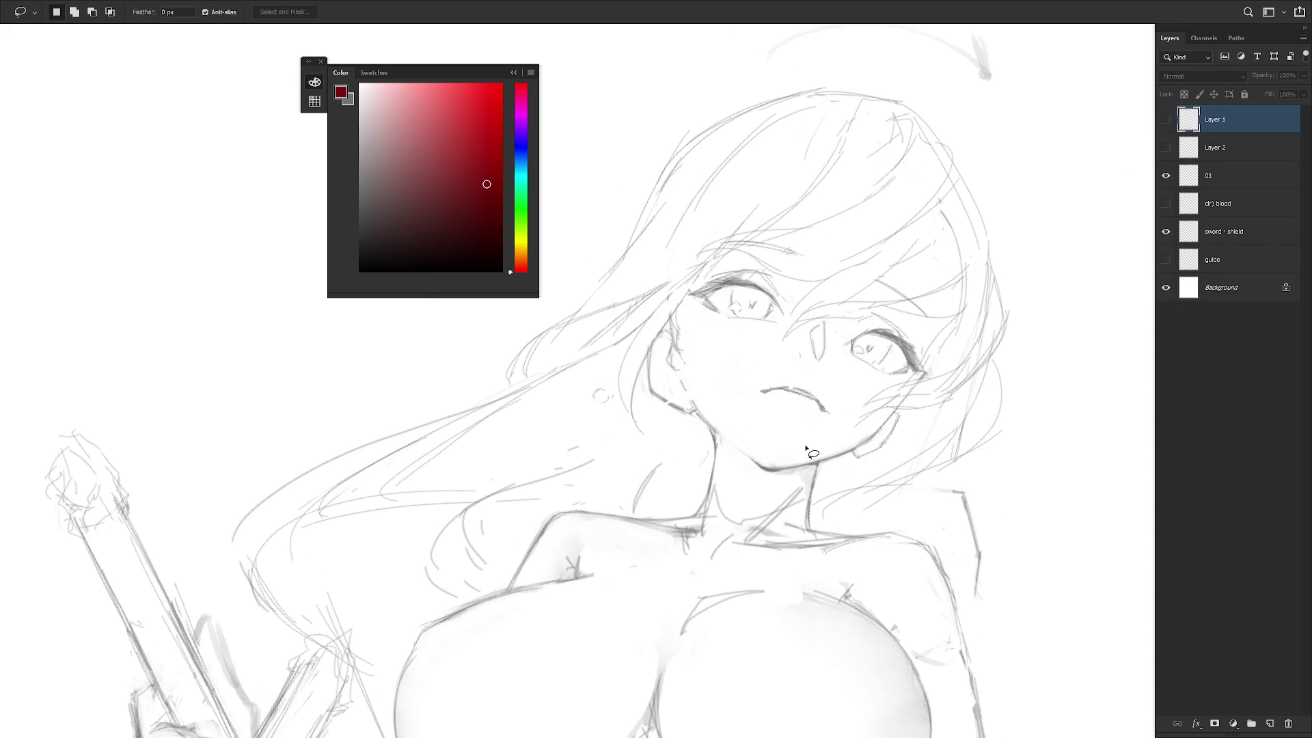
pyautogui.press('b')
pyautogui.press('x')
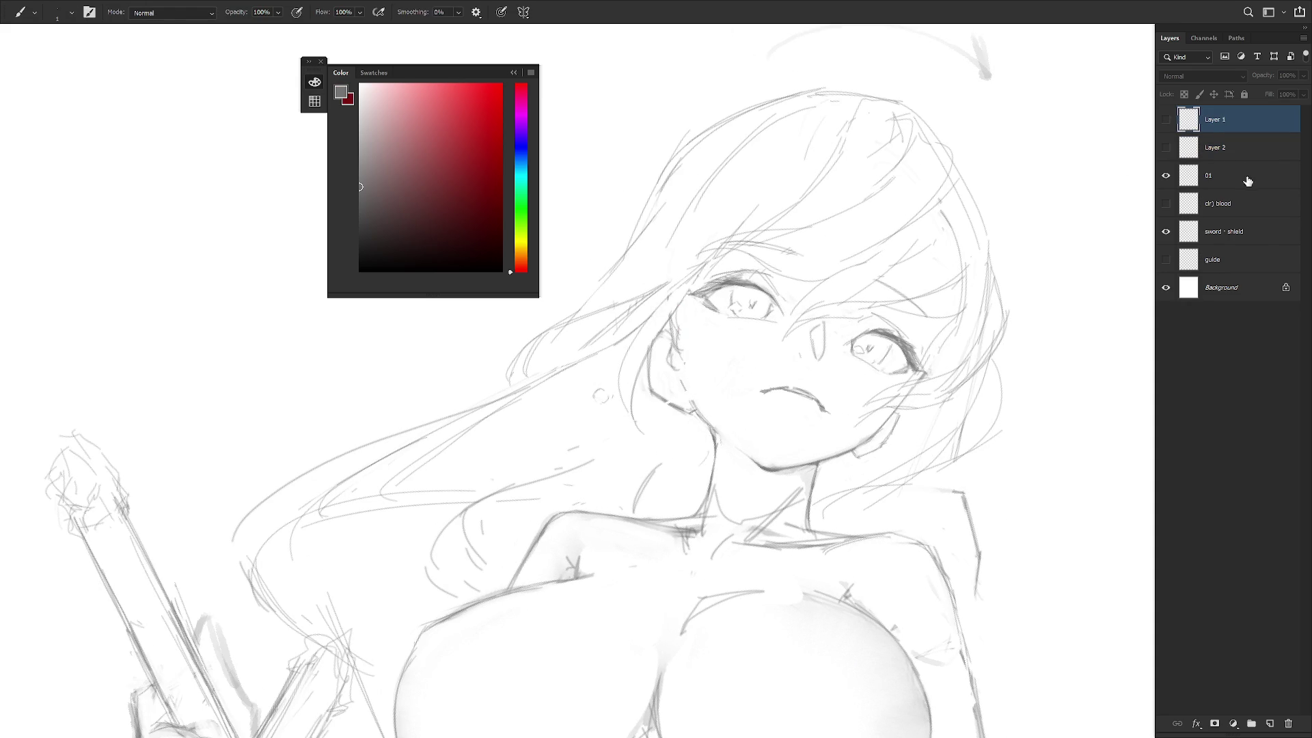
# Lasso a face area on layer 01, copy it to a new layer with Ctrl+J, then undo it.
pyautogui.click(1247, 179)
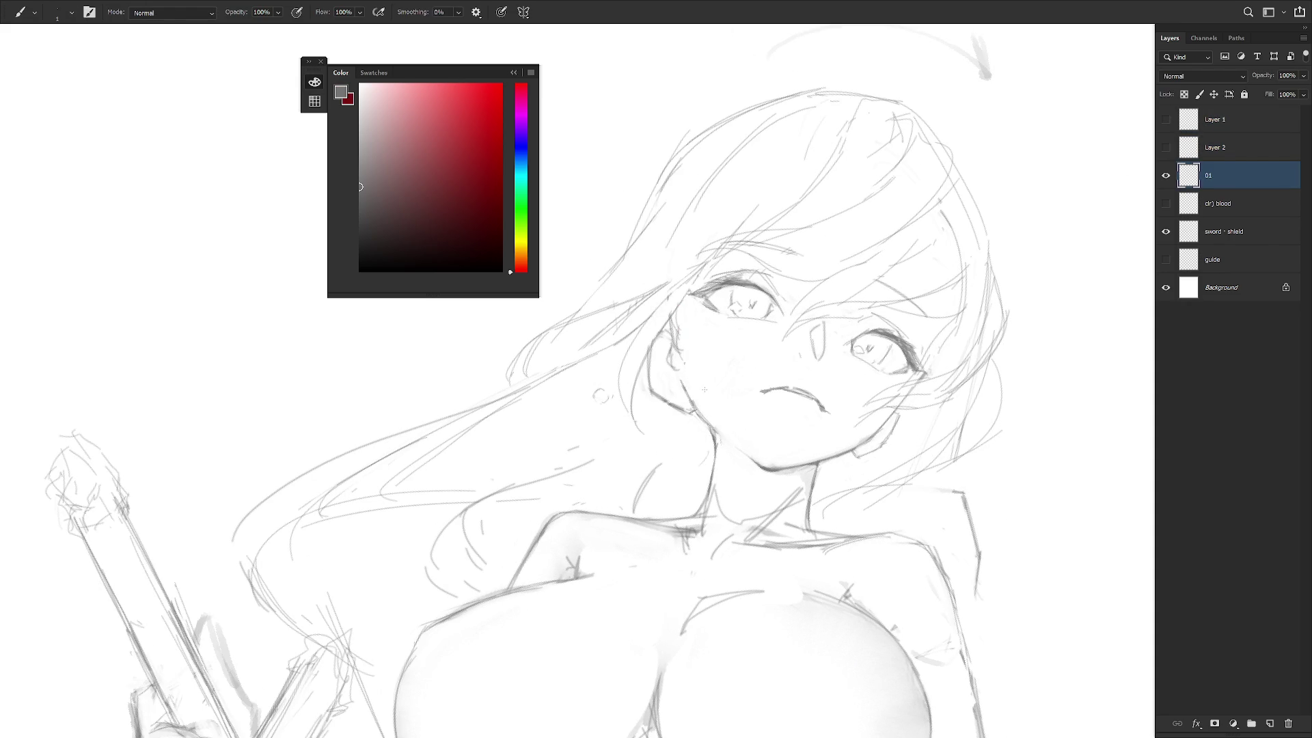
pyautogui.press('r')
pyautogui.moveTo(704, 389); pyautogui.dragTo(1232, 153)
pyautogui.press('l')
pyautogui.moveTo(620, 429); pyautogui.dragTo(601, 448)
pyautogui.hotkey('ctrl', 'j')
pyautogui.click(1165, 148)
pyautogui.doubleClick(1223, 175)
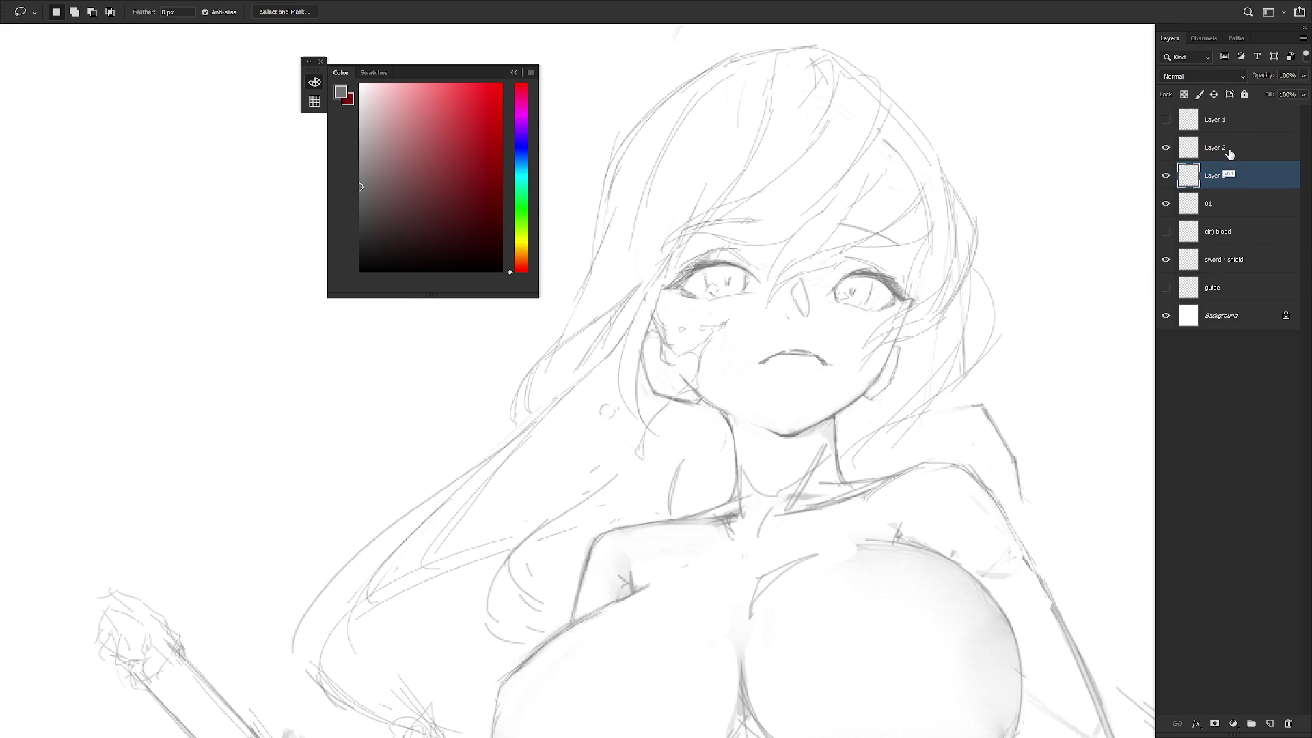
pyautogui.hotkey('ctrl', 'z')
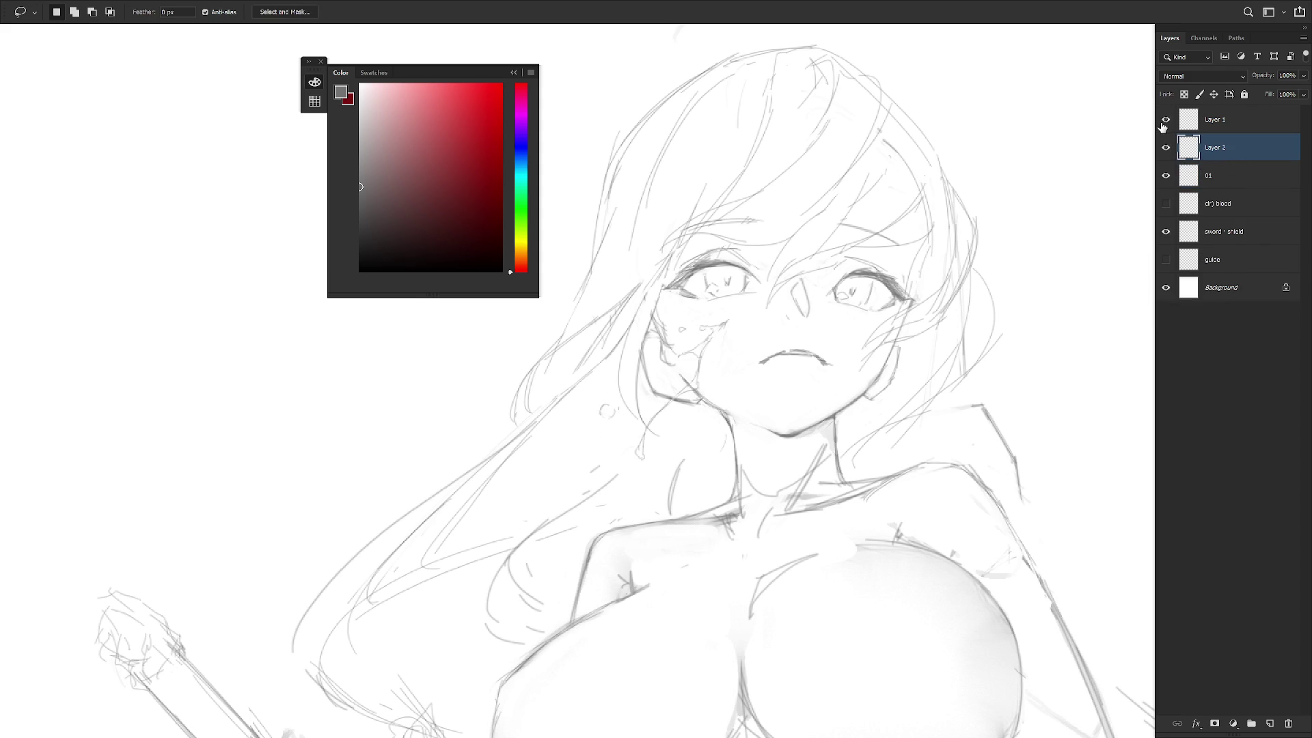
# Merge Layer 2 into Layer 1, show the blood layer and drag it above 01.
pyautogui.click(1165, 123)
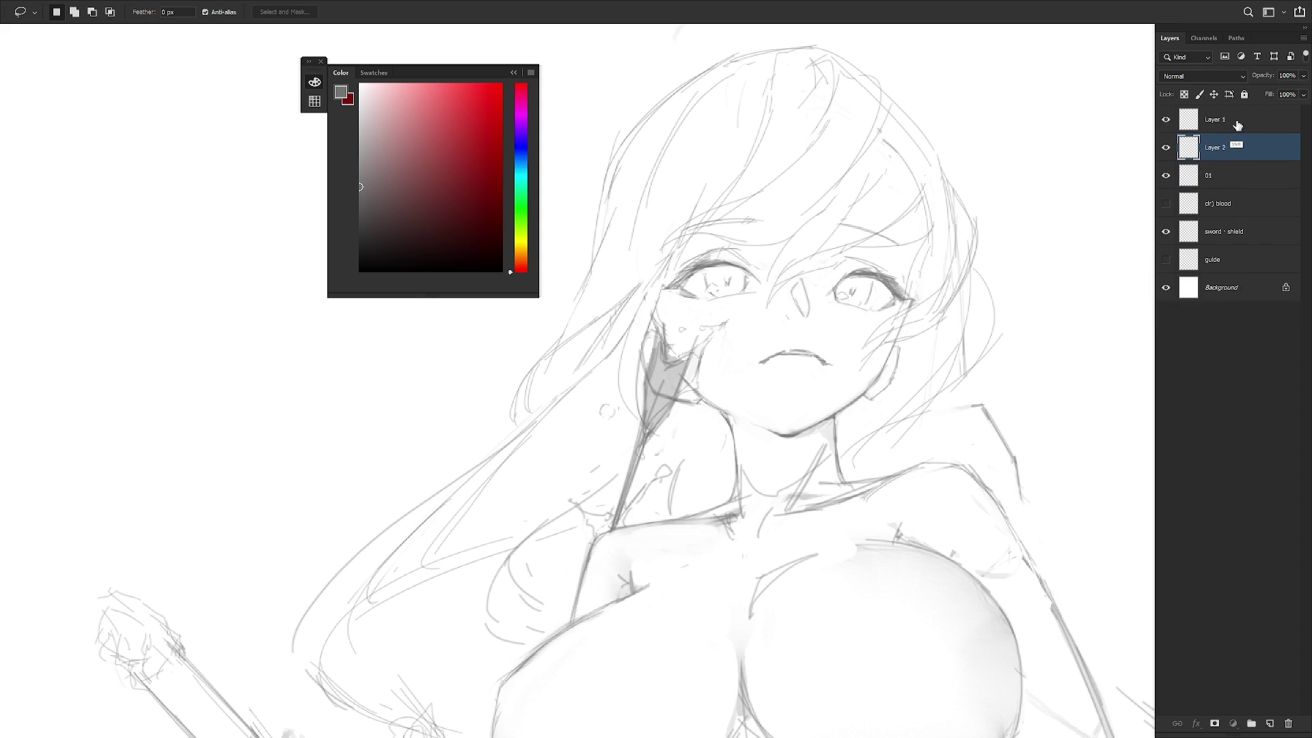
pyautogui.keyDown('shift'); pyautogui.click(1237, 125); pyautogui.keyUp('shift')
pyautogui.hotkey('ctrl', 'e')
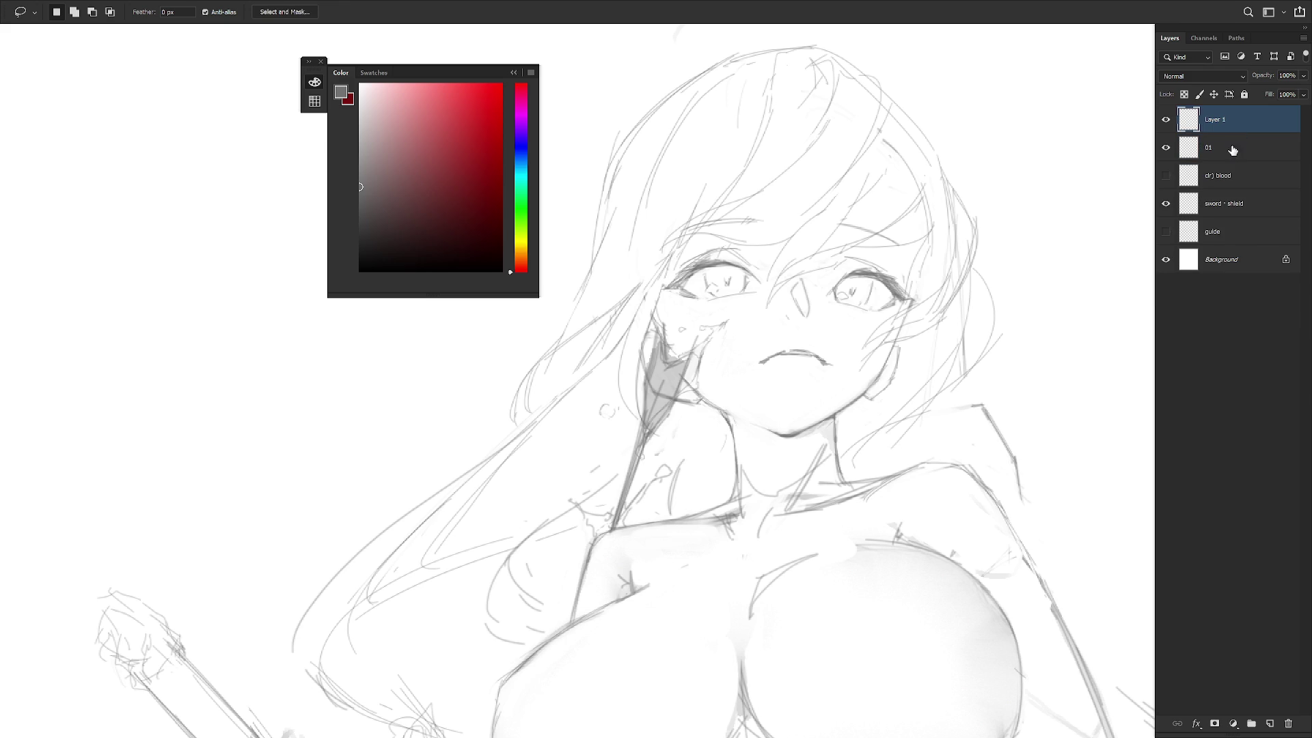
pyautogui.click(1165, 176)
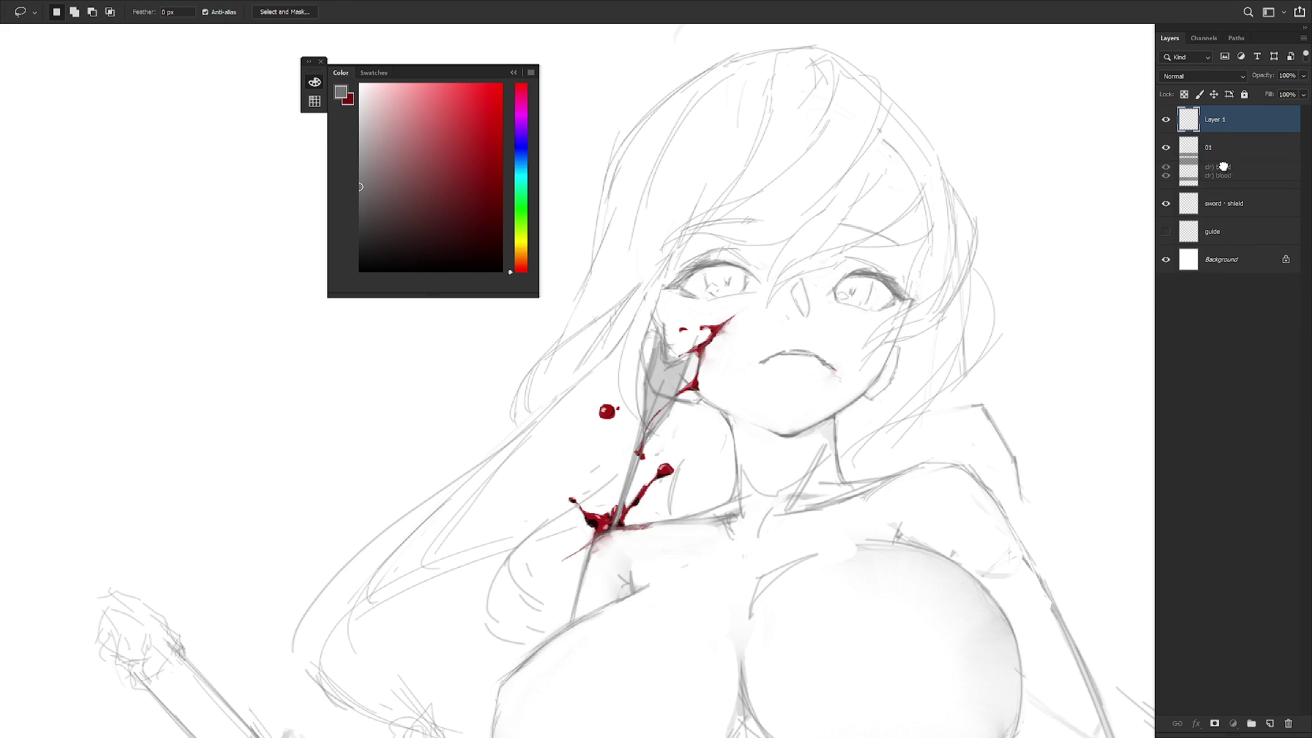
pyautogui.moveTo(1223, 174); pyautogui.dragTo(1225, 134)
pyautogui.scroll(-3, 956, 342)
# Fit the page in view, tuck away the colour picker and mirror the canvas to check the drawing.
pyautogui.press('b')
pyautogui.moveTo(908, 478); pyautogui.dragTo(809, 431)
pyautogui.scroll(-3, 808, 431)
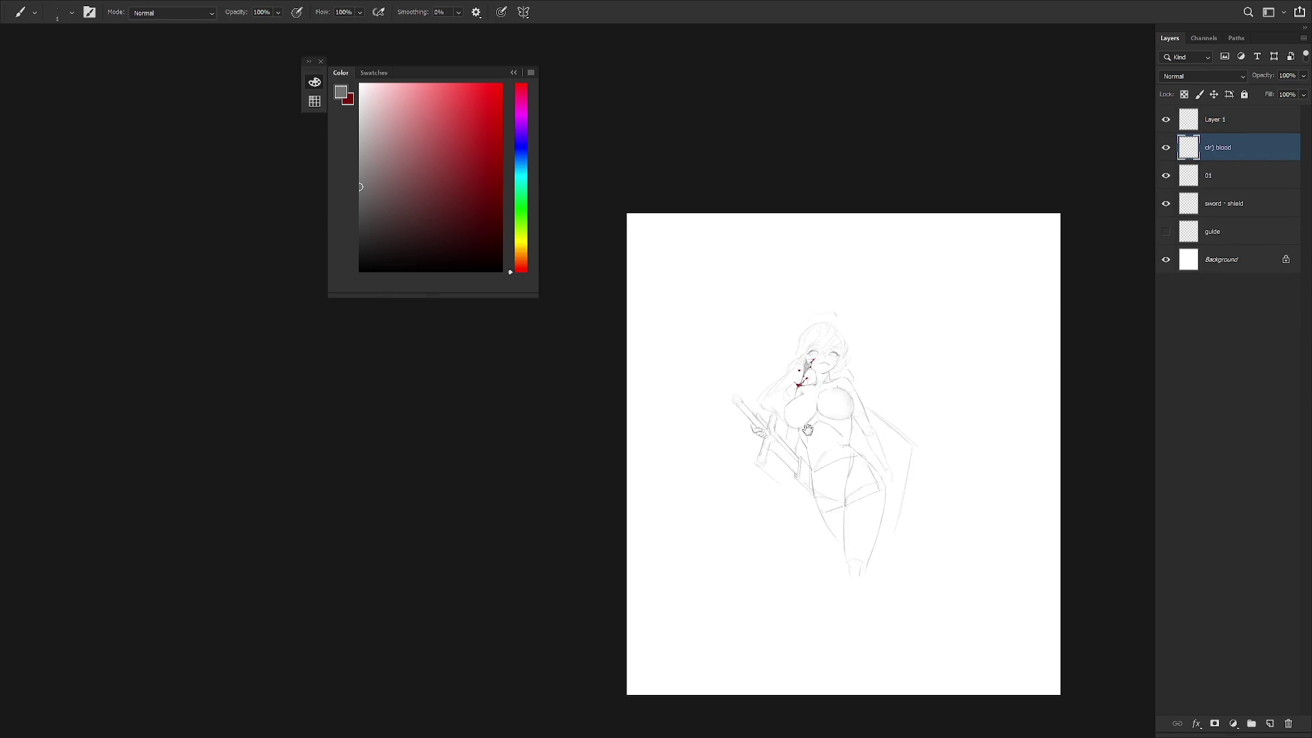
pyautogui.scroll(3, 819, 410)
pyautogui.scroll(-3, 832, 418)
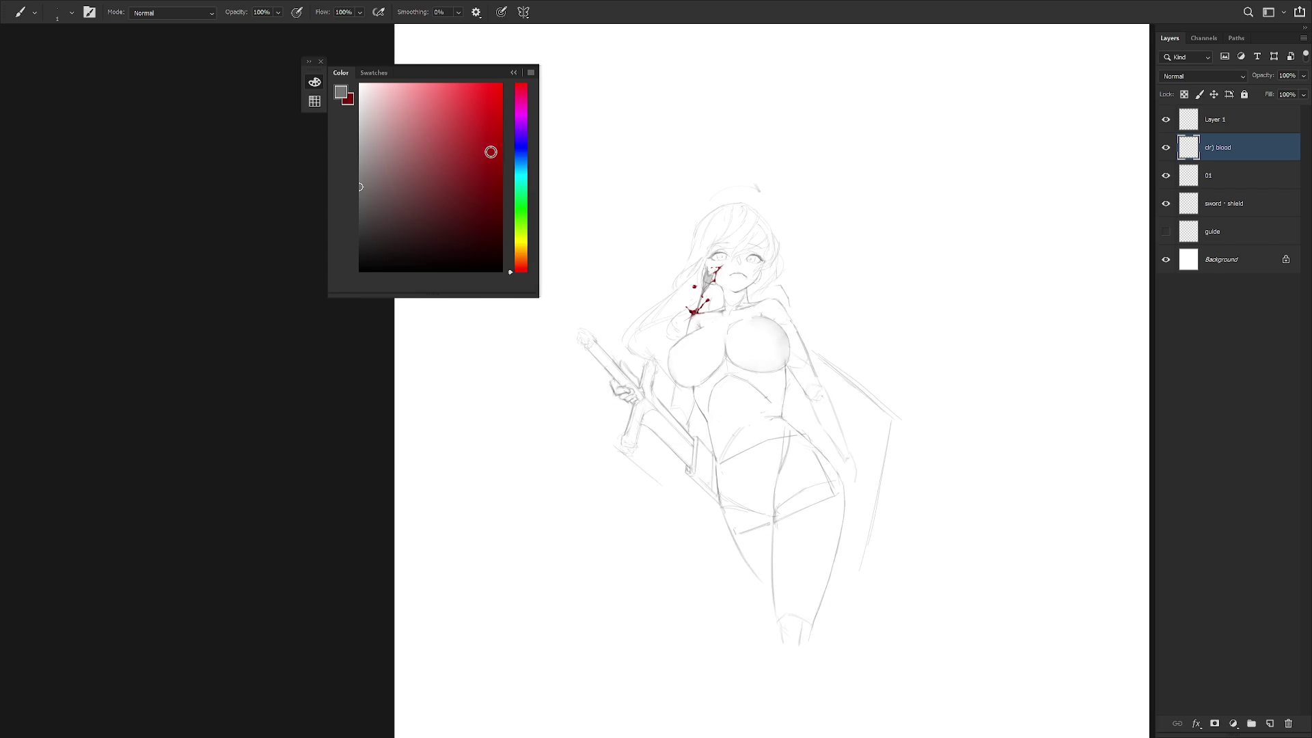
pyautogui.click(527, 175)
pyautogui.press('h')
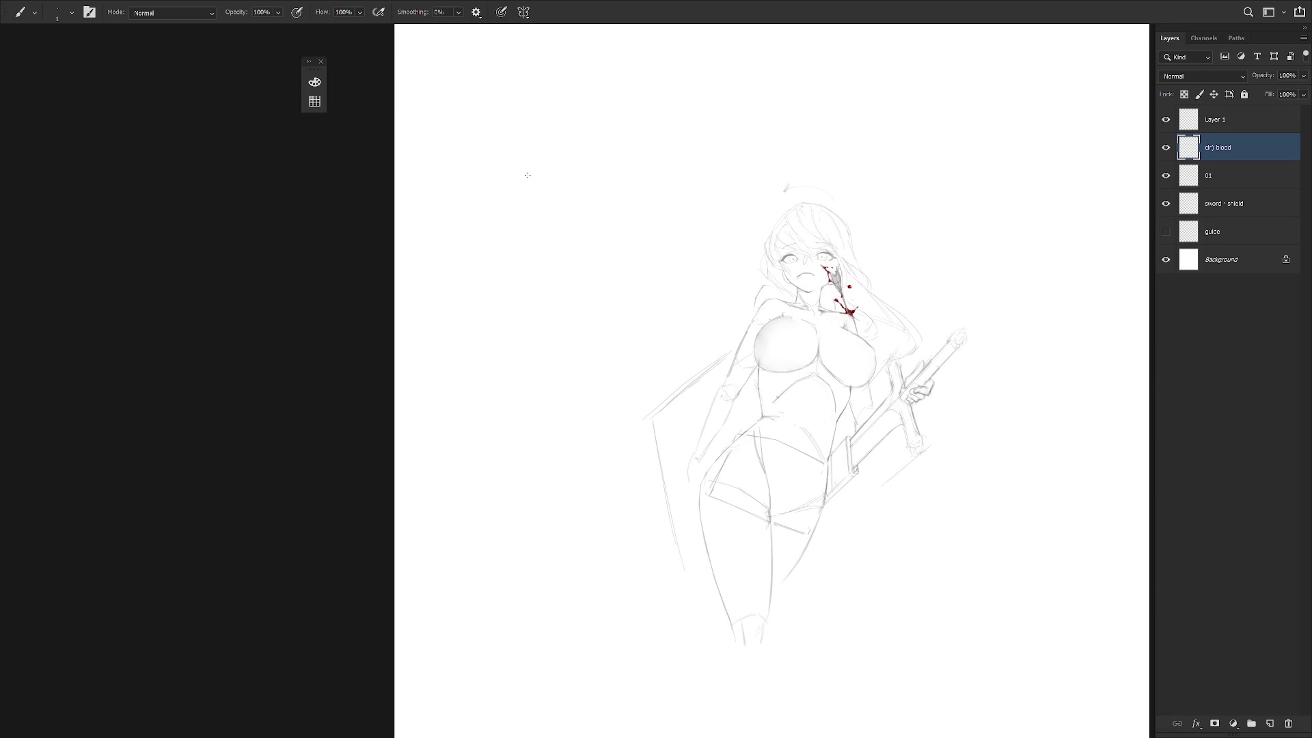
pyautogui.scroll(3, 815, 237)
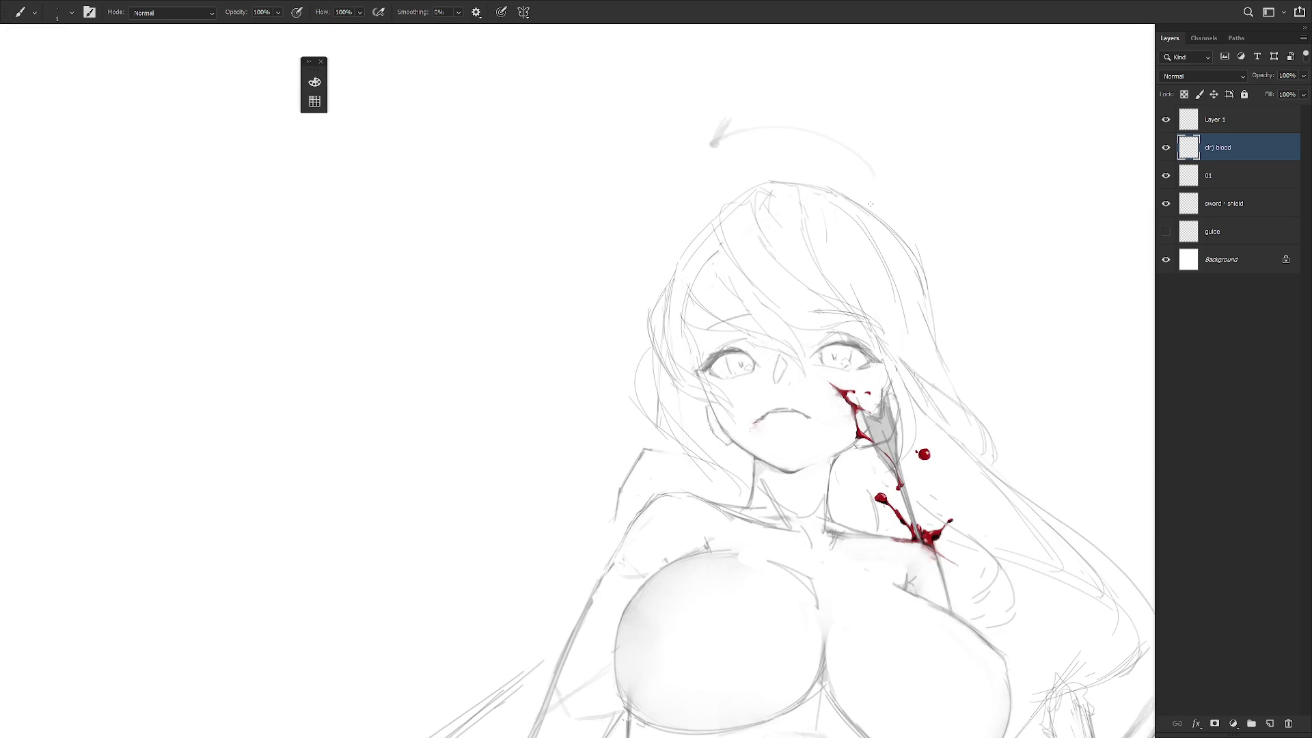
# Rename Layer 1 to 'arrow' and draw a new hair outline line on layer 01.
pyautogui.click(1242, 171)
pyautogui.click(1170, 178)
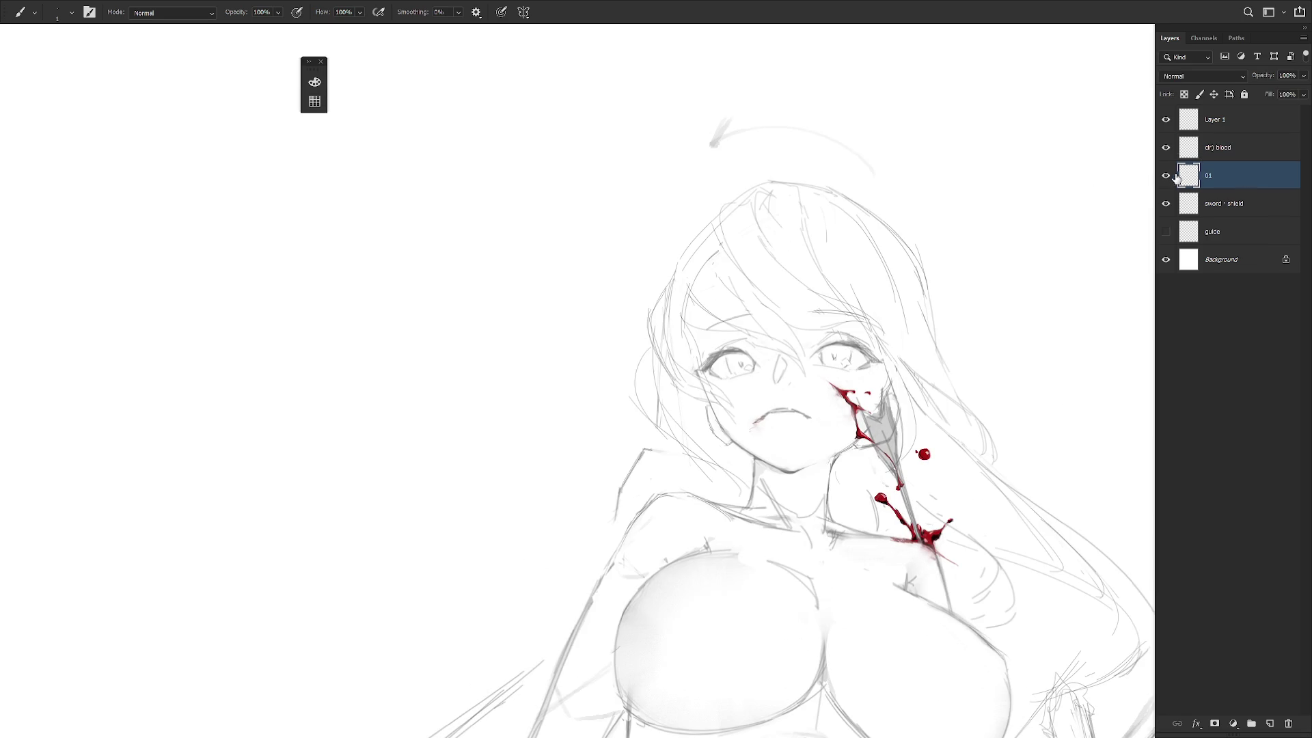
pyautogui.click(1172, 179)
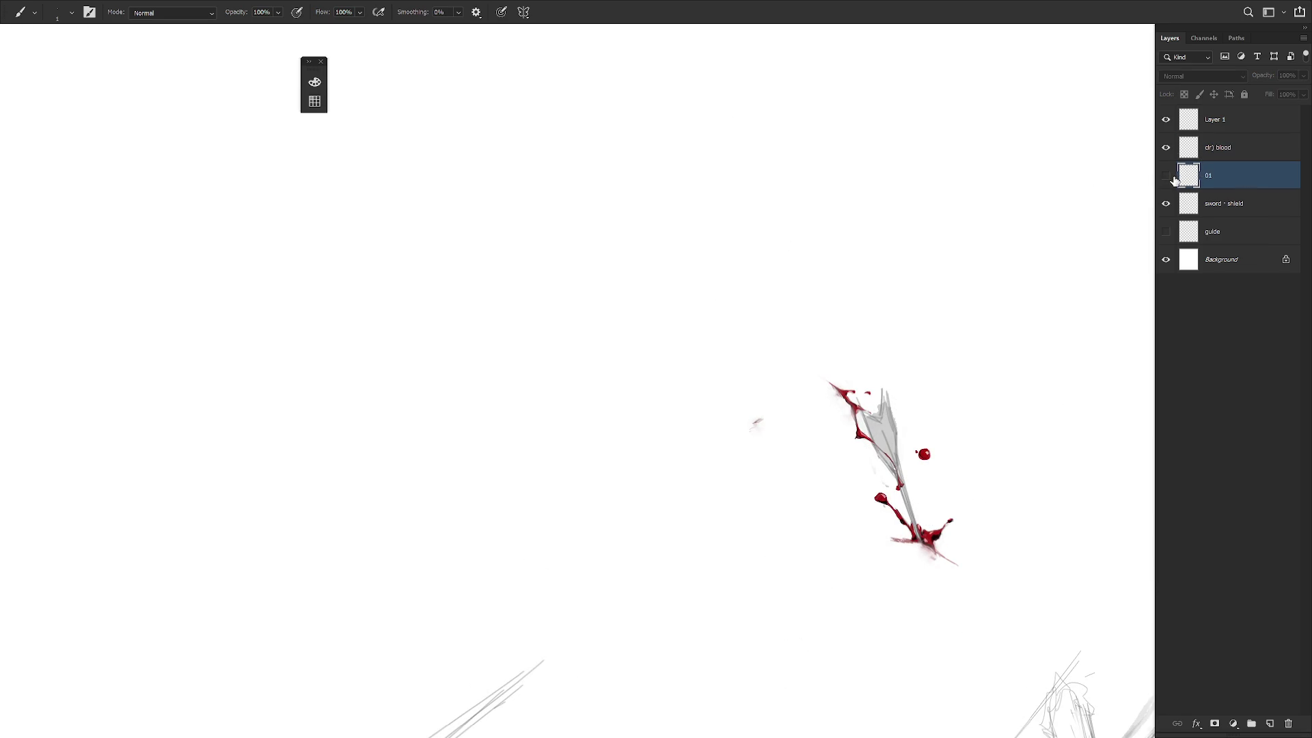
pyautogui.click(1173, 179)
pyautogui.doubleClick(1218, 120)
pyautogui.write('arrow')
pyautogui.click(1248, 177)
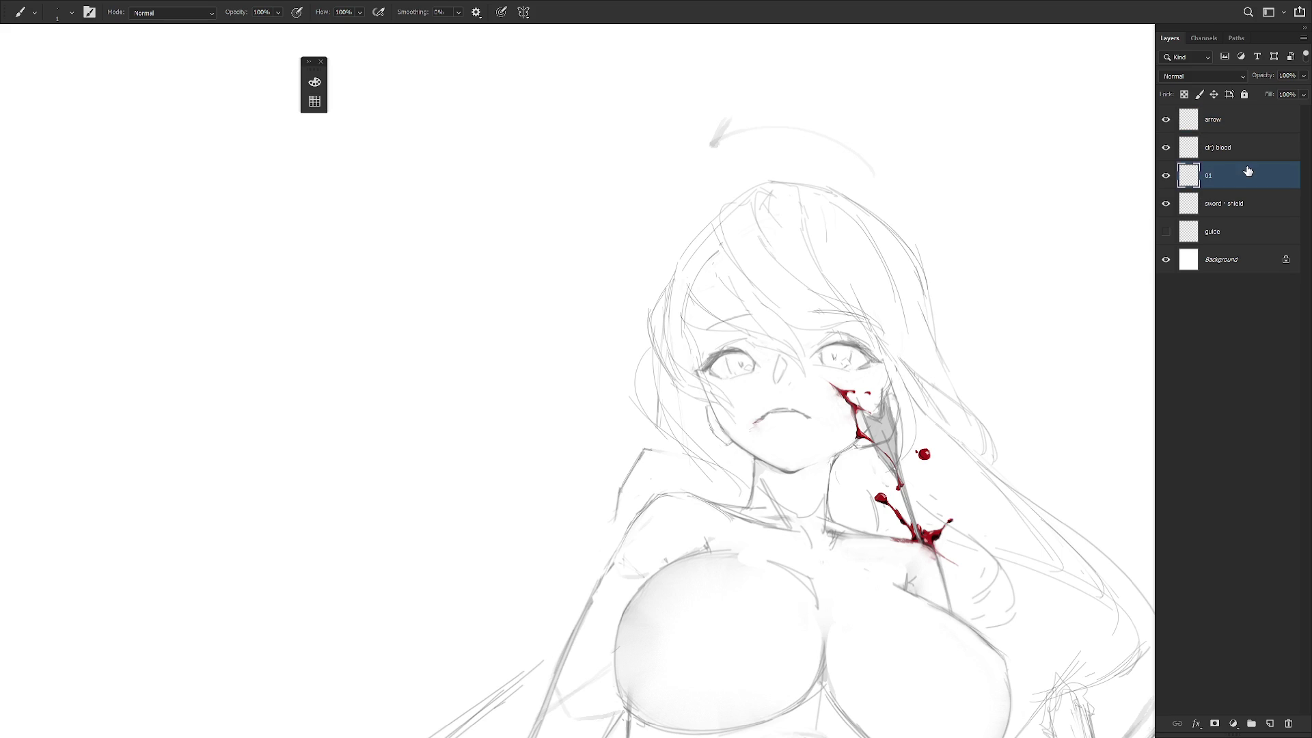
pyautogui.moveTo(717, 217)
pyautogui.mouseDown()
pyautogui.moveTo(676, 244)
pyautogui.moveTo(674, 322)
pyautogui.mouseUp()
# Add pencil strokes to the hair outline and a line down from the head top.
pyautogui.press('l')
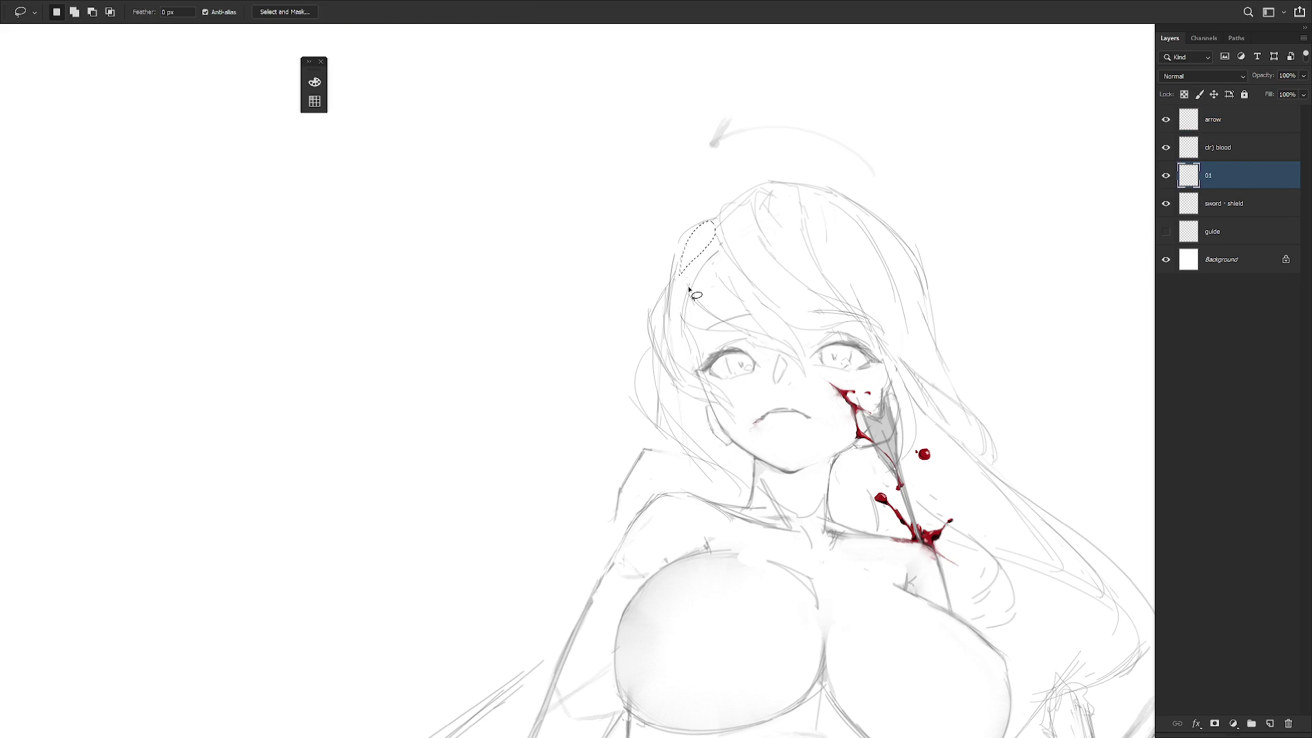
pyautogui.press('b')
pyautogui.moveTo(711, 215); pyautogui.dragTo(735, 280)
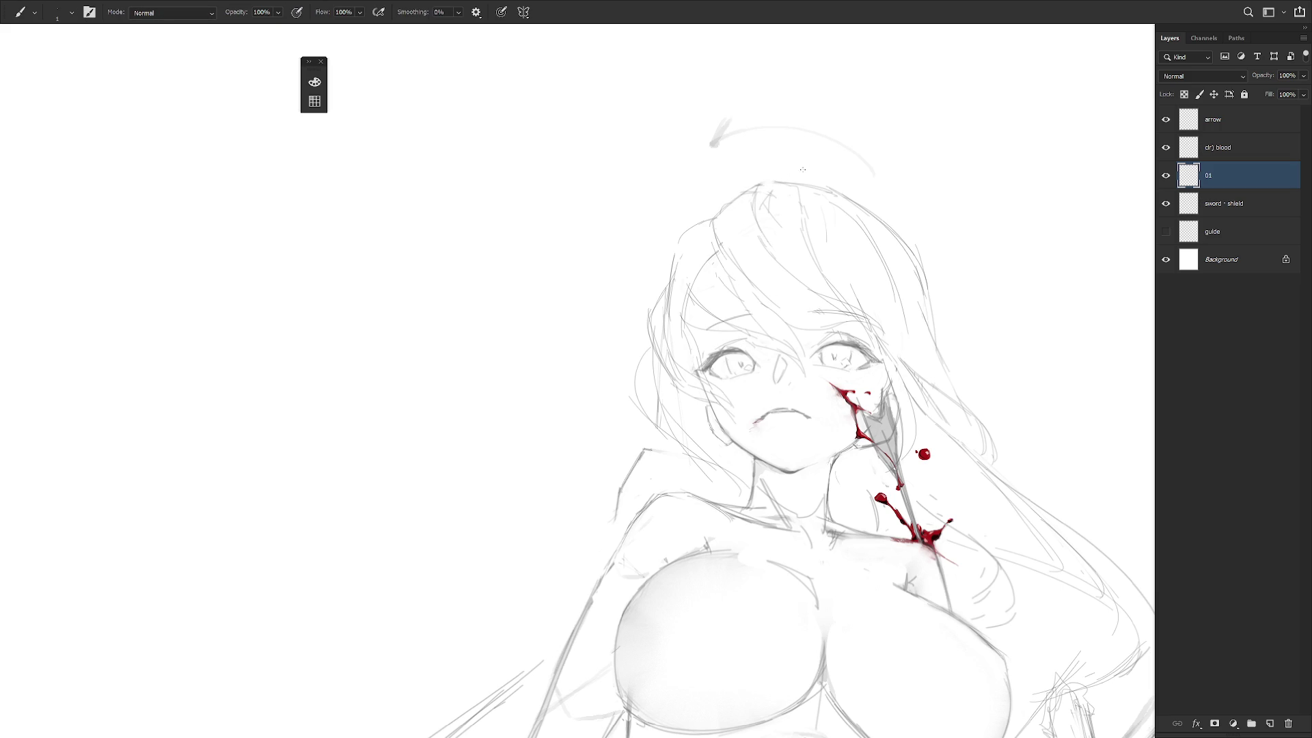
pyautogui.moveTo(765, 180); pyautogui.dragTo(763, 214)
pyautogui.press('l')
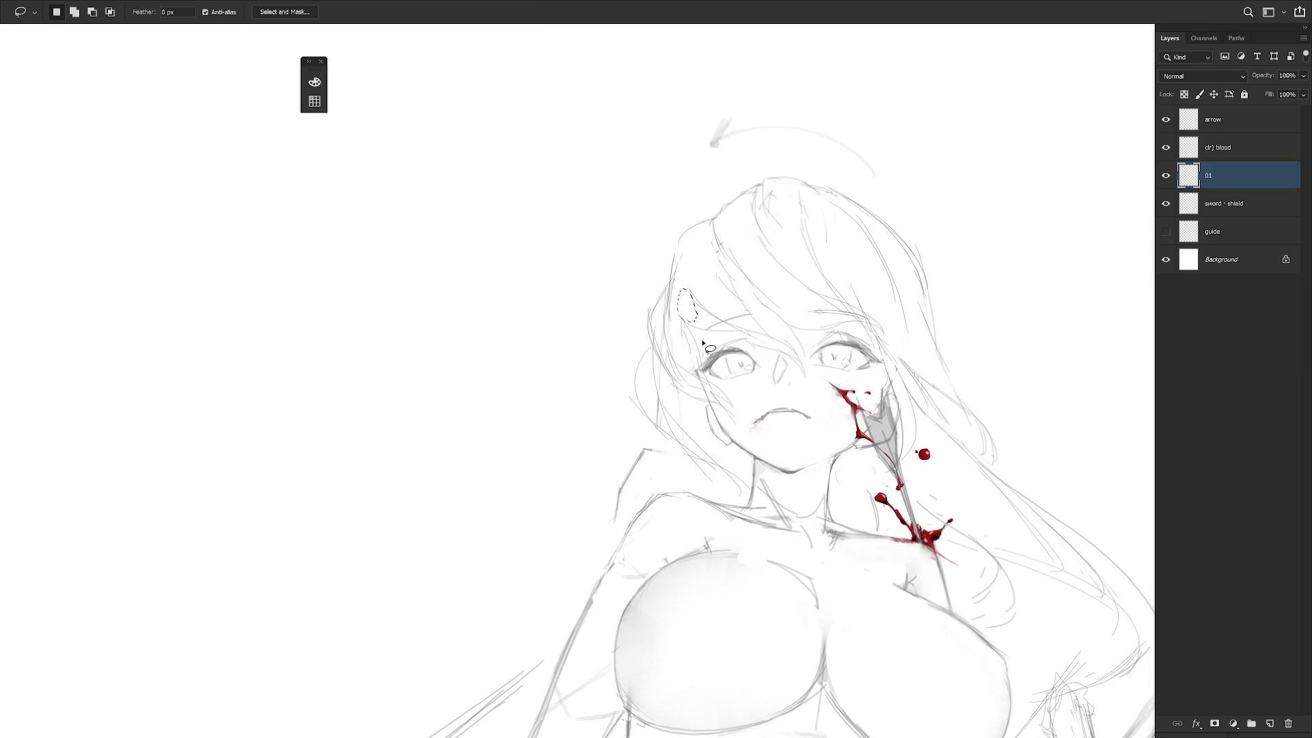
pyautogui.moveTo(678, 301)
pyautogui.mouseDown()
pyautogui.moveTo(697, 358)
pyautogui.moveTo(673, 298)
pyautogui.mouseUp()
pyautogui.hotkey('ctrl', 'd')
pyautogui.press('b')
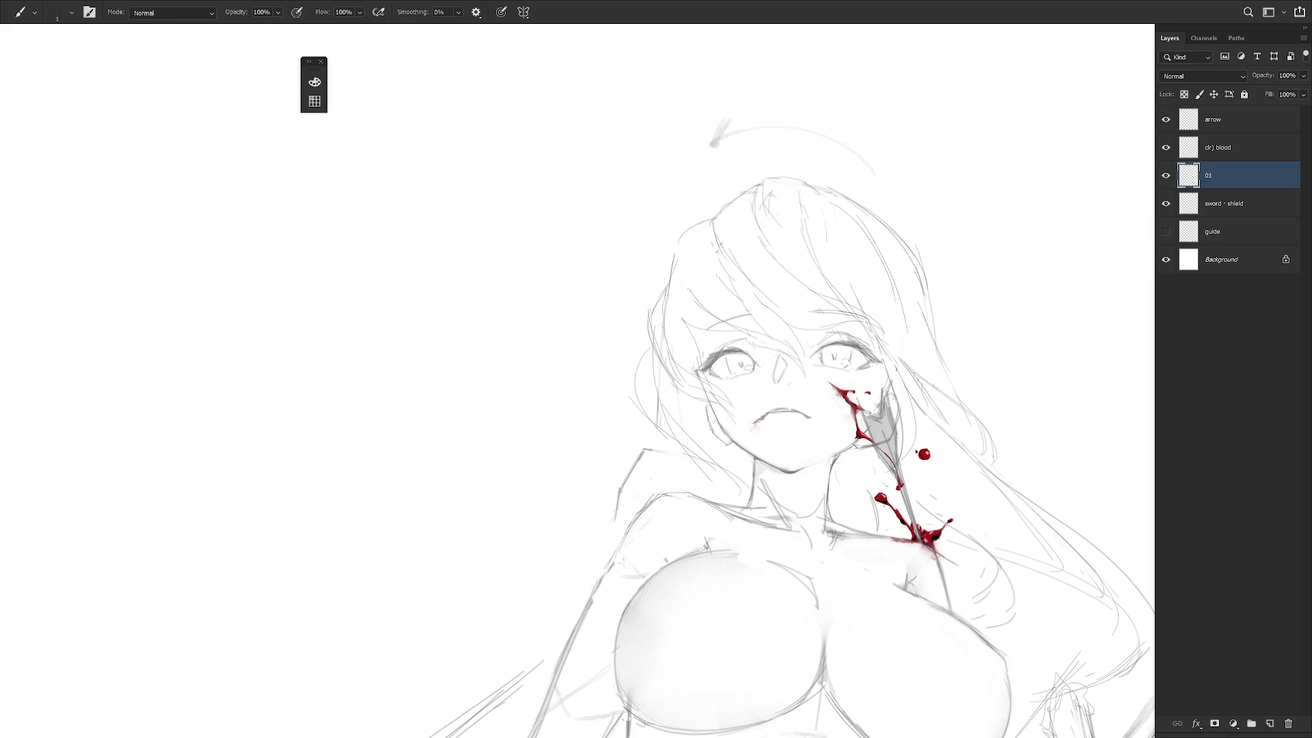
# Flip the canvas horizontally, add a faint hair line beside the face and erase stray lines.
pyautogui.press('e')
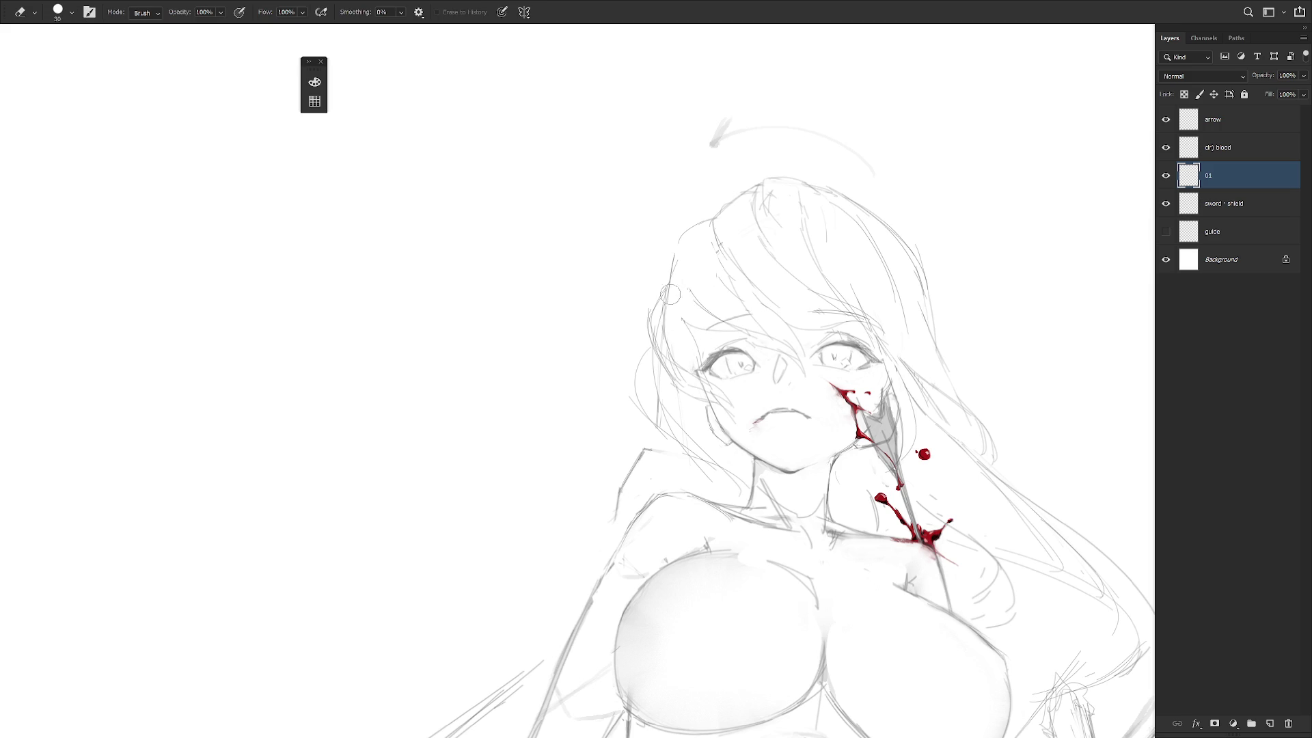
pyautogui.press('b')
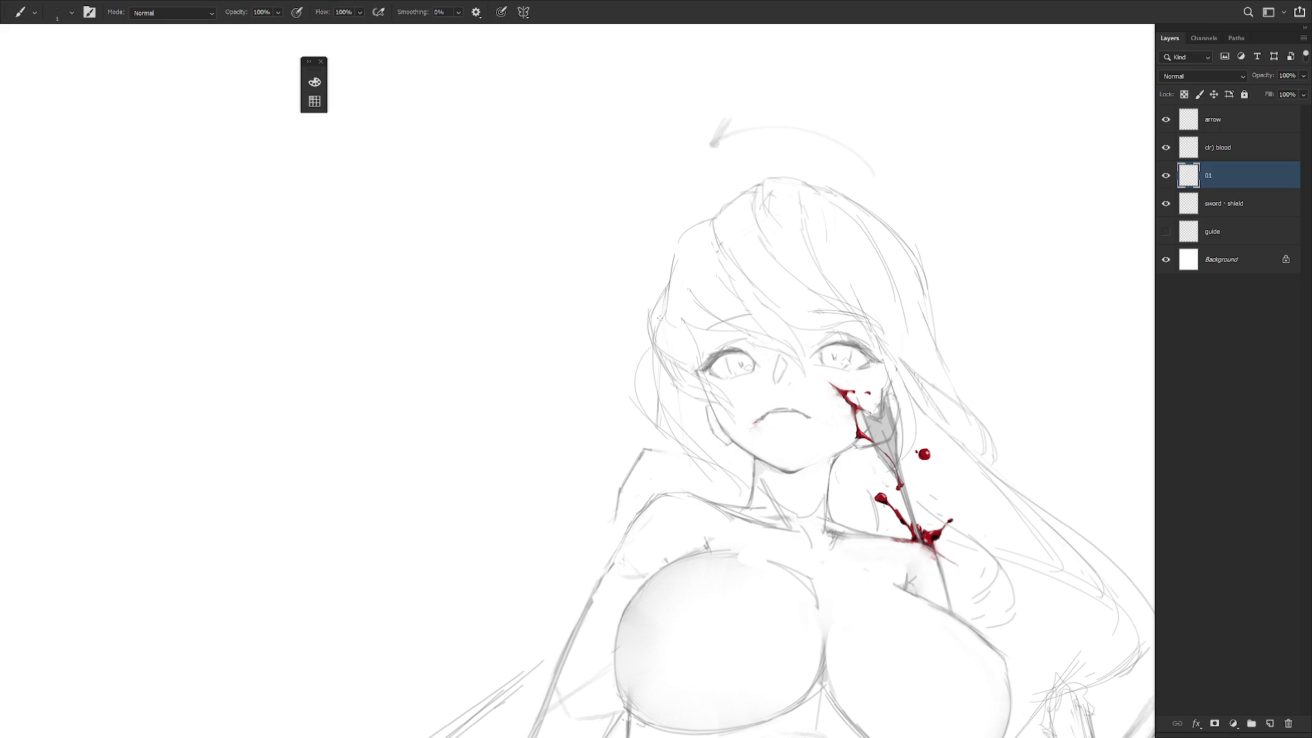
pyautogui.press('h')
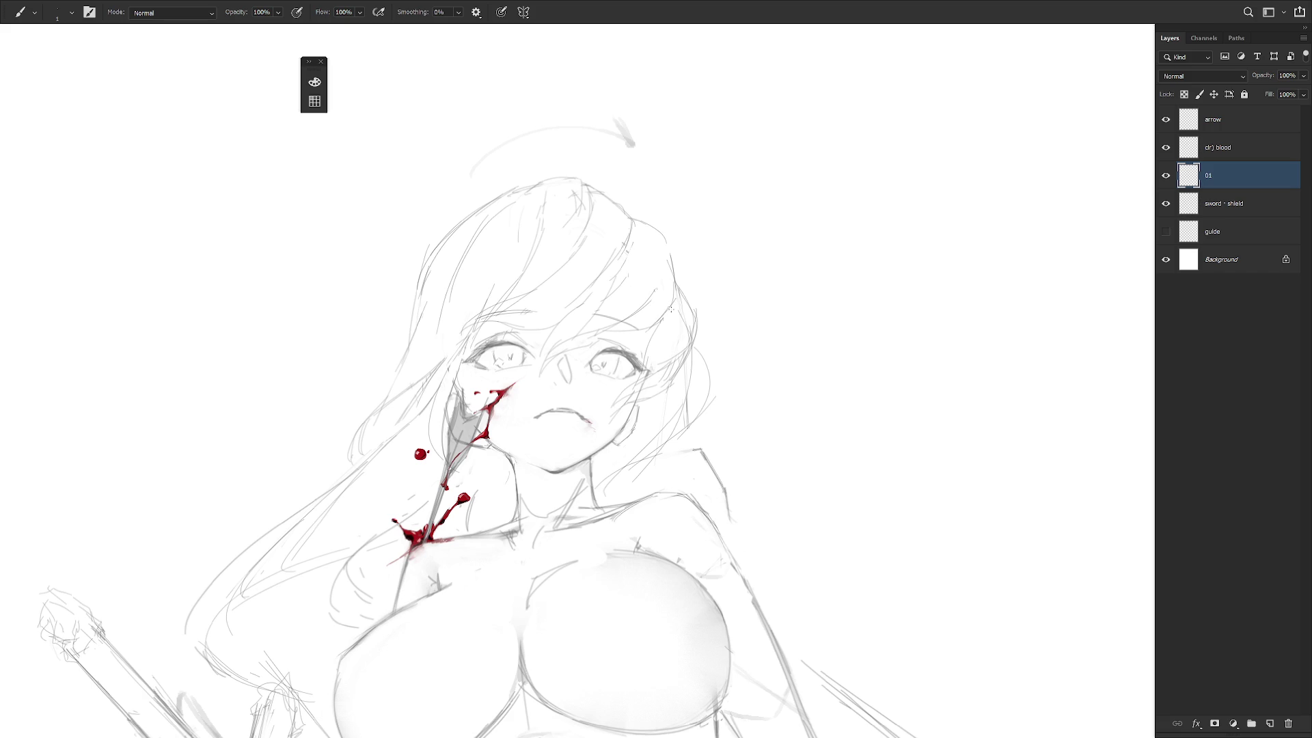
pyautogui.moveTo(670, 308); pyautogui.dragTo(645, 355)
pyautogui.press('e')
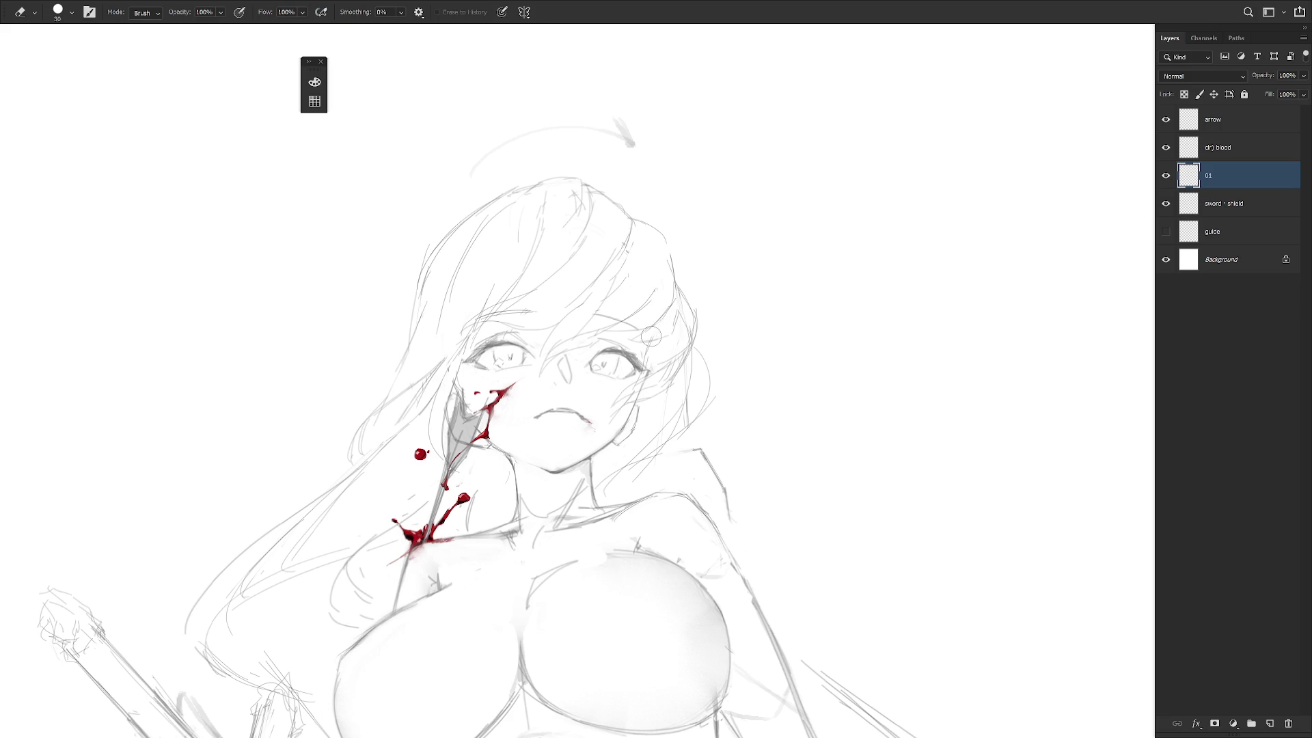
pyautogui.press('b')
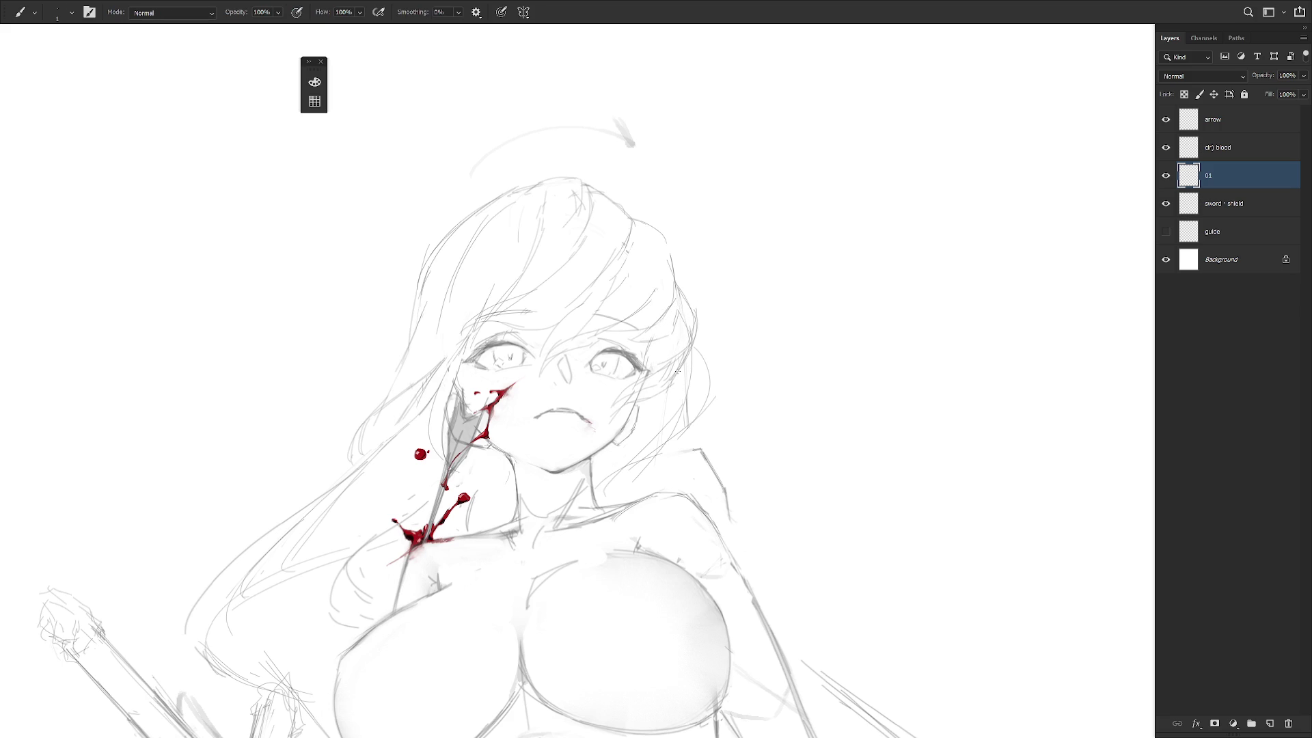
pyautogui.scroll(-3, 675, 224)
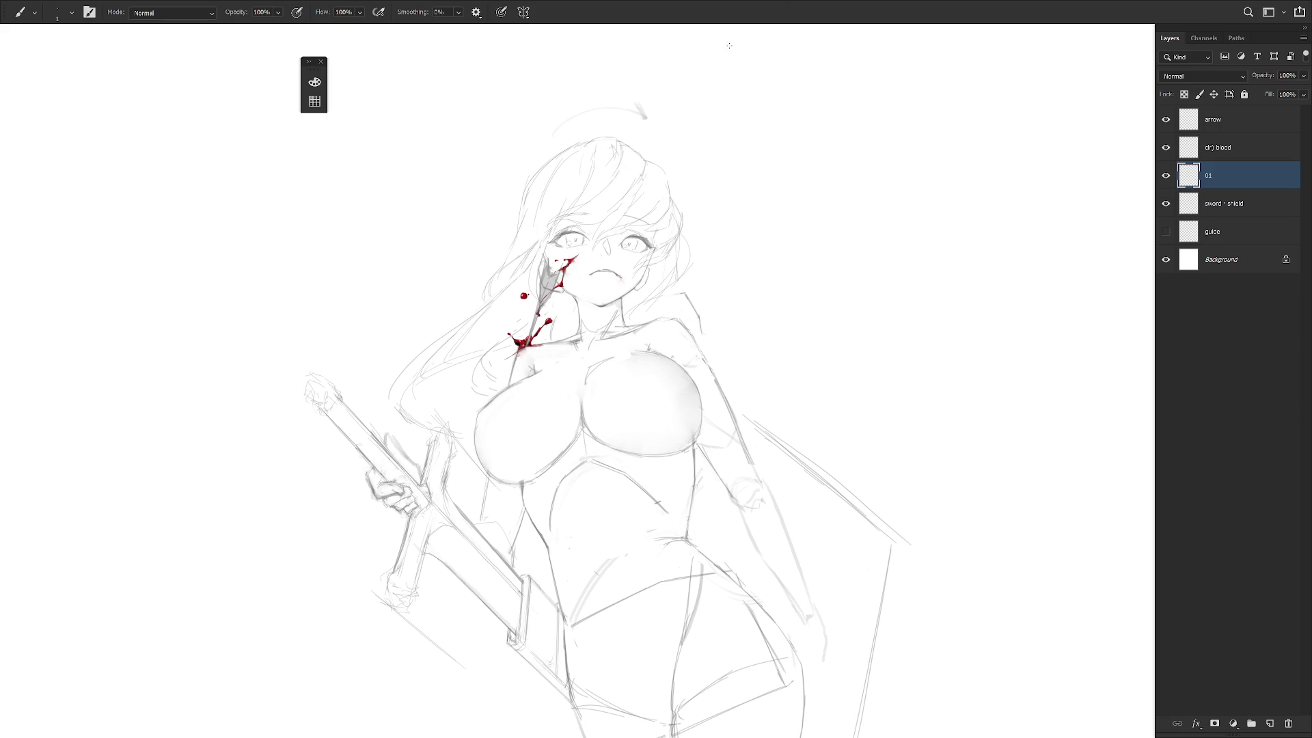
# Zoom in on the figure's chest and turn off the arrow layer's visibility.
pyautogui.moveTo(745, 266)
pyautogui.mouseDown()
pyautogui.moveTo(729, 284)
pyautogui.moveTo(741, 243)
pyautogui.moveTo(731, 306)
pyautogui.mouseUp()
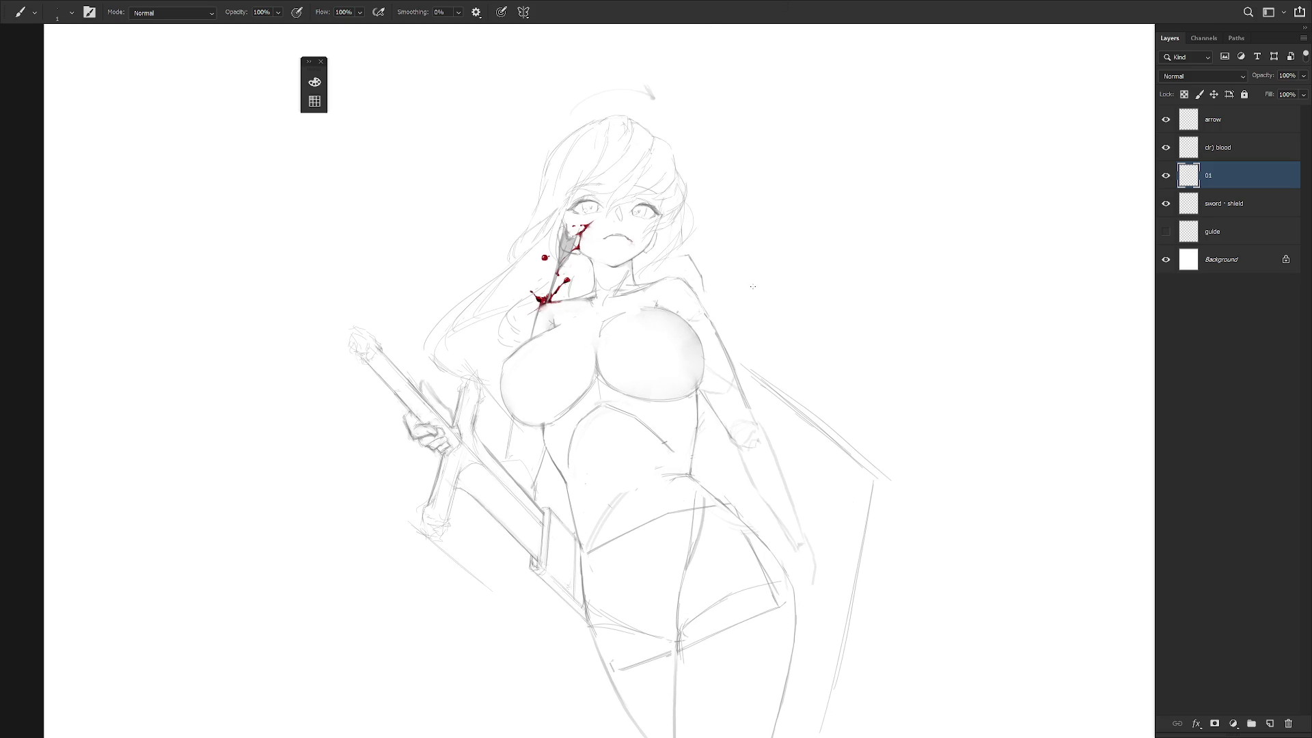
pyautogui.scroll(-3, 752, 285)
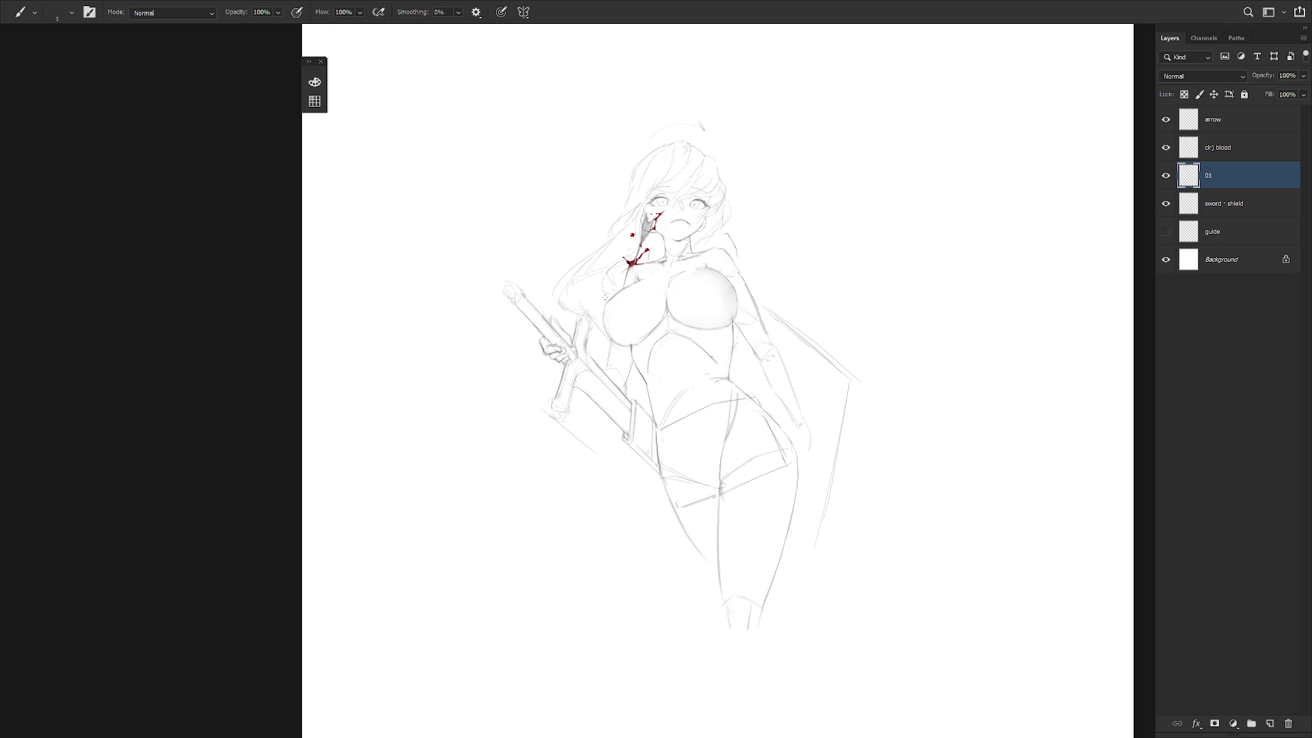
pyautogui.hotkey('ctrl', '+')
pyautogui.hotkey('ctrl', '+')
pyautogui.hotkey('ctrl', '+')
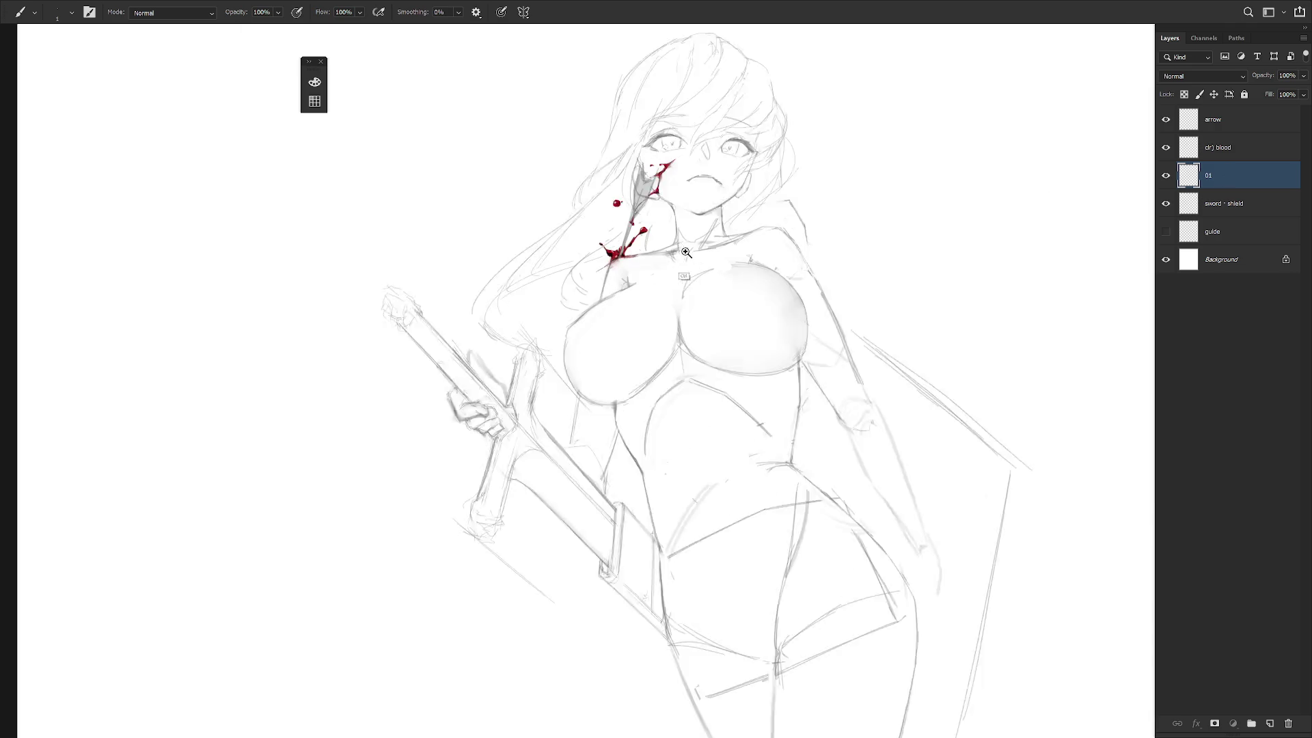
pyautogui.click(1166, 121)
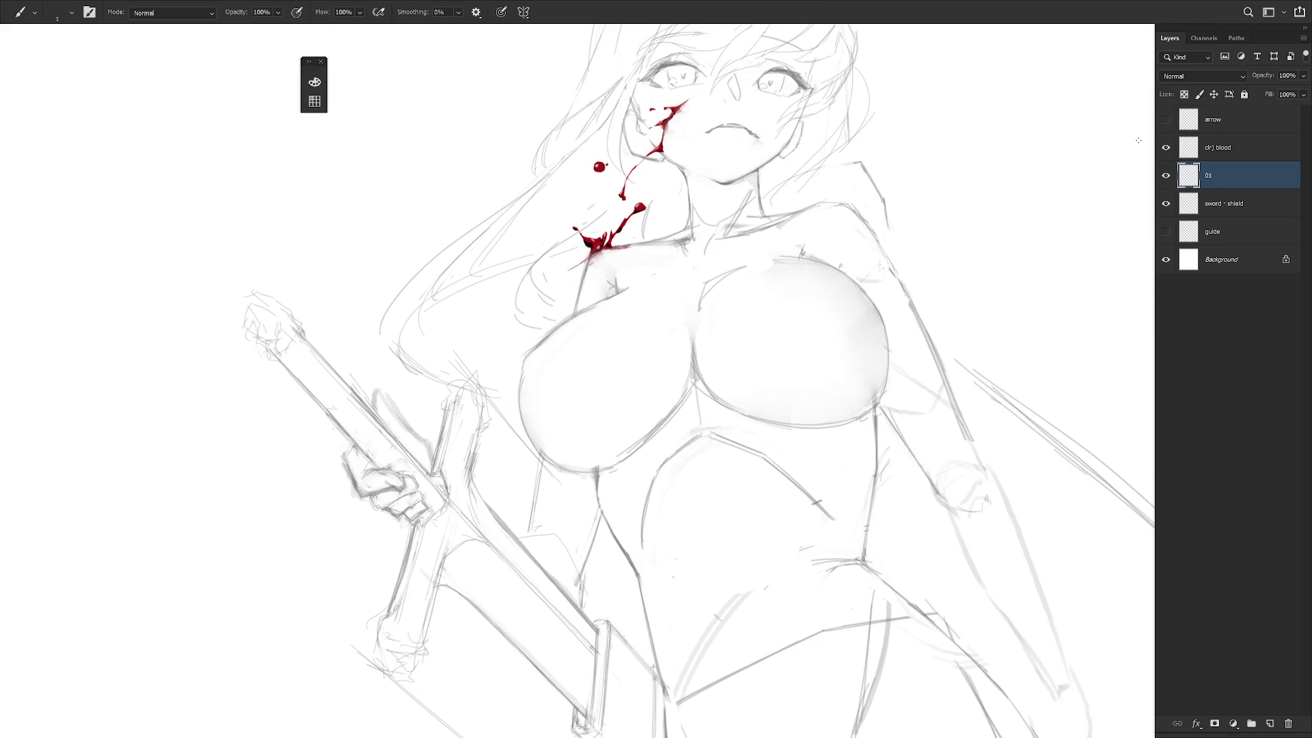
# Hide the blood layer, then redraw the shoulder outline on 01 and erase its stray lines.
pyautogui.click(1166, 148)
pyautogui.press('e')
pyautogui.press('b')
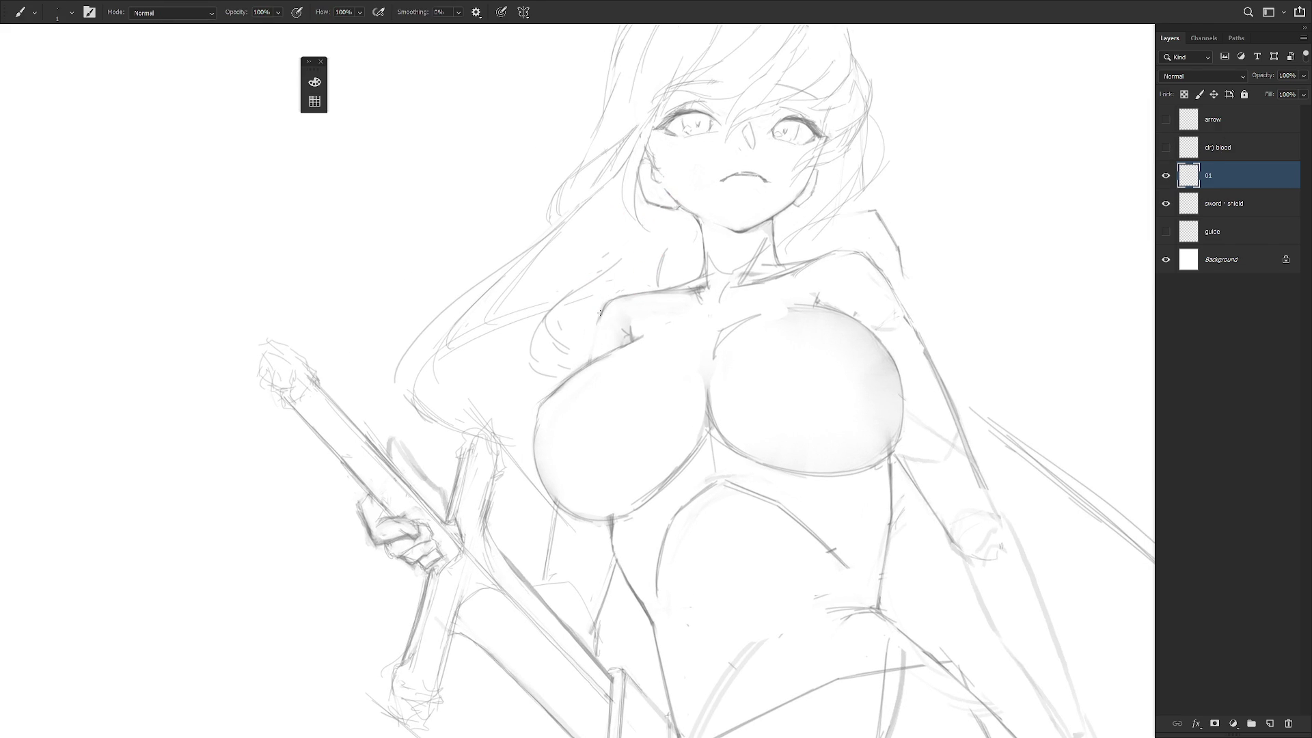
pyautogui.moveTo(588, 345); pyautogui.dragTo(581, 366)
pyautogui.hotkey('ctrl', 'z')
pyautogui.press('e')
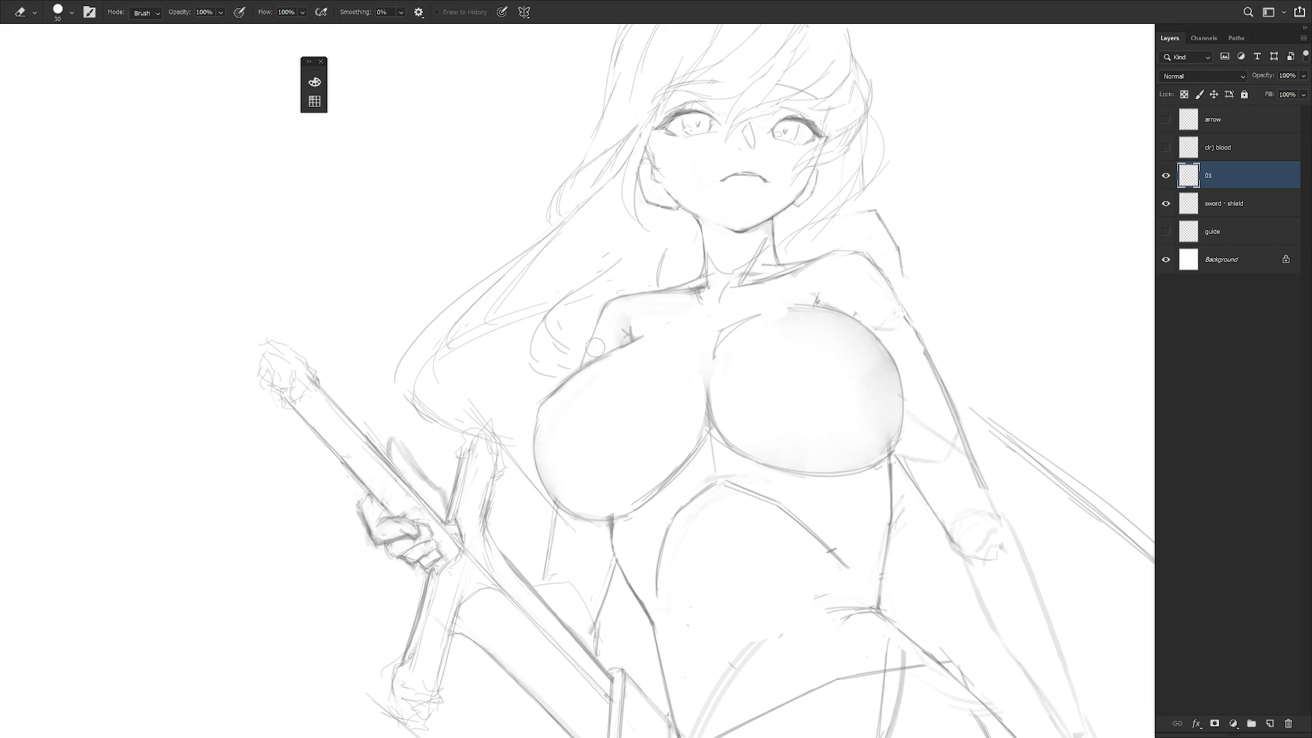
pyautogui.moveTo(616, 310)
pyautogui.mouseDown()
pyautogui.moveTo(664, 297)
pyautogui.moveTo(597, 266)
pyautogui.mouseUp()
pyautogui.press('b')
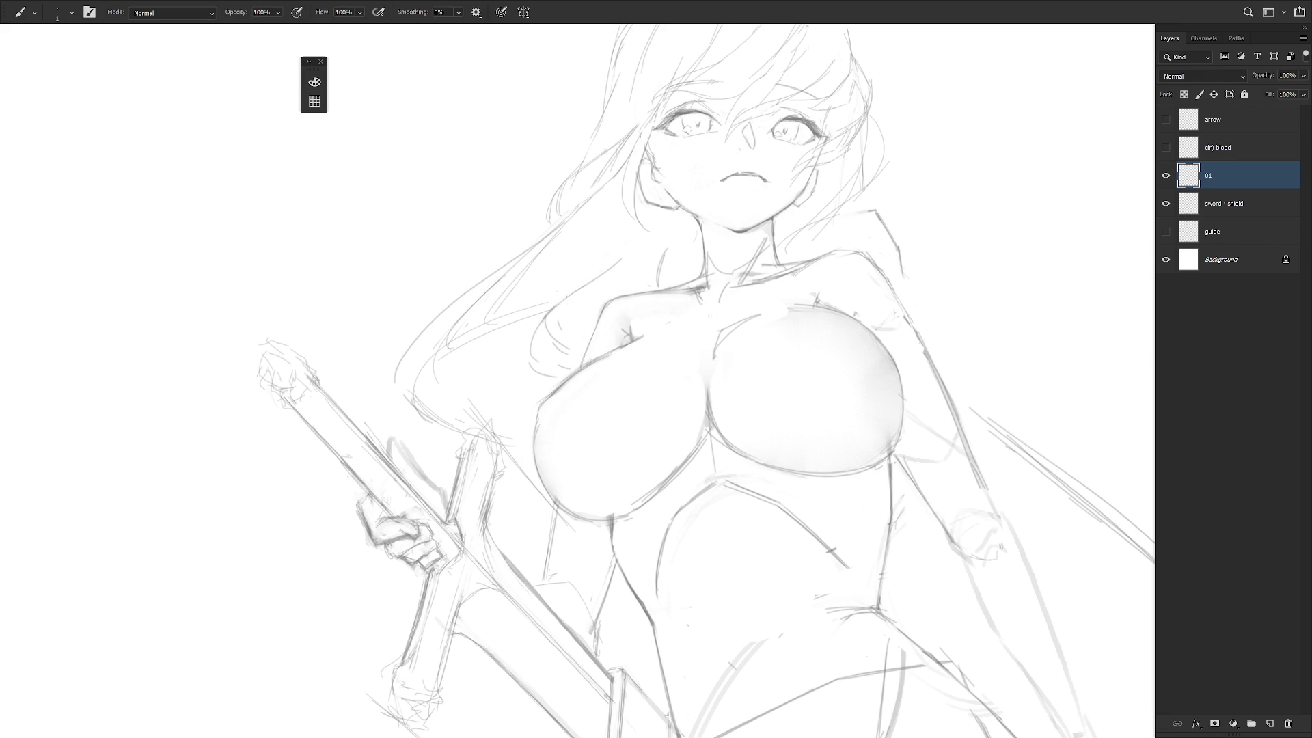
pyautogui.scroll(-2, 808, 408)
pyautogui.moveTo(807, 408); pyautogui.dragTo(709, 360)
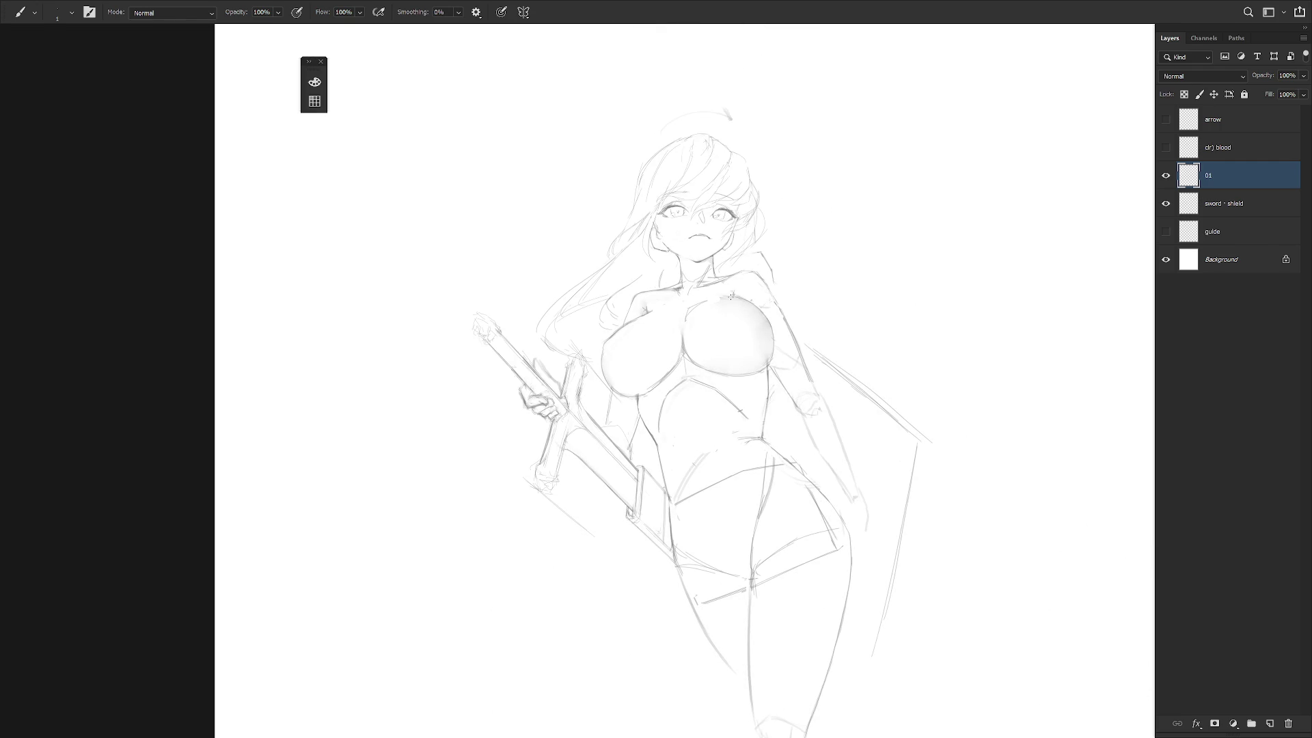
# On the sword + shield layer, lasso the shield's right edge line and reposition it with Free Transform.
pyautogui.moveTo(851, 493); pyautogui.dragTo(815, 445)
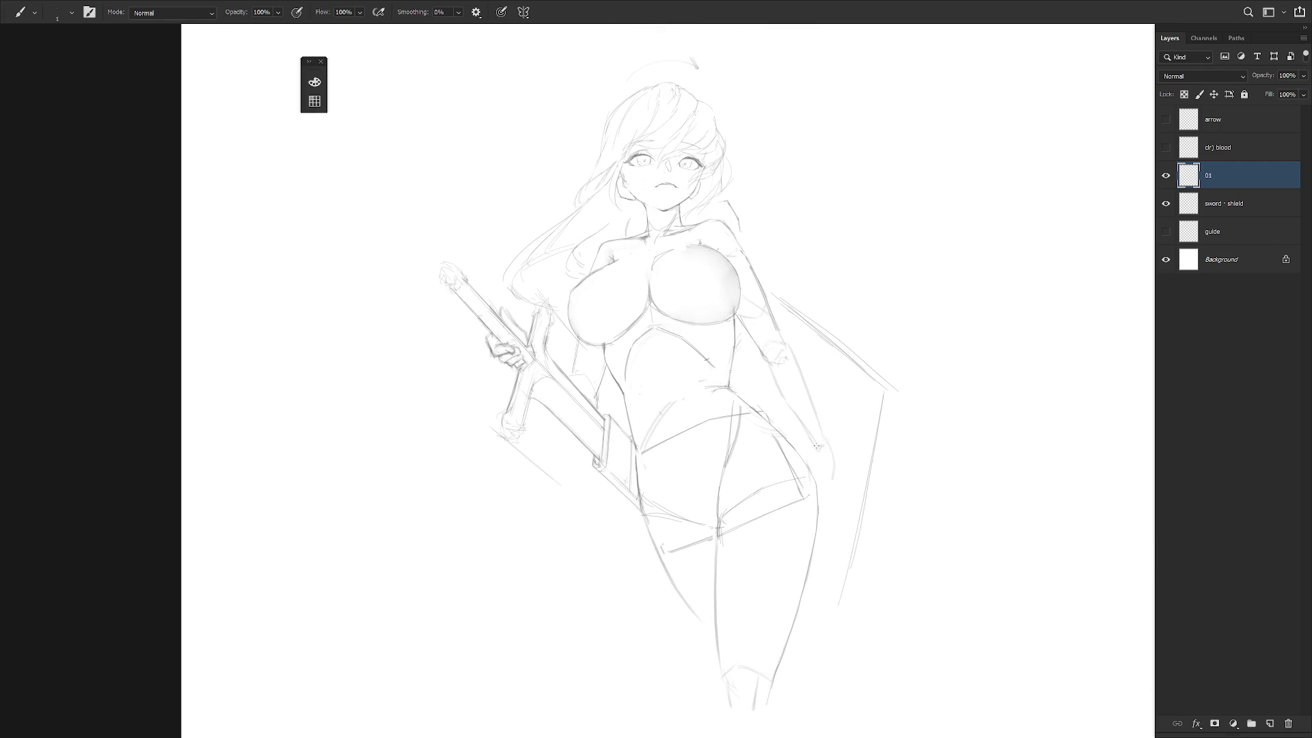
pyautogui.click(1259, 208)
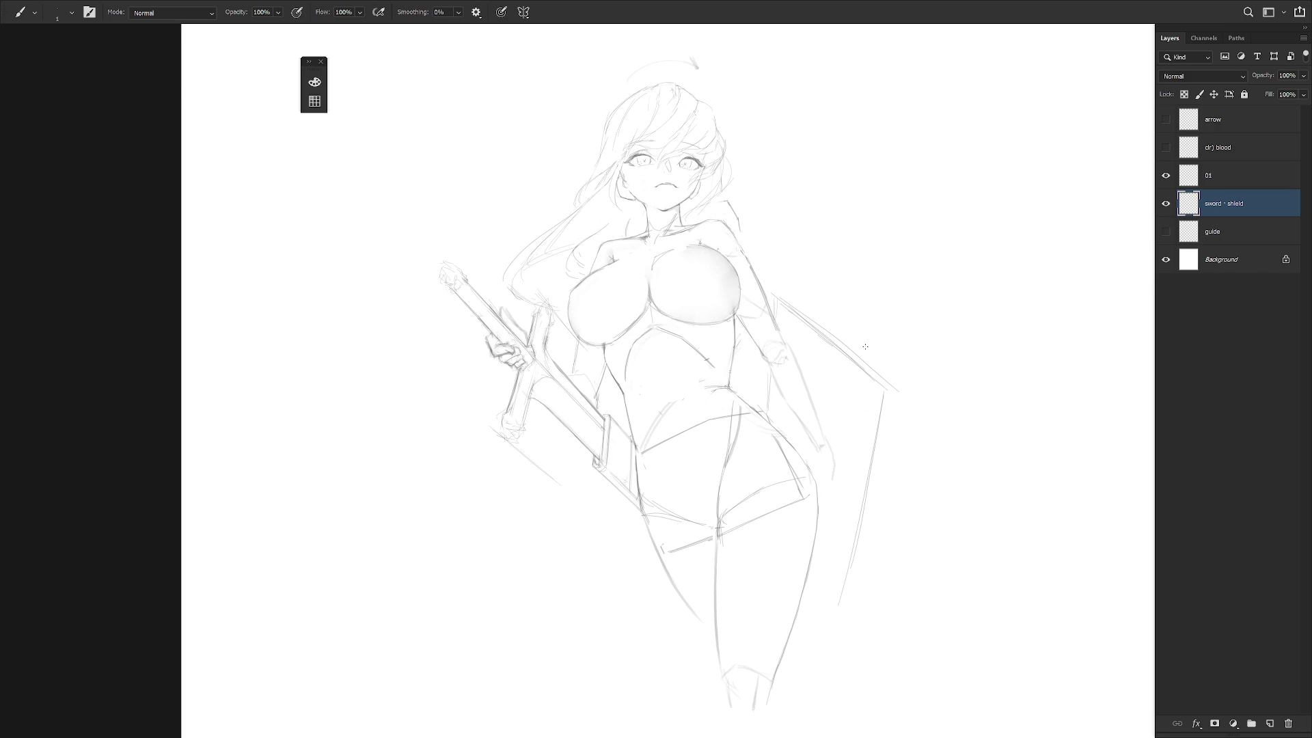
pyautogui.press('l')
pyautogui.moveTo(893, 392)
pyautogui.mouseDown()
pyautogui.moveTo(854, 482)
pyautogui.moveTo(904, 601)
pyautogui.moveTo(887, 604)
pyautogui.moveTo(898, 621)
pyautogui.mouseUp()
pyautogui.hotkey('ctrl', 't')
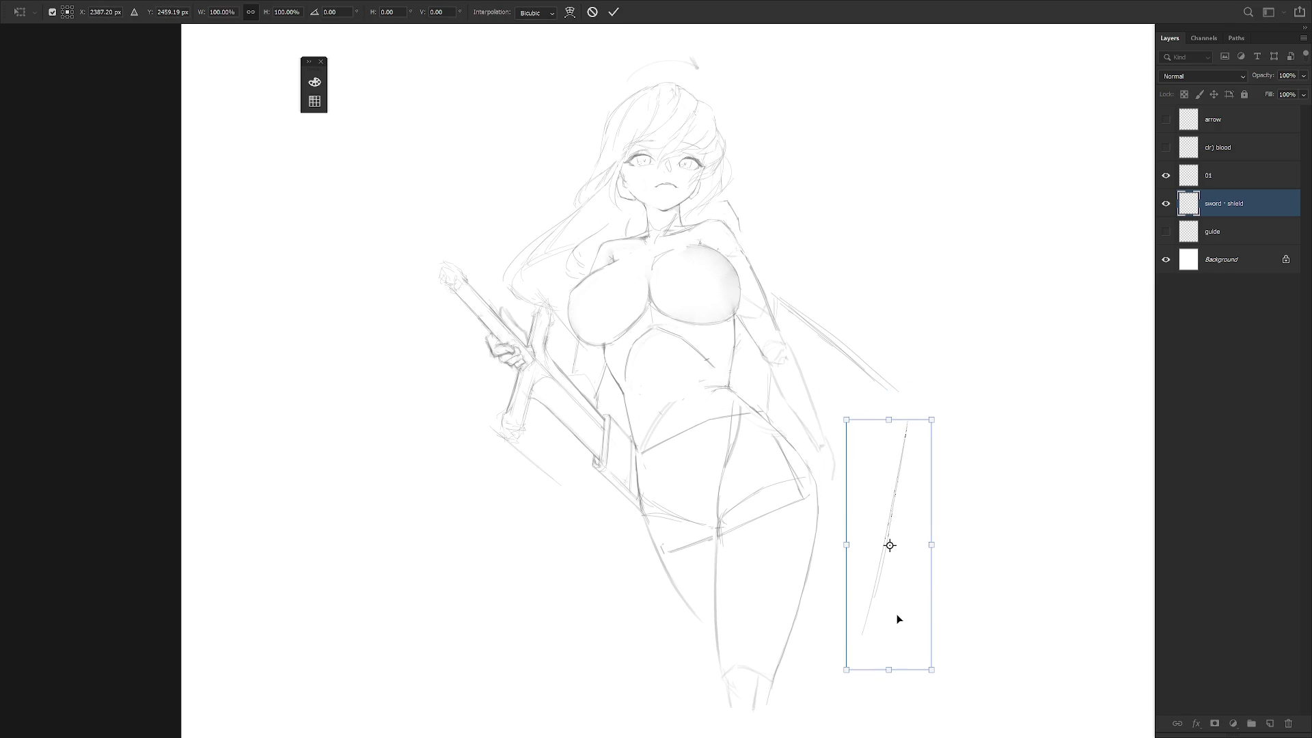
pyautogui.press('Return')
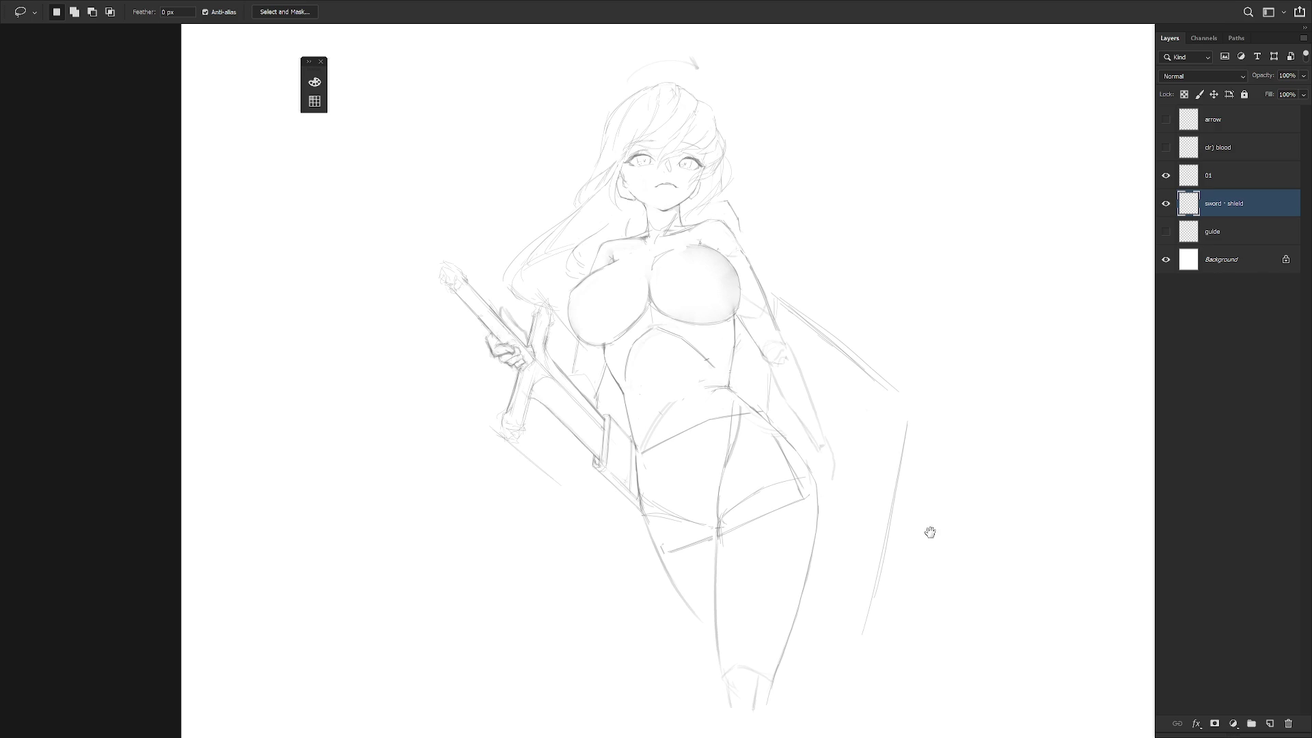
# Tilt the canvas view, draw a new stroke along the shield edge, then erase strays and reset the view.
pyautogui.press('r')
pyautogui.click(882, 528)
pyautogui.moveTo(881, 528); pyautogui.dragTo(756, 371)
pyautogui.press('b')
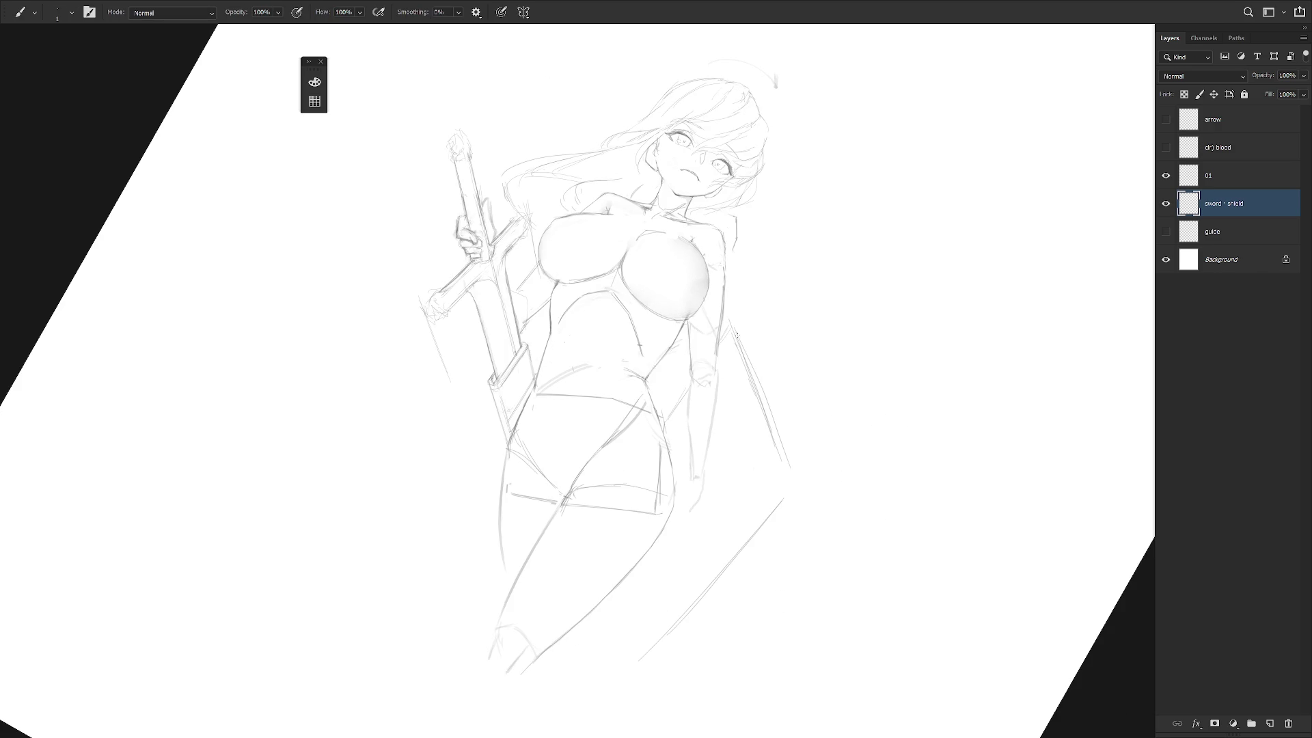
pyautogui.moveTo(777, 447); pyautogui.dragTo(791, 487)
pyautogui.press('e')
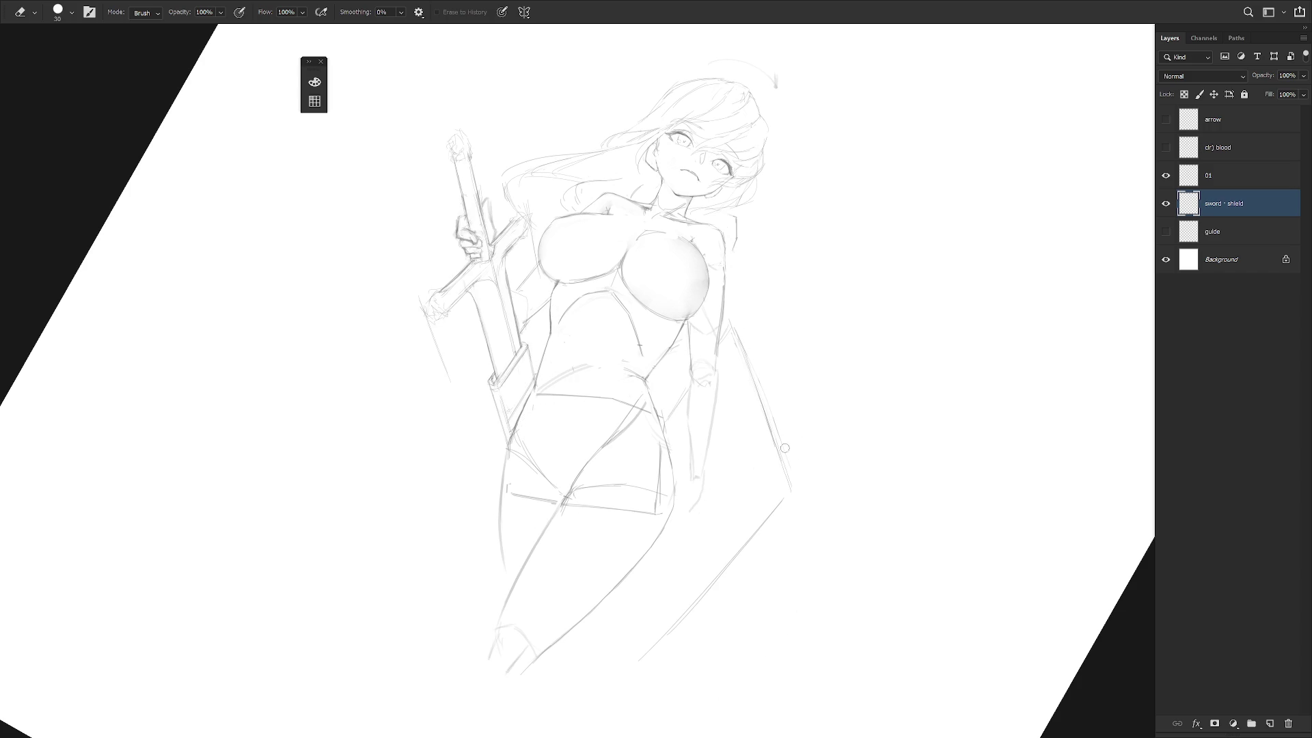
pyautogui.moveTo(879, 463)
pyautogui.mouseDown()
pyautogui.moveTo(858, 462)
pyautogui.moveTo(860, 513)
pyautogui.mouseUp()
pyautogui.press('b')
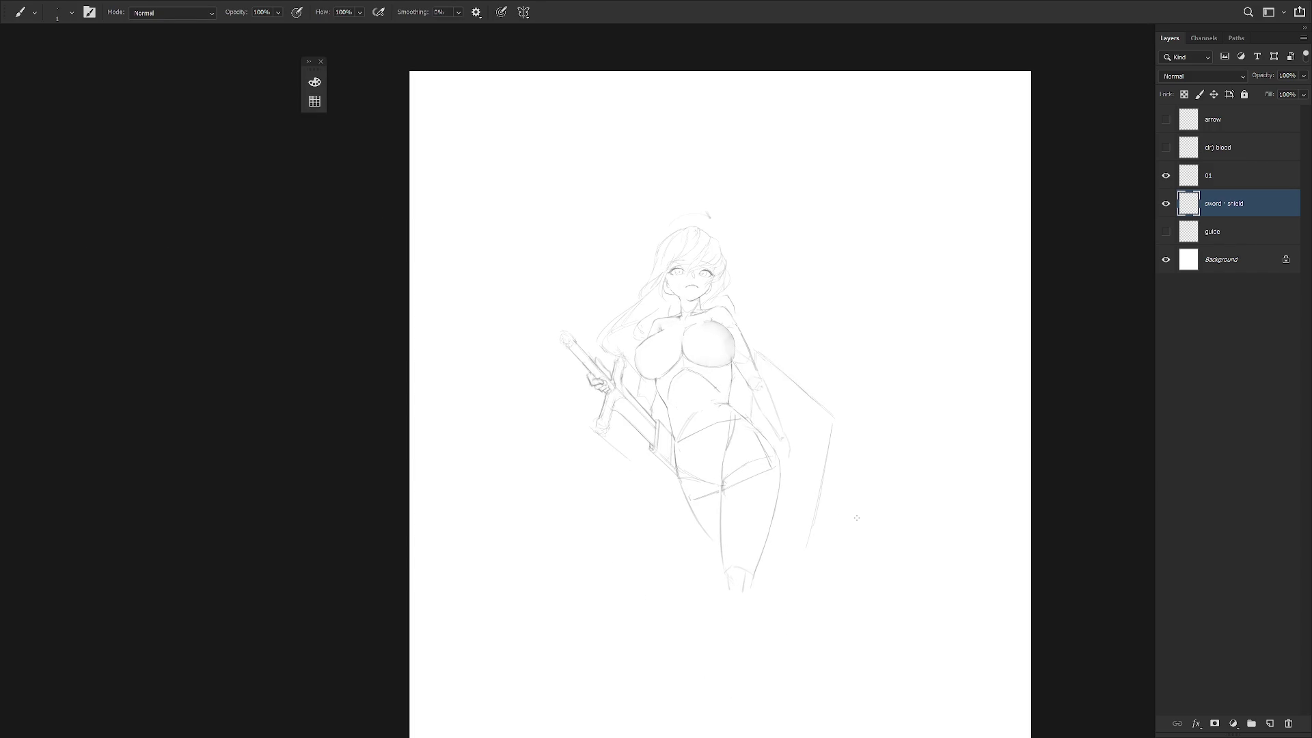
pyautogui.scroll(2, 691, 290)
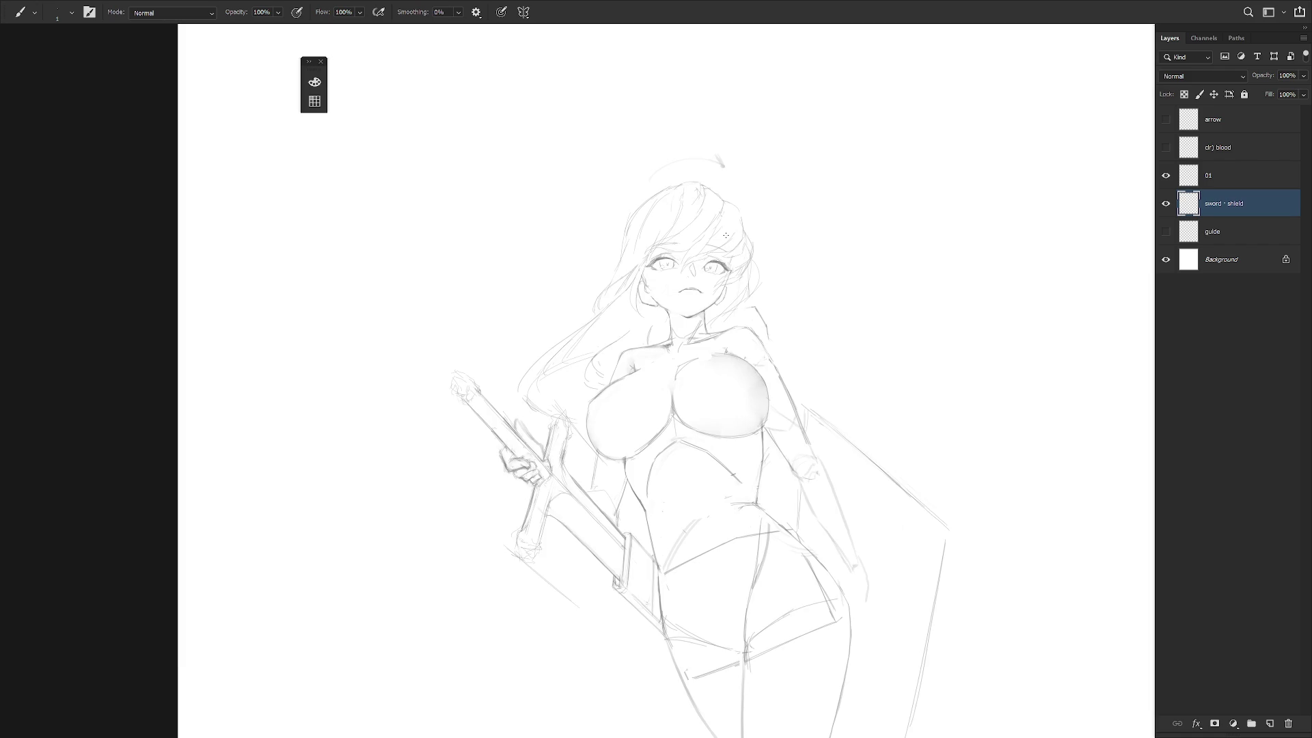
pyautogui.click(1228, 175)
# Lasso and delete the old halo above the girl's head.
pyautogui.press('l')
pyautogui.moveTo(751, 177)
pyautogui.mouseDown()
pyautogui.moveTo(642, 167)
pyautogui.moveTo(761, 168)
pyautogui.mouseUp()
pyautogui.press('Delete')
pyautogui.hotkey('ctrl', 'd')
pyautogui.press('b')
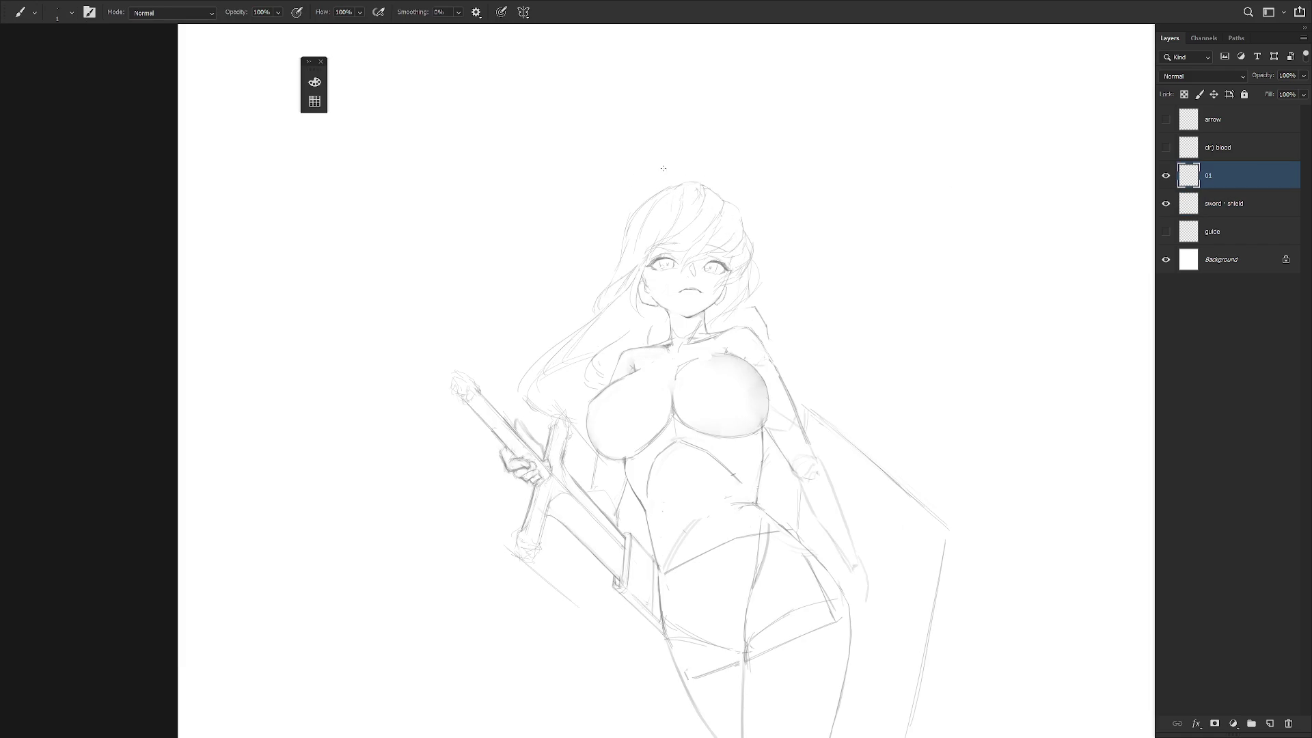
# Draw tall thin crown spikes and a curved ring arc over the head.
pyautogui.moveTo(623, 199)
pyautogui.mouseDown()
pyautogui.moveTo(625, 152)
pyautogui.moveTo(621, 204)
pyautogui.mouseUp()
pyautogui.moveTo(705, 166)
pyautogui.mouseDown()
pyautogui.moveTo(709, 130)
pyautogui.moveTo(708, 164)
pyautogui.moveTo(708, 151)
pyautogui.mouseUp()
pyautogui.moveTo(757, 192)
pyautogui.mouseDown()
pyautogui.moveTo(759, 168)
pyautogui.moveTo(758, 198)
pyautogui.mouseUp()
pyautogui.moveTo(651, 189); pyautogui.dragTo(655, 166)
pyautogui.moveTo(726, 195)
pyautogui.mouseDown()
pyautogui.moveTo(729, 174)
pyautogui.moveTo(726, 194)
pyautogui.mouseUp()
pyautogui.moveTo(619, 185)
pyautogui.mouseDown()
pyautogui.moveTo(645, 163)
pyautogui.moveTo(696, 154)
pyautogui.moveTo(710, 158)
pyautogui.moveTo(703, 181)
pyautogui.moveTo(715, 124)
pyautogui.moveTo(710, 158)
pyautogui.mouseUp()
# Select and reshape the tall central spike with Free Transform.
pyautogui.press('l')
pyautogui.hotkey('ctrl', 't')
pyautogui.press('Return')
pyautogui.hotkey('ctrl', 'd')
# Rotate the canvas sideways, undo a misplaced ring stroke, and reset the rotation.
pyautogui.press('r')
pyautogui.moveTo(750, 384); pyautogui.dragTo(732, 207)
pyautogui.press('b')
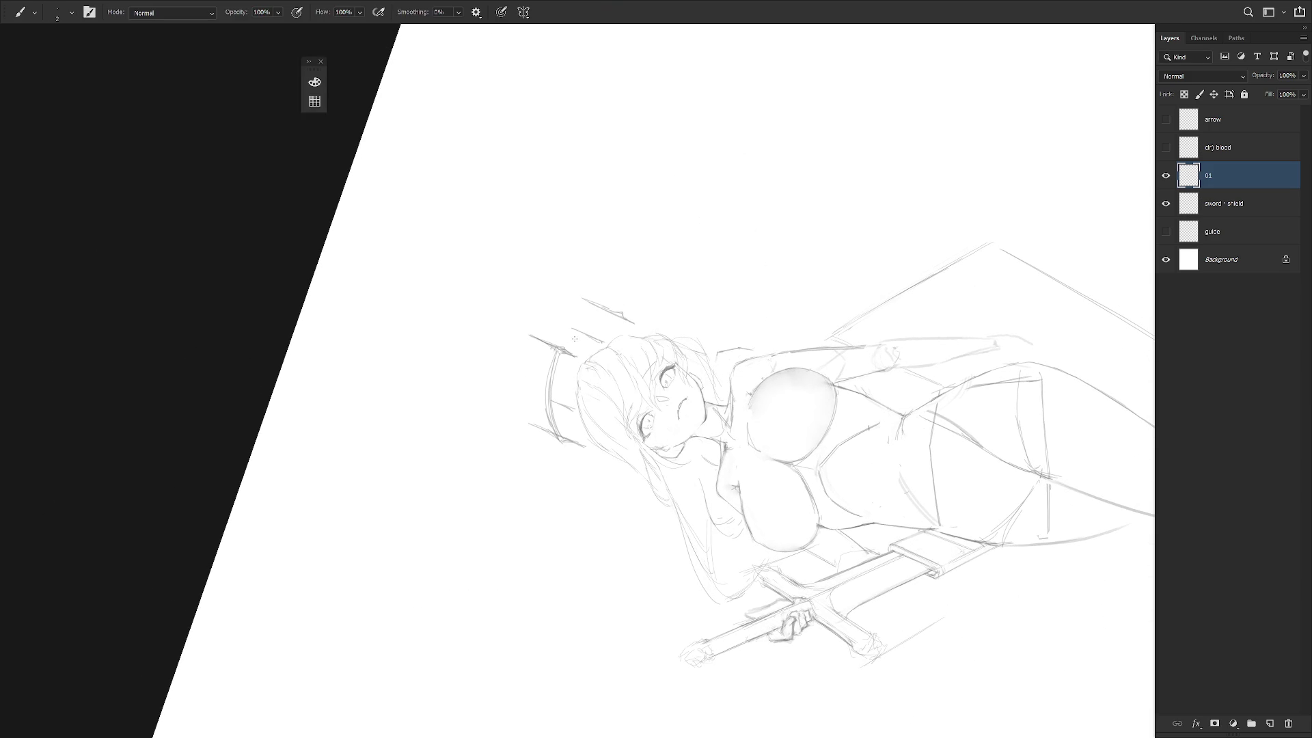
pyautogui.moveTo(571, 337)
pyautogui.mouseDown()
pyautogui.moveTo(614, 315)
pyautogui.moveTo(550, 366)
pyautogui.moveTo(606, 314)
pyautogui.moveTo(555, 362)
pyautogui.moveTo(593, 320)
pyautogui.moveTo(618, 320)
pyautogui.mouseUp()
pyautogui.hotkey('ctrl', 'z')
pyautogui.hotkey('ctrl', 'z')
pyautogui.press('e')
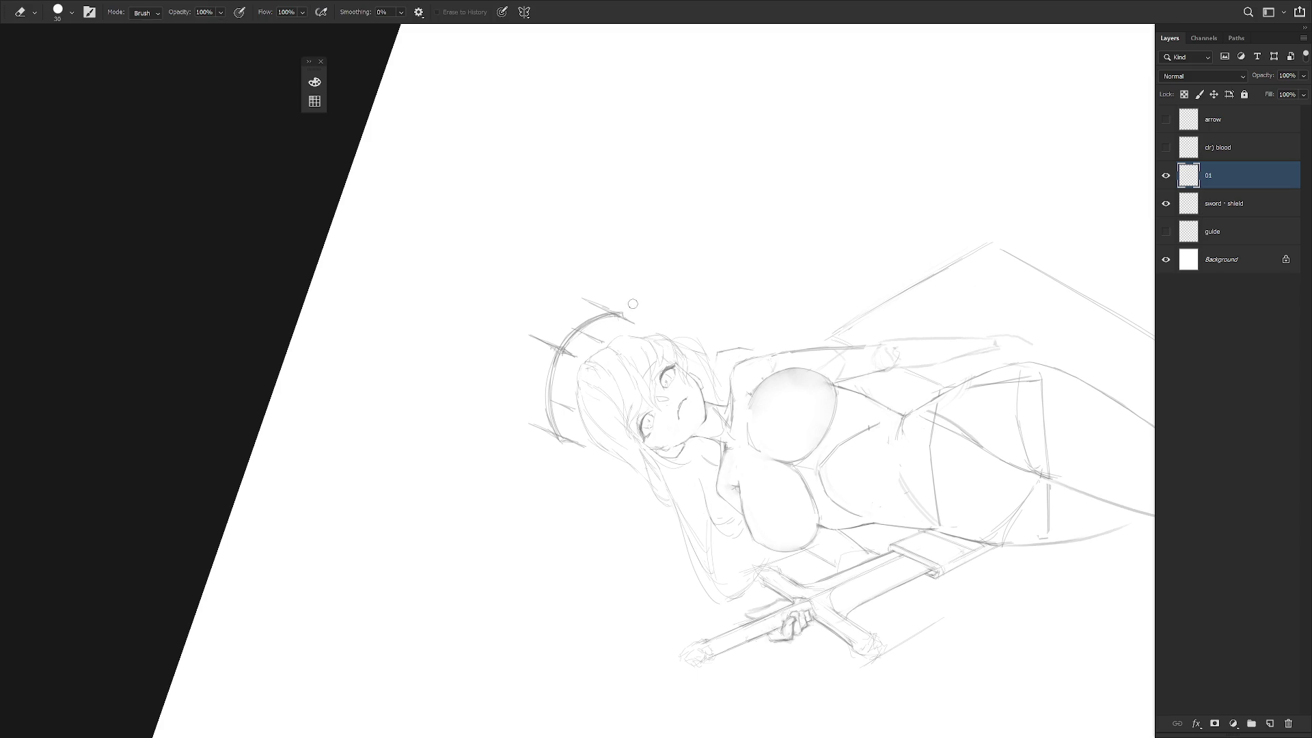
pyautogui.press('Escape')
pyautogui.press('b')
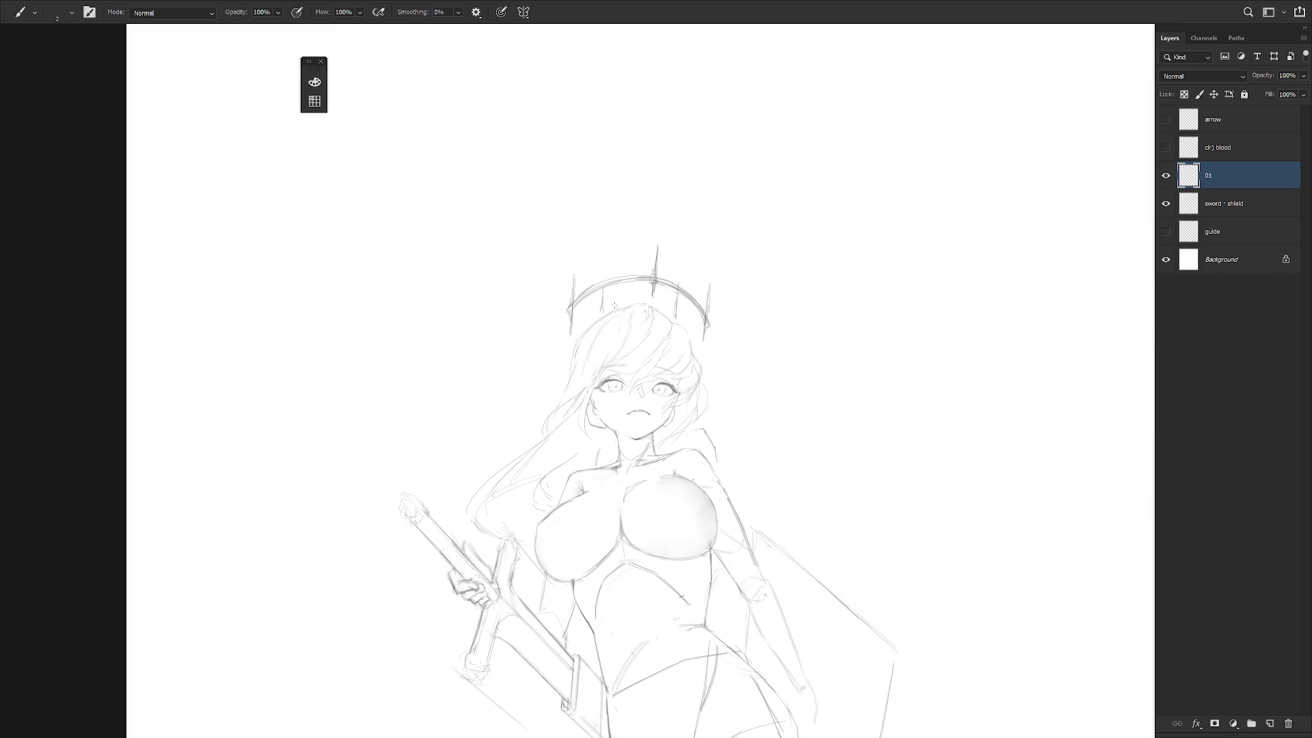
# Extend the ring's lower-left end and lengthen the short left inner spike.
pyautogui.moveTo(572, 323); pyautogui.dragTo(580, 331)
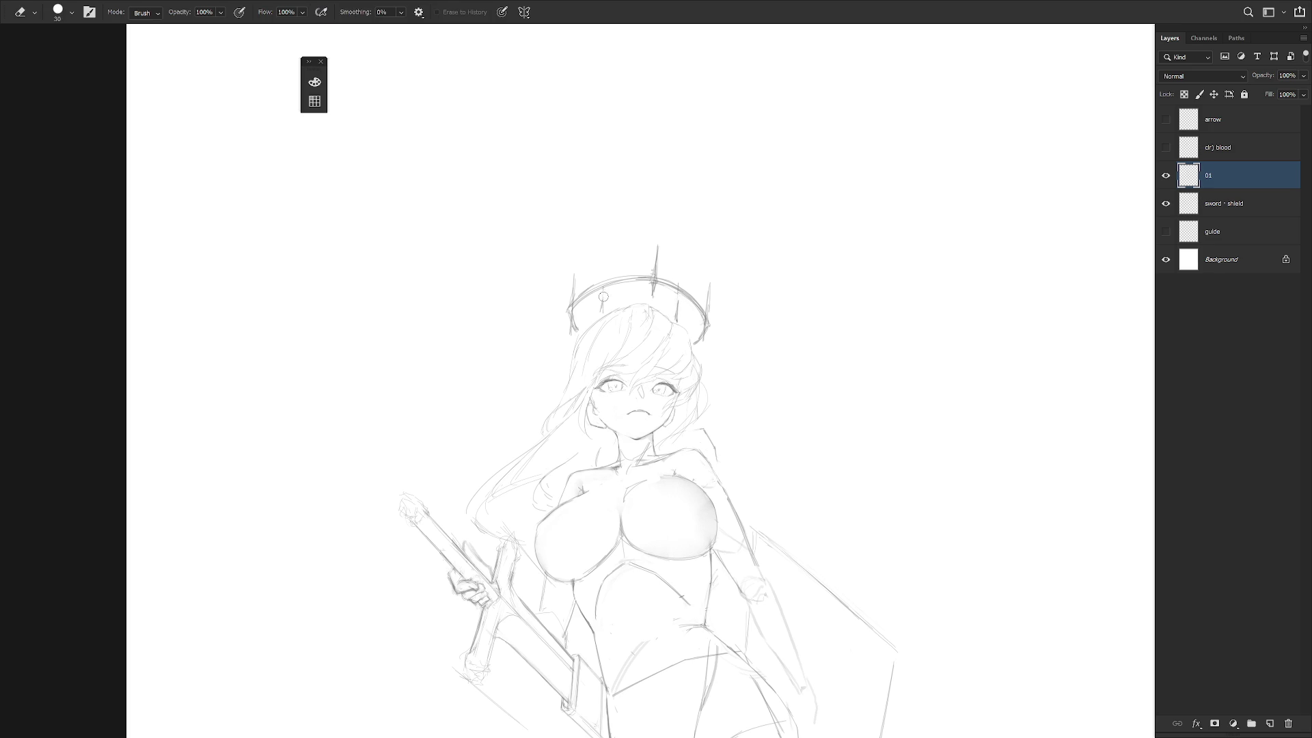
pyautogui.moveTo(600, 313); pyautogui.dragTo(601, 298)
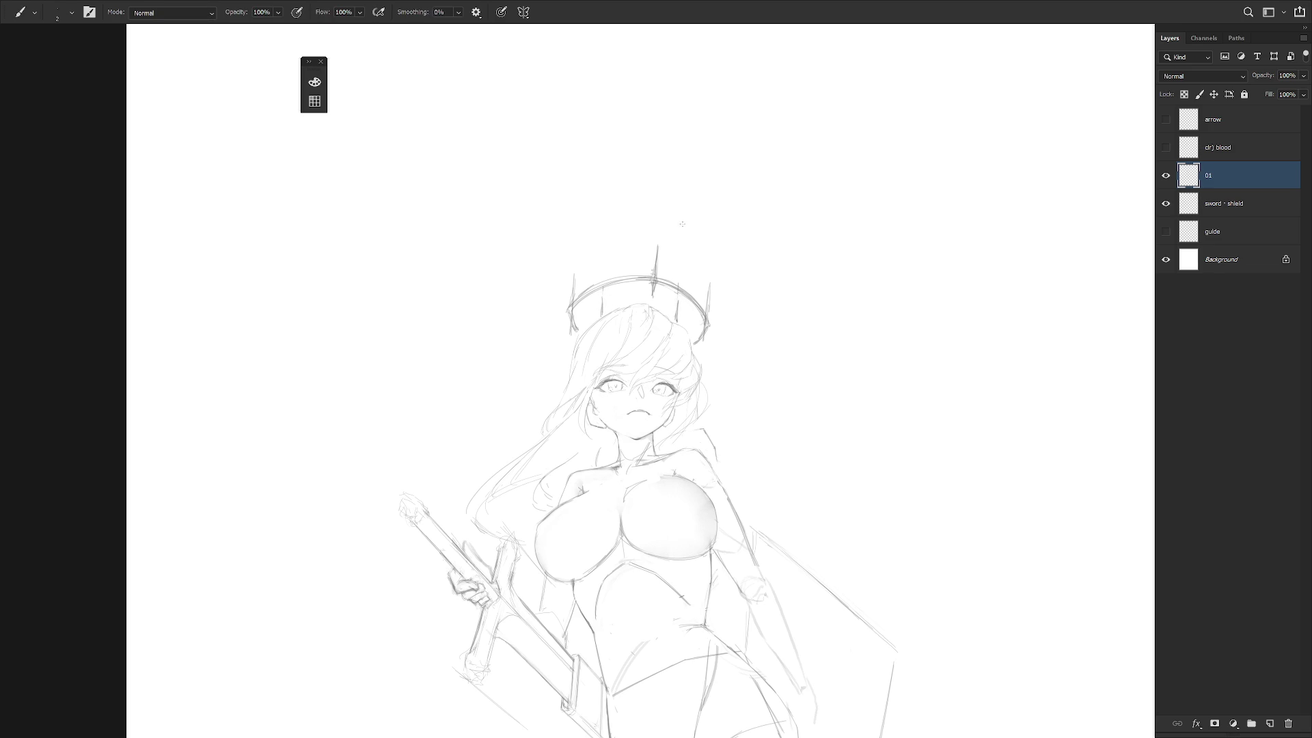
pyautogui.press('e')
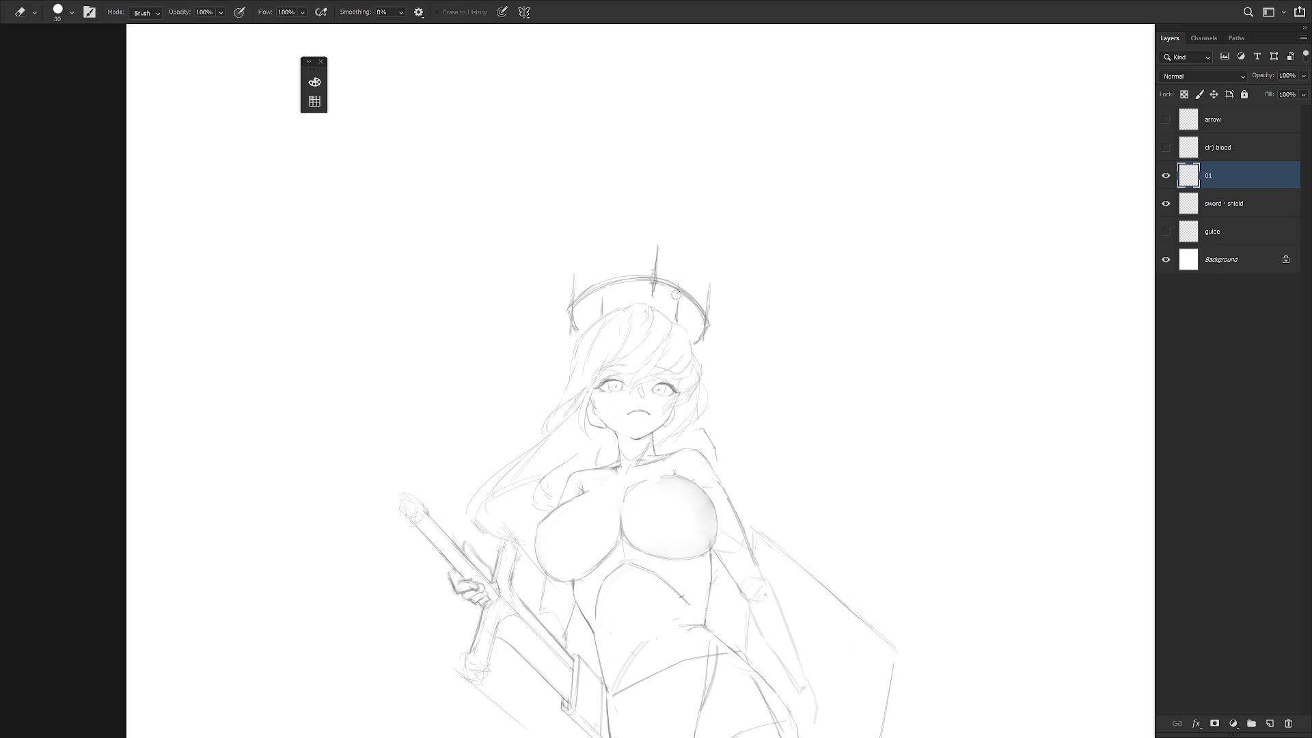
pyautogui.press('b')
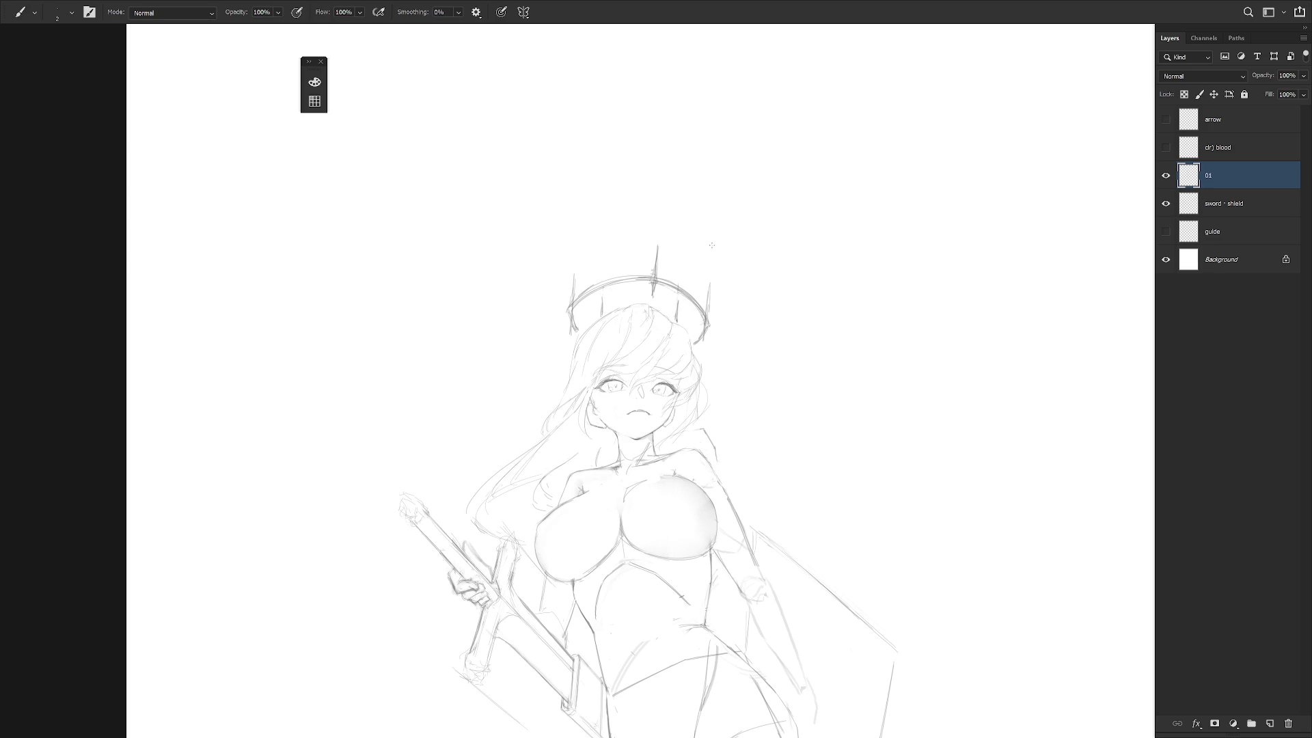
pyautogui.press('e')
pyautogui.press('b')
pyautogui.press('e')
pyautogui.press('b')
# Darken the ring's top edge, thicken the centre spike and darken the left spike.
pyautogui.moveTo(610, 281)
pyautogui.mouseDown()
pyautogui.moveTo(654, 277)
pyautogui.moveTo(657, 229)
pyautogui.mouseUp()
pyautogui.press('e')
pyautogui.press('b')
pyautogui.moveTo(652, 274); pyautogui.dragTo(654, 266)
pyautogui.press('e')
pyautogui.press('b')
pyautogui.moveTo(656, 244); pyautogui.dragTo(653, 277)
pyautogui.moveTo(575, 304); pyautogui.dragTo(573, 292)
pyautogui.scroll(-3, 742, 487)
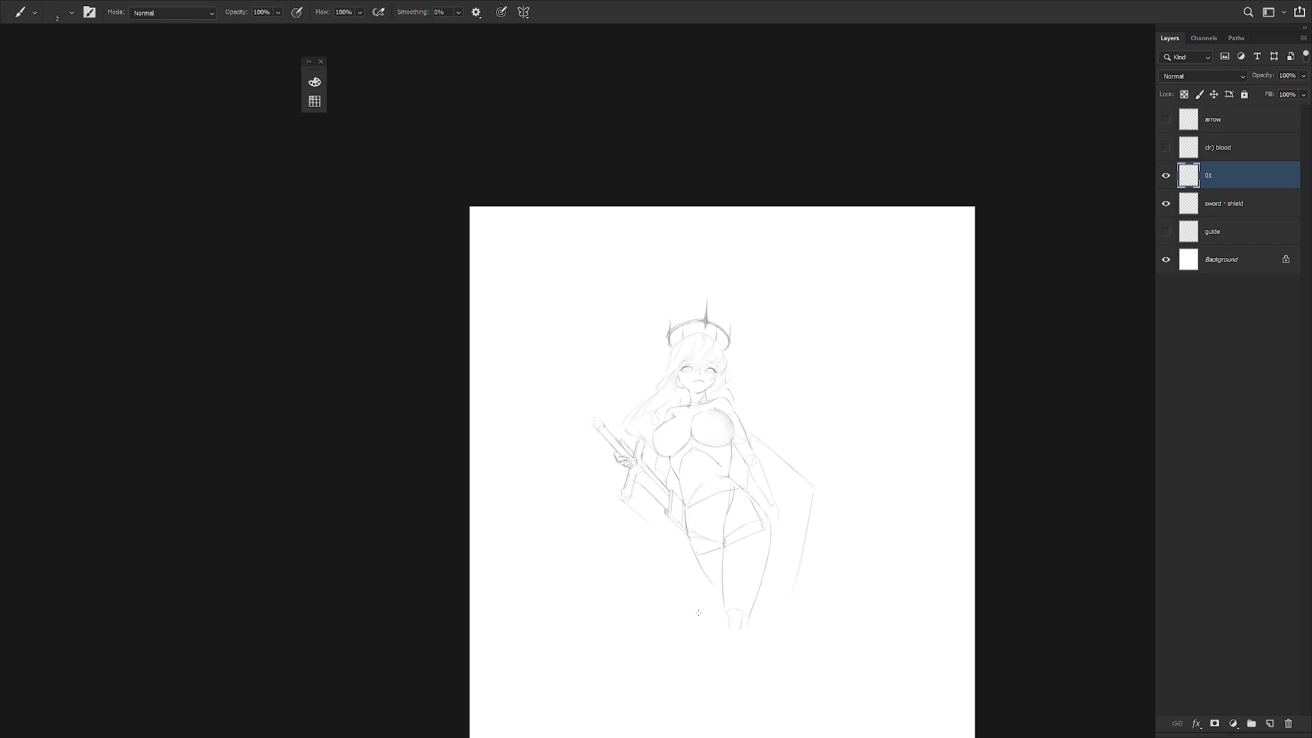
# On layer 01, draw lines along the left hair edge and down the right hair.
pyautogui.click(1243, 130)
pyautogui.scroll(3, 758, 389)
pyautogui.moveTo(744, 436); pyautogui.dragTo(768, 487)
pyautogui.click(1253, 175)
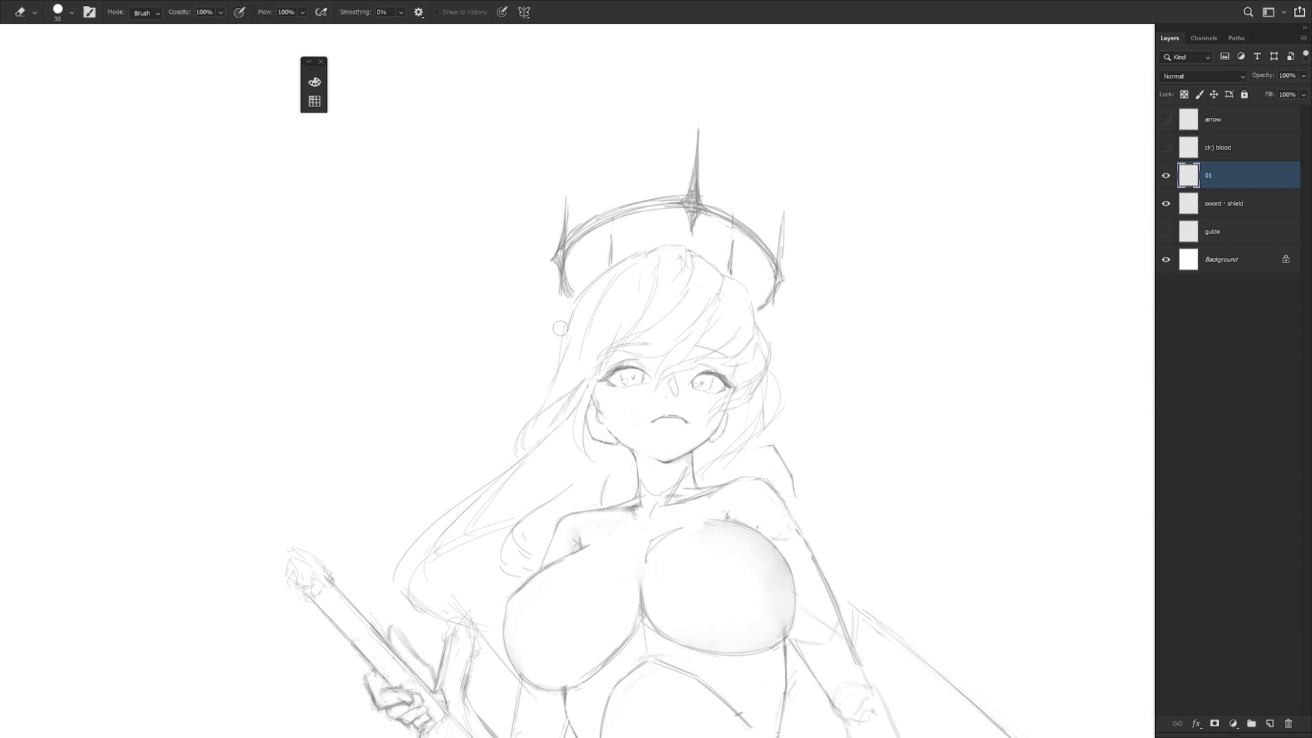
pyautogui.press('b')
pyautogui.press('e')
pyautogui.press('b')
pyautogui.moveTo(560, 320); pyautogui.dragTo(593, 280)
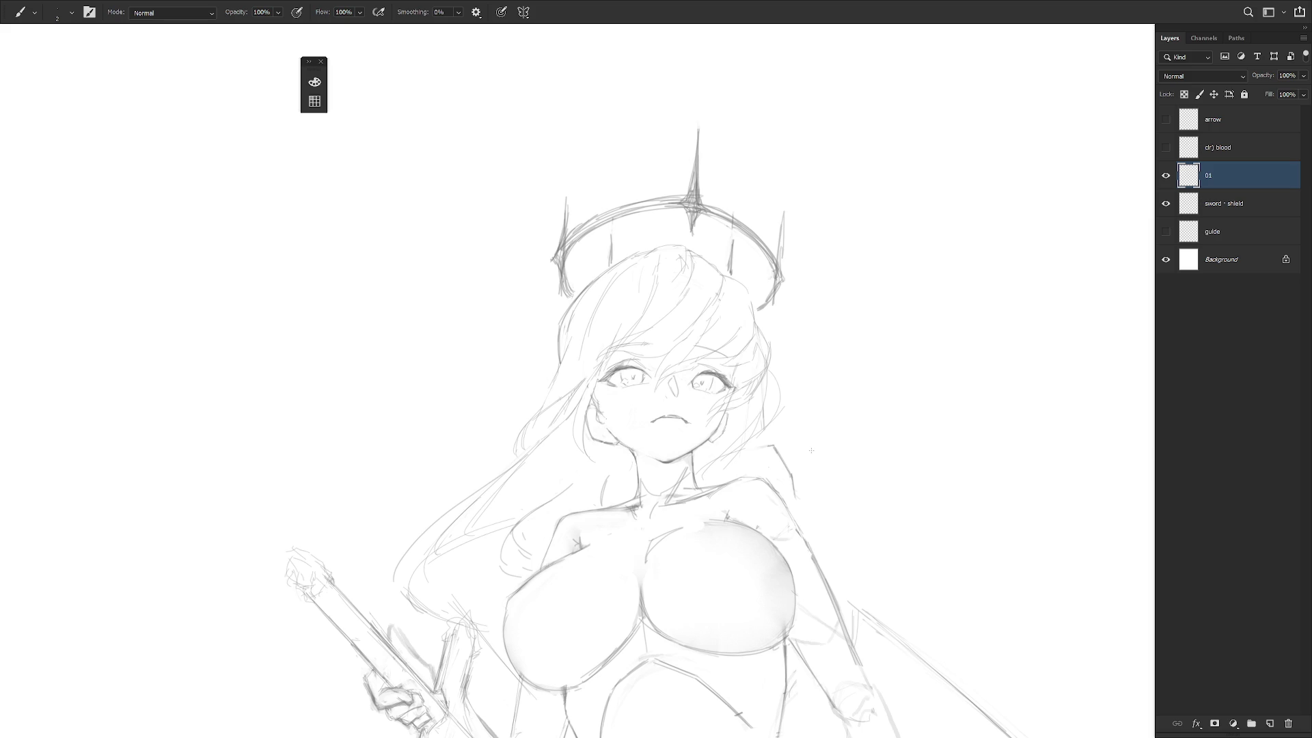
pyautogui.moveTo(751, 305)
pyautogui.mouseDown()
pyautogui.moveTo(752, 346)
pyautogui.moveTo(769, 353)
pyautogui.mouseUp()
pyautogui.moveTo(779, 403); pyautogui.dragTo(721, 466)
# Zoom out and make the arrow and blood layers visible again.
pyautogui.press('l')
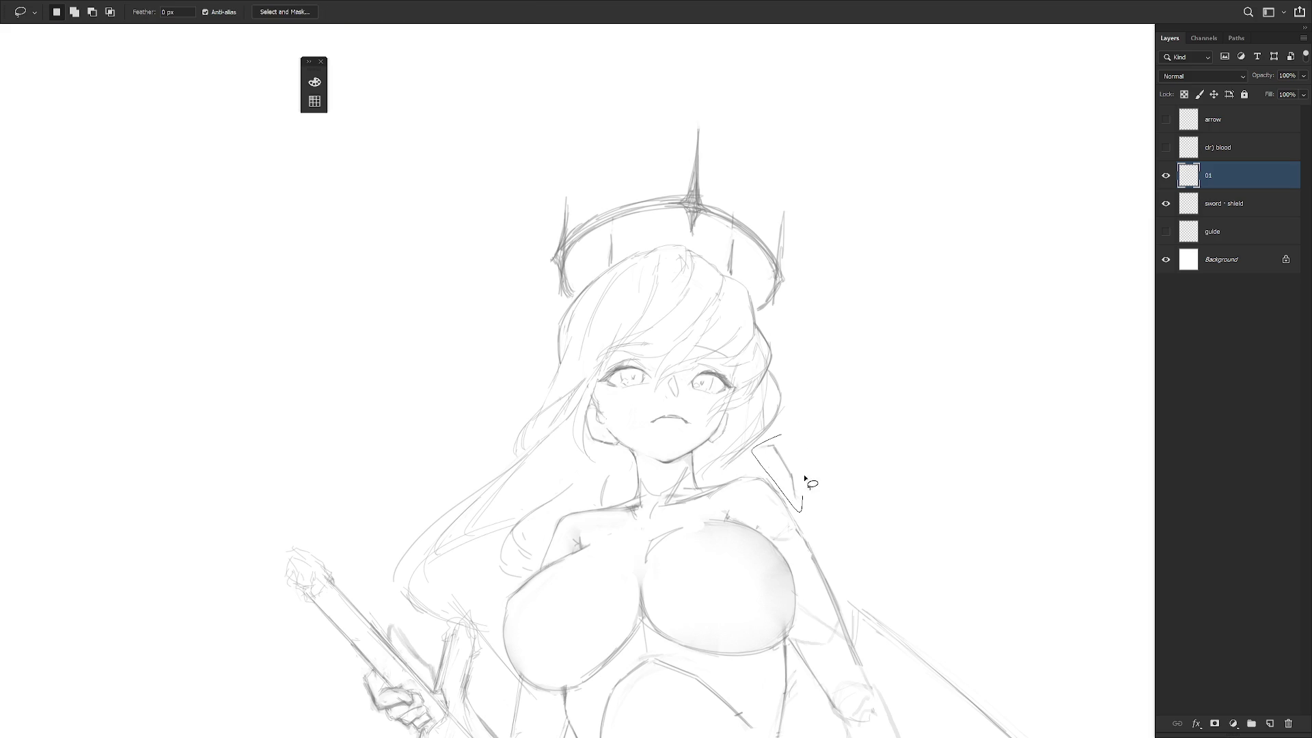
pyautogui.scroll(-2, 861, 489)
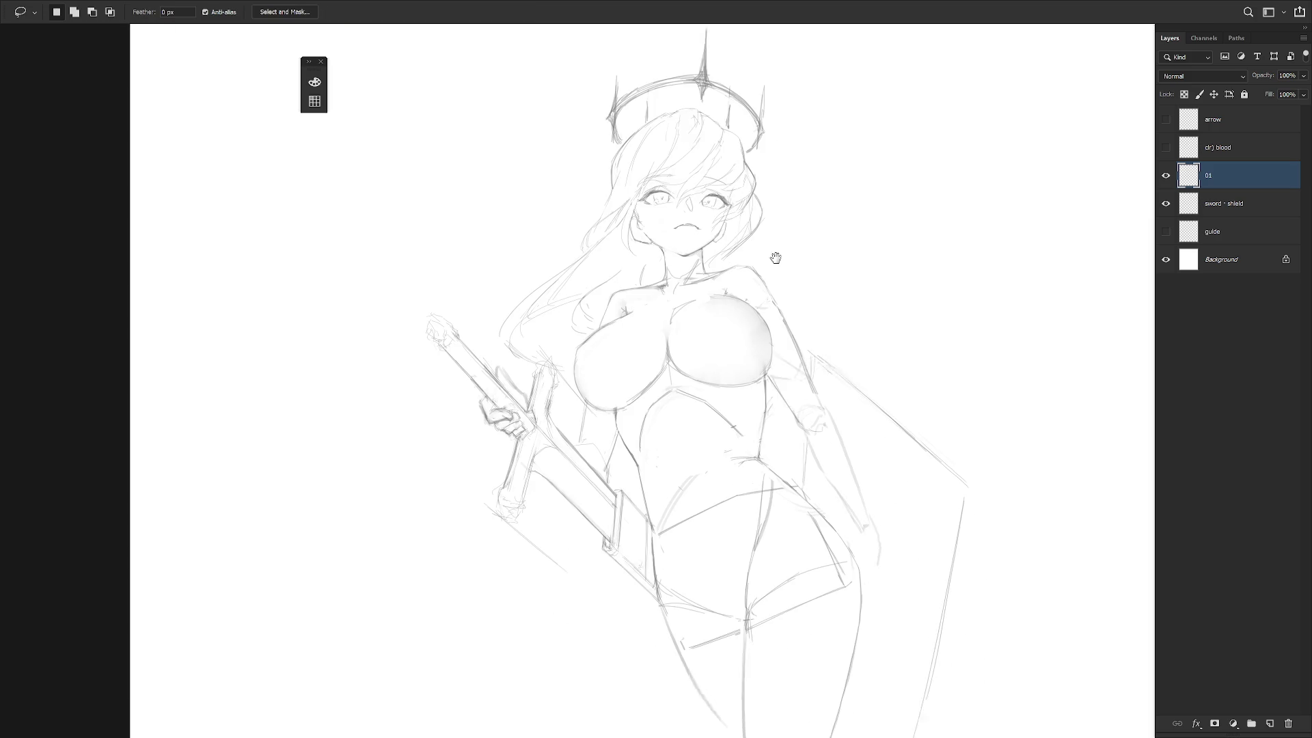
pyautogui.scroll(-3, 835, 517)
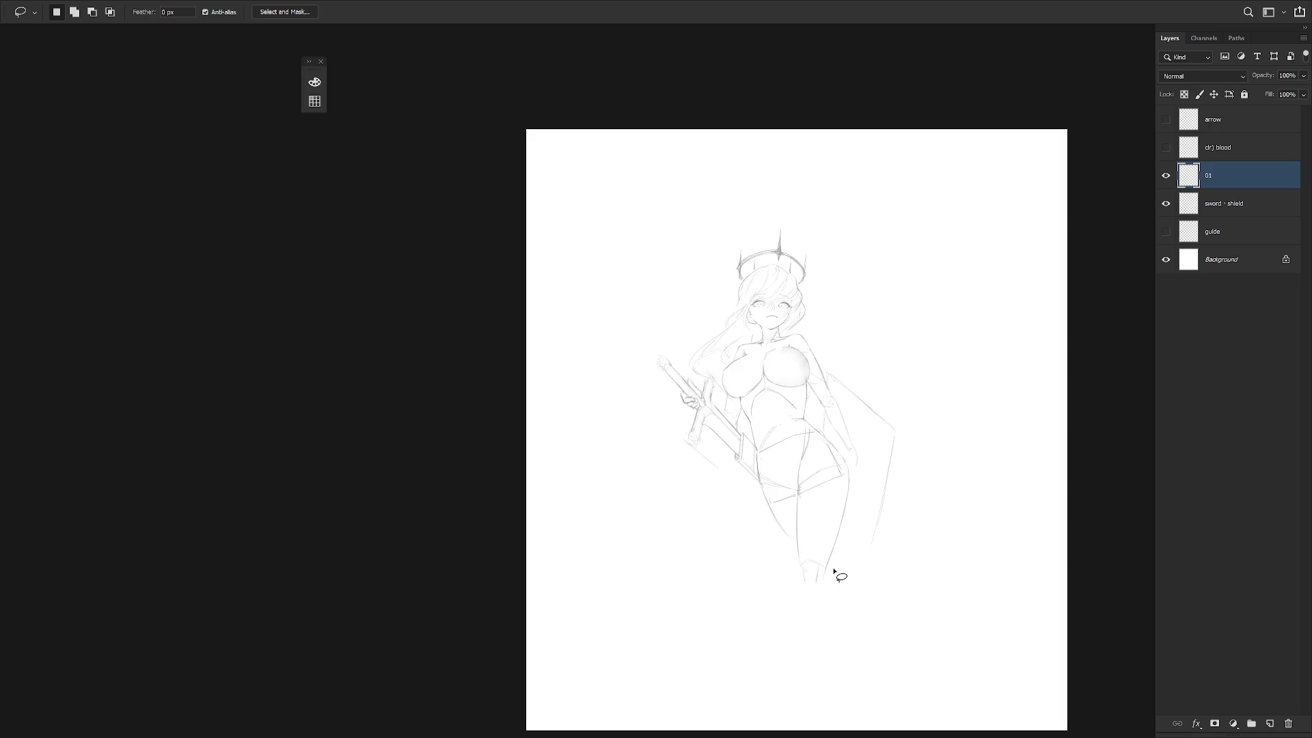
pyautogui.moveTo(1165, 119); pyautogui.dragTo(1165, 148)
# Select the arrow, clr) blood and sword-and-shield layers in turn.
pyautogui.scroll(3, 843, 278)
pyautogui.press('b')
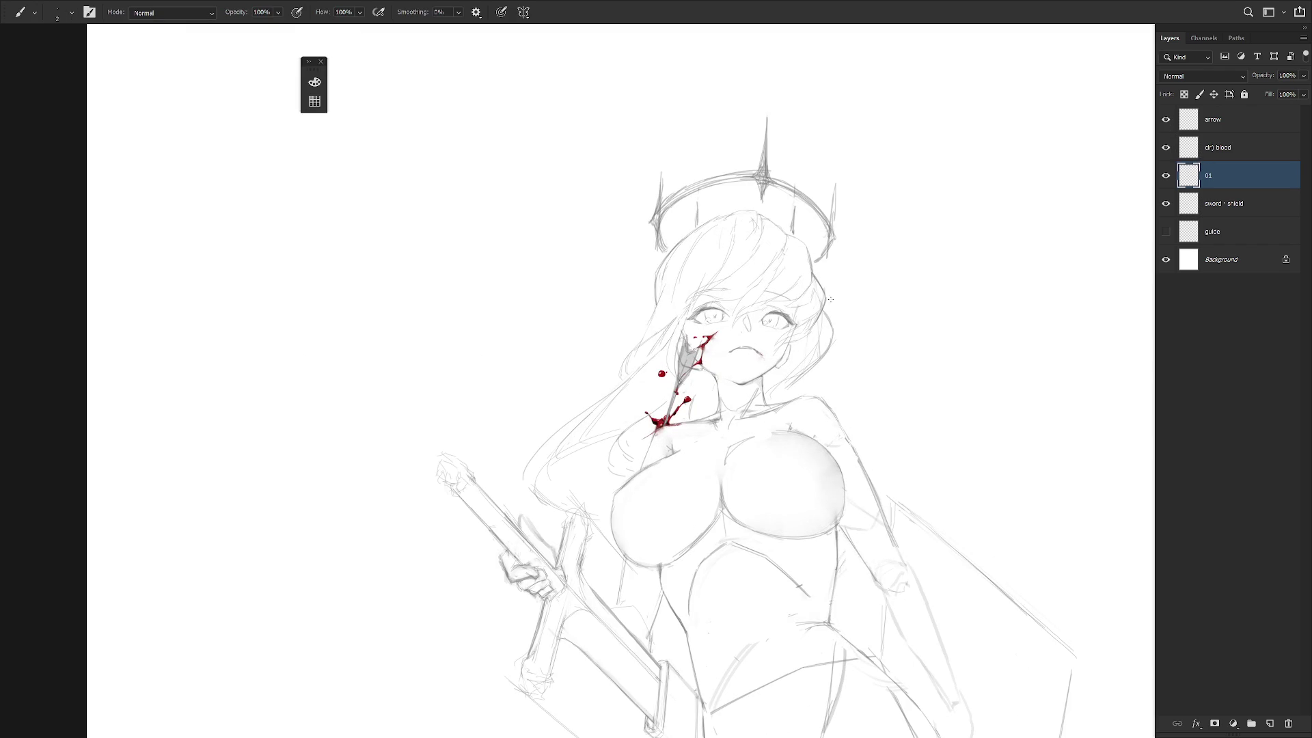
pyautogui.scroll(-2, 830, 301)
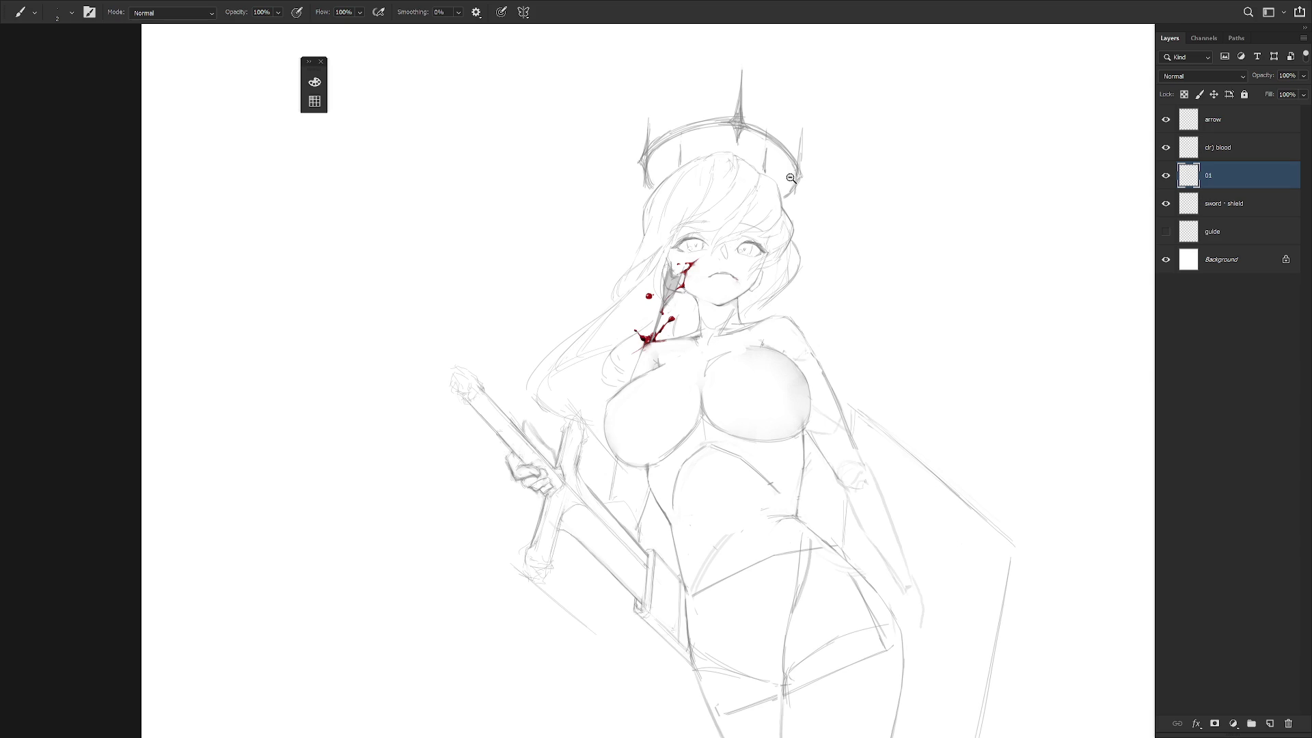
pyautogui.scroll(-2, 790, 181)
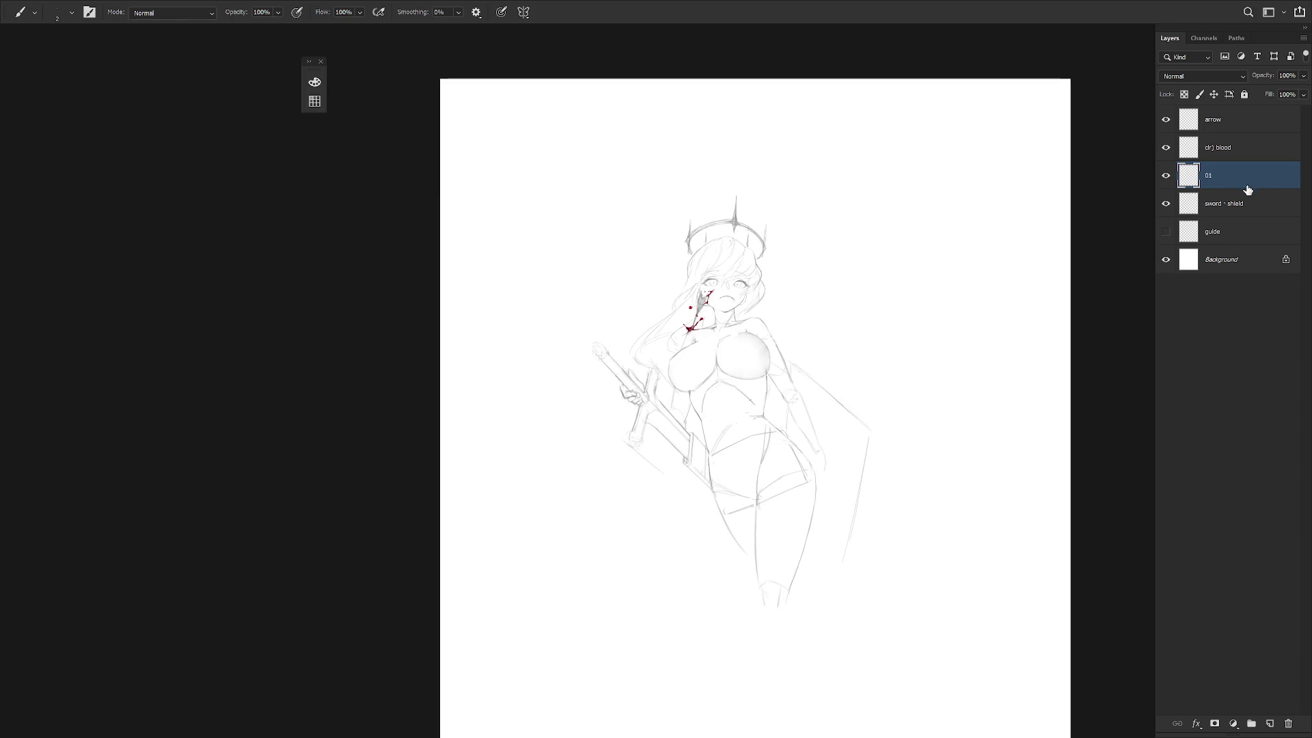
pyautogui.click(1243, 123)
pyautogui.click(1245, 147)
pyautogui.click(1238, 208)
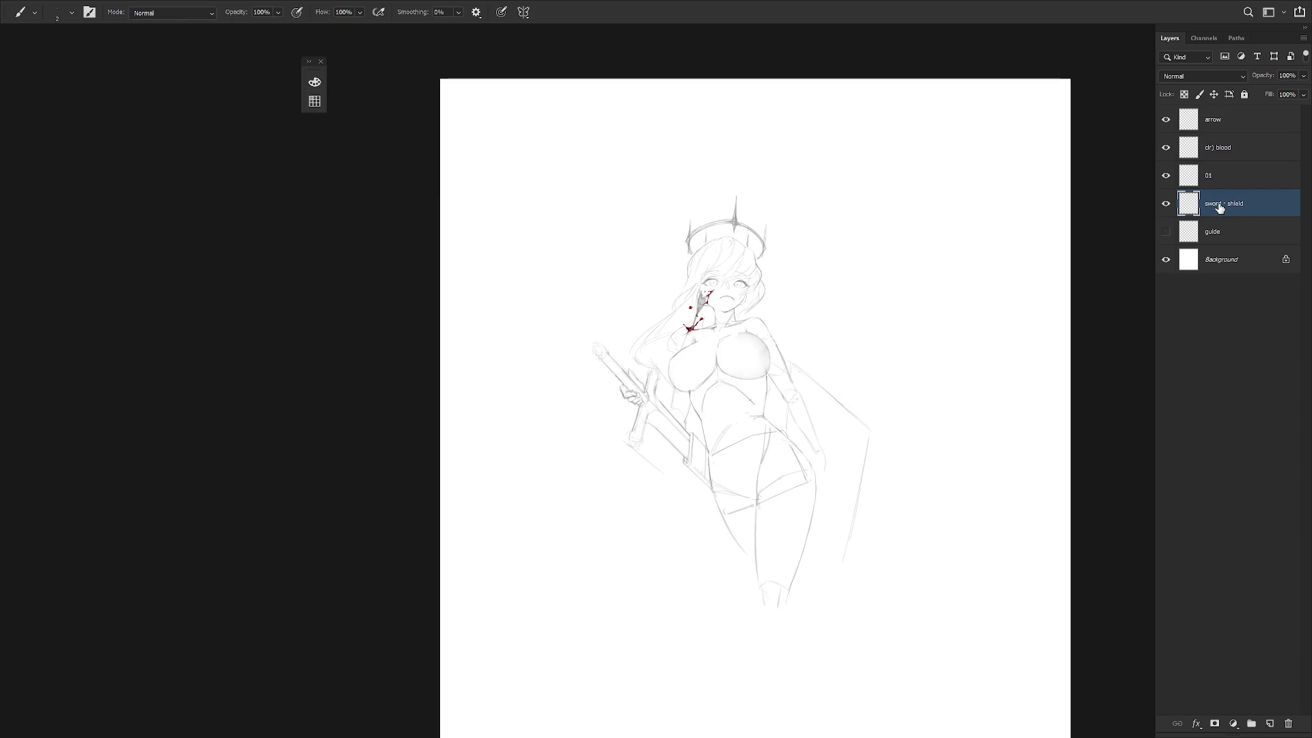
# Prefix the sword-and-shield, clr) blood and arrow layer names with '01'.
pyautogui.doubleClick(1235, 204)
pyautogui.press('Home')
pyautogui.write('01')
pyautogui.press('Return')
pyautogui.doubleClick(1215, 146)
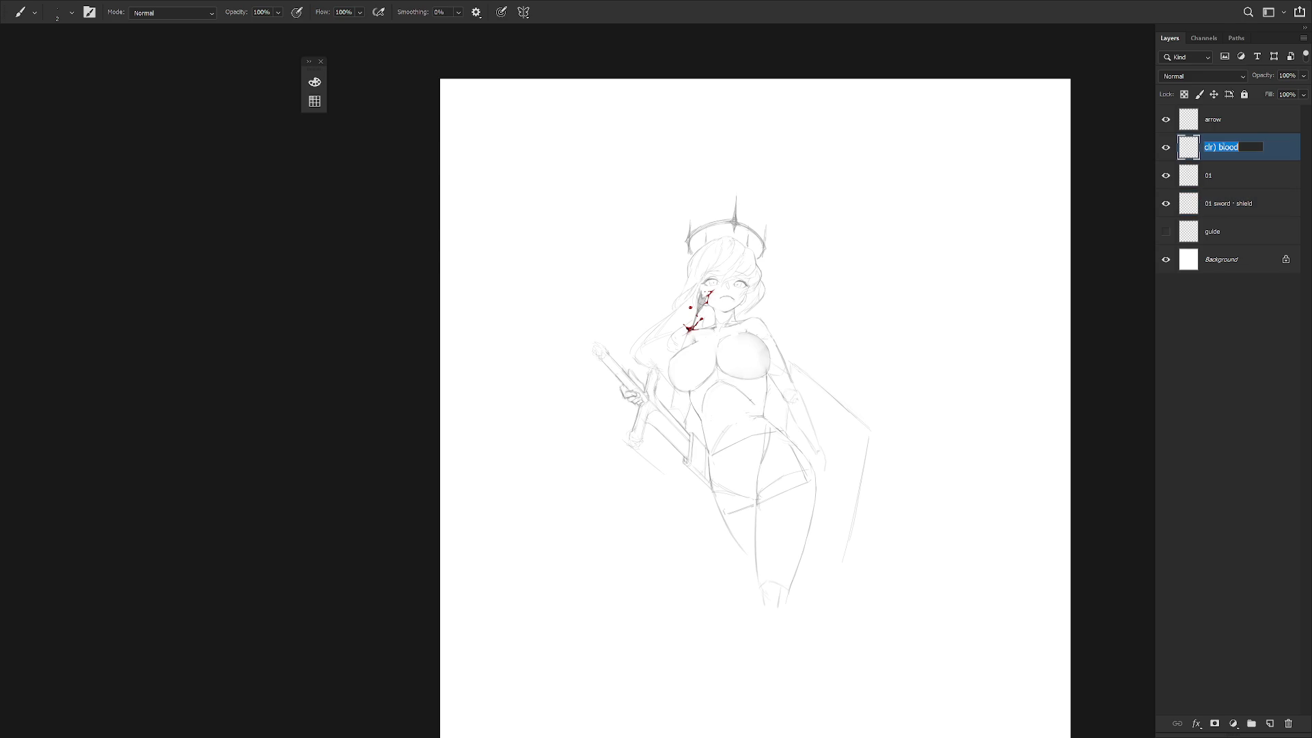
pyautogui.press('Home')
pyautogui.write('01')
pyautogui.press('Return')
pyautogui.doubleClick(1225, 119)
pyautogui.press('Home')
pyautogui.write('01')
pyautogui.press('Return')
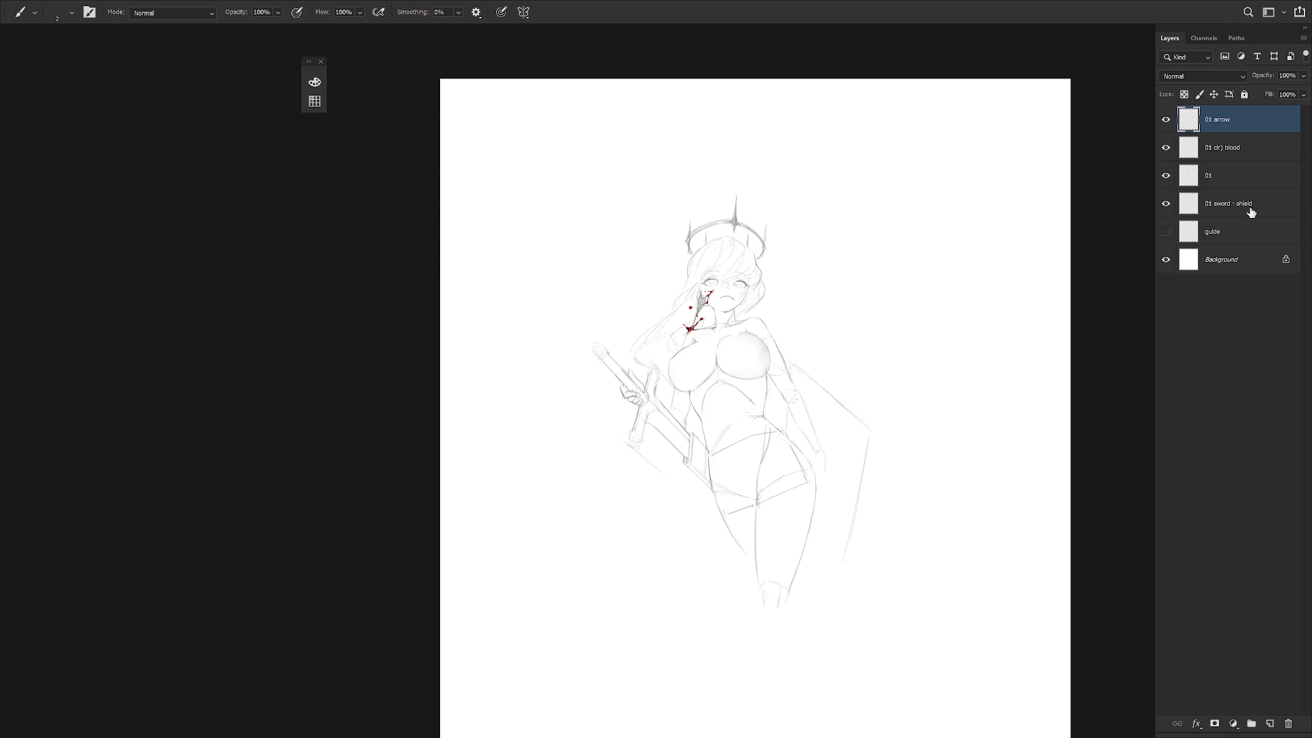
# Change the prefixes to '01)' on the arrow, blood, 01 and sword-and-shield layers.
pyautogui.doubleClick(1212, 123)
pyautogui.click(1210, 120)
pyautogui.write(')')
pyautogui.press('Tab')
pyautogui.press('Delete')
pyautogui.press('Delete')
pyautogui.press('Delete')
pyautogui.write('01)')
pyautogui.press('Tab')
pyautogui.press('Right')
pyautogui.write(')')
pyautogui.press('Tab')
pyautogui.press('Home')
pyautogui.press('Right')
pyautogui.press('Right')
pyautogui.write(')')
pyautogui.press('Return')
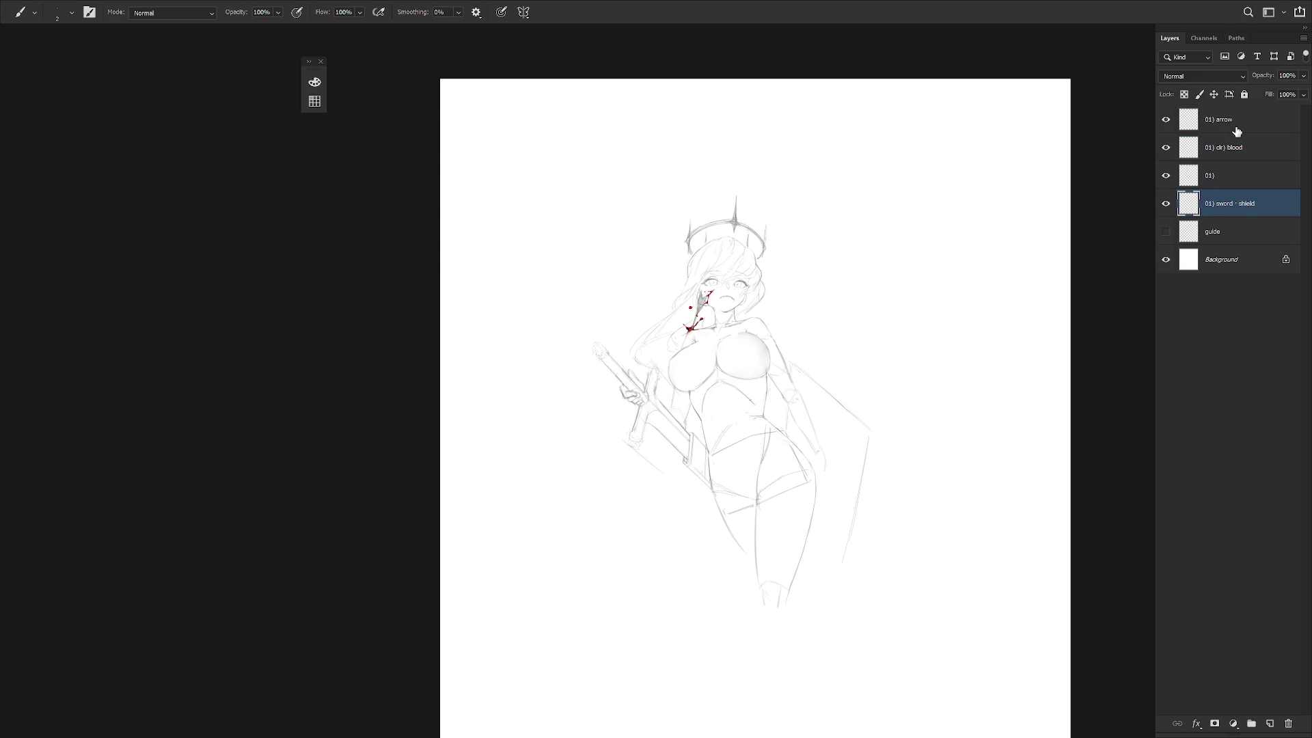
# Select all four 01) sketch layers and link them together.
pyautogui.click(1219, 176)
pyautogui.click(1239, 123)
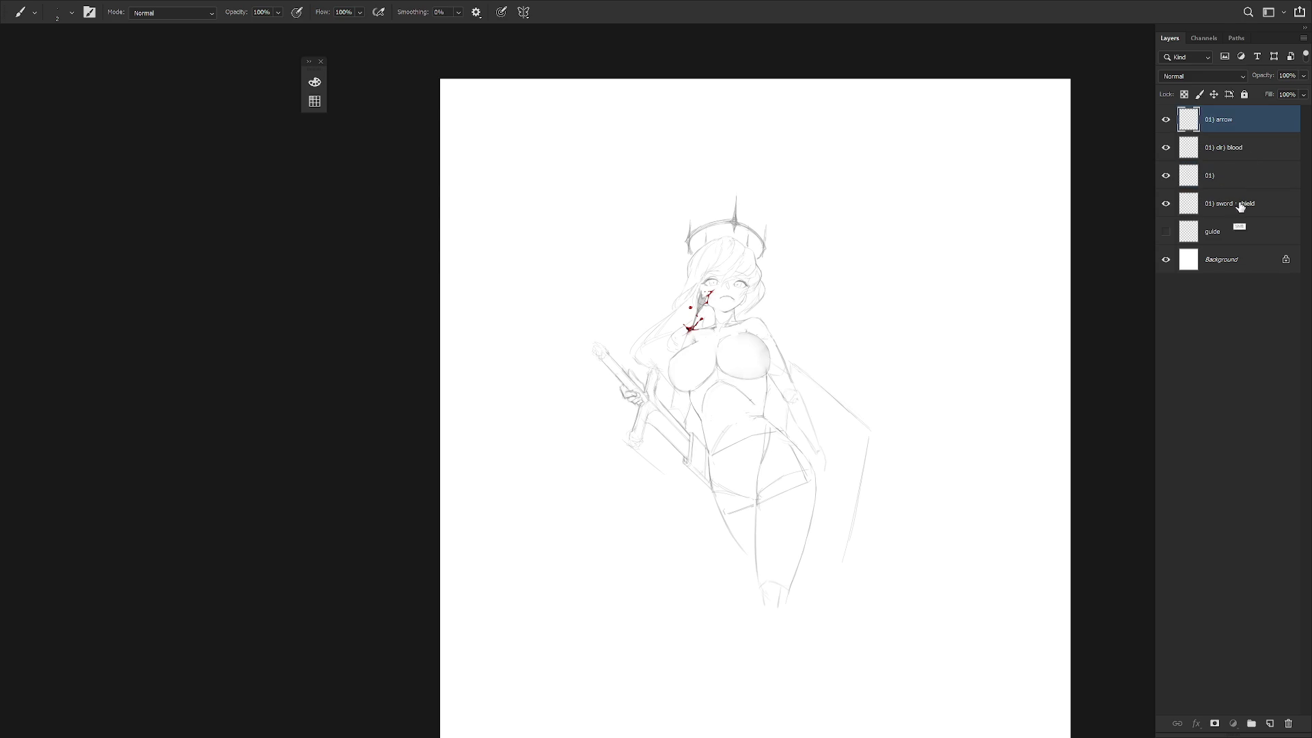
pyautogui.keyDown('shift'); pyautogui.click(1239, 205); pyautogui.keyUp('shift')
pyautogui.click(1176, 724)
# Move the linked sketch toward the top-left, then start a new layer above 01) arrow.
pyautogui.click(1230, 181)
pyautogui.press('v')
pyautogui.moveTo(820, 465)
pyautogui.mouseDown()
pyautogui.moveTo(650, 383)
pyautogui.moveTo(650, 368)
pyautogui.moveTo(674, 349)
pyautogui.moveTo(766, 465)
pyautogui.mouseUp()
pyautogui.scroll(-1, 793, 471)
pyautogui.press('b')
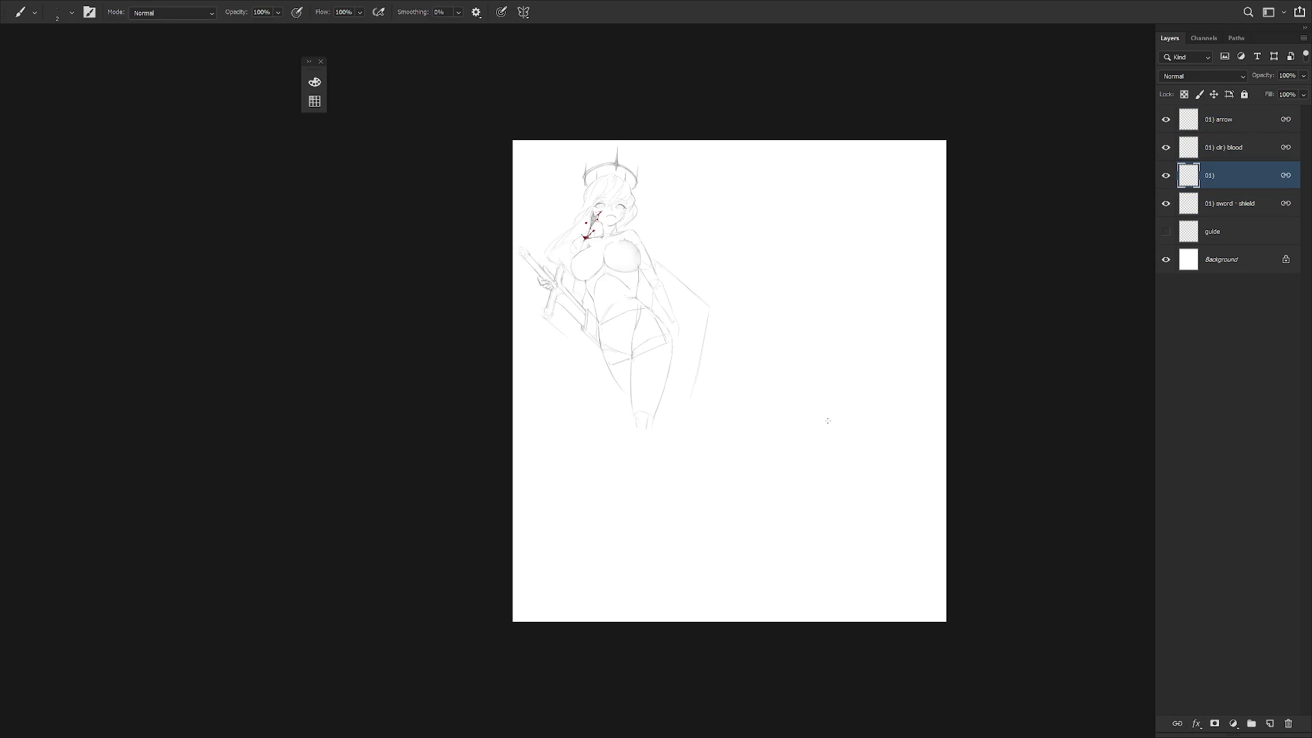
pyautogui.click(1245, 127)
pyautogui.hotkey('ctrl', 'shift', 'n')
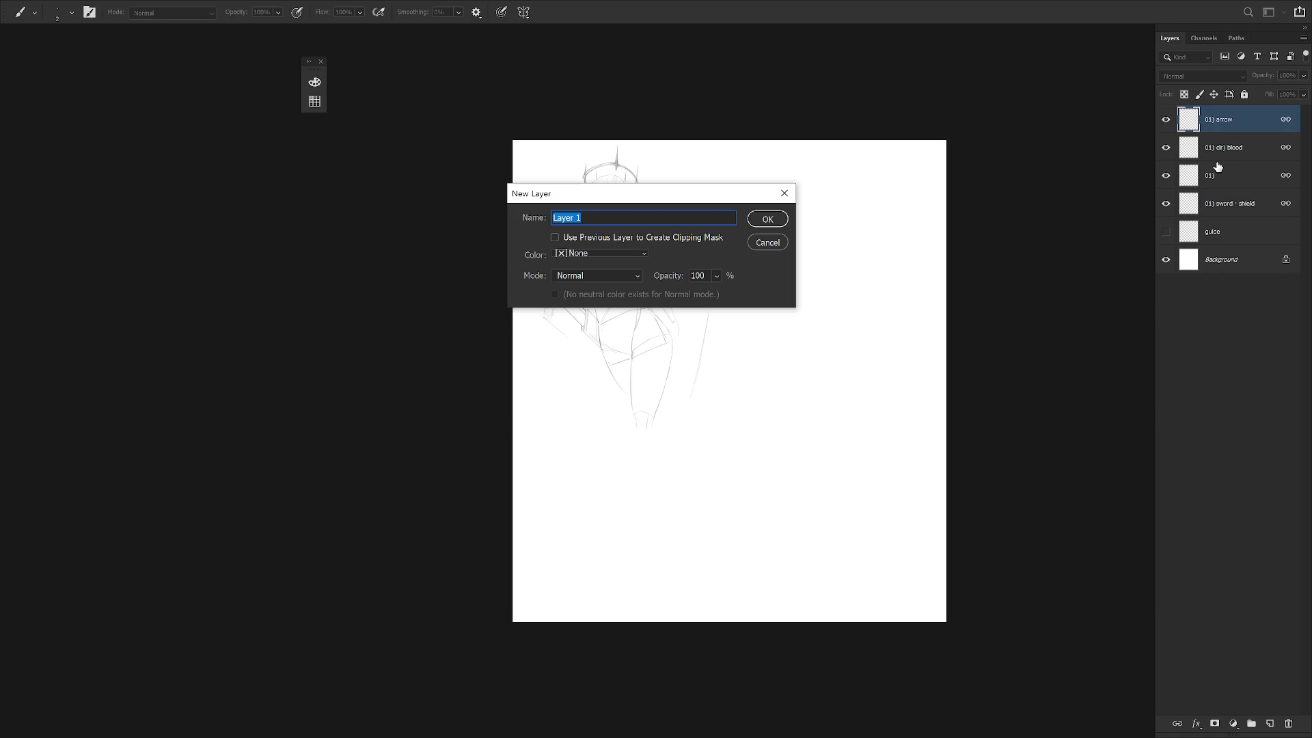
# Name the new layer '02' and bring the figure into view.
pyautogui.write('02')
pyautogui.press('Return')
pyautogui.scroll(2, 772, 242)
pyautogui.moveTo(765, 353); pyautogui.dragTo(745, 394)
# Choose the Draw 02 brush preset at 70 px size.
pyautogui.rightClick(777, 359)
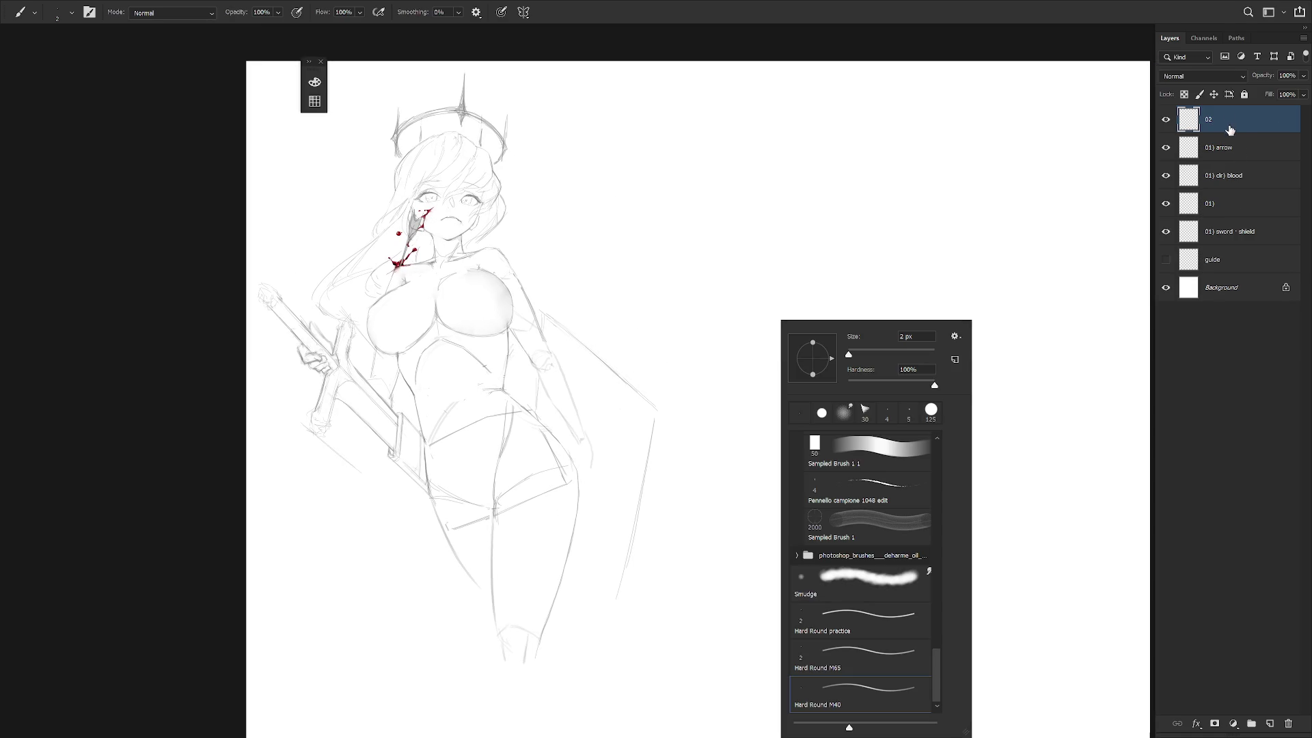
pyautogui.press('Escape')
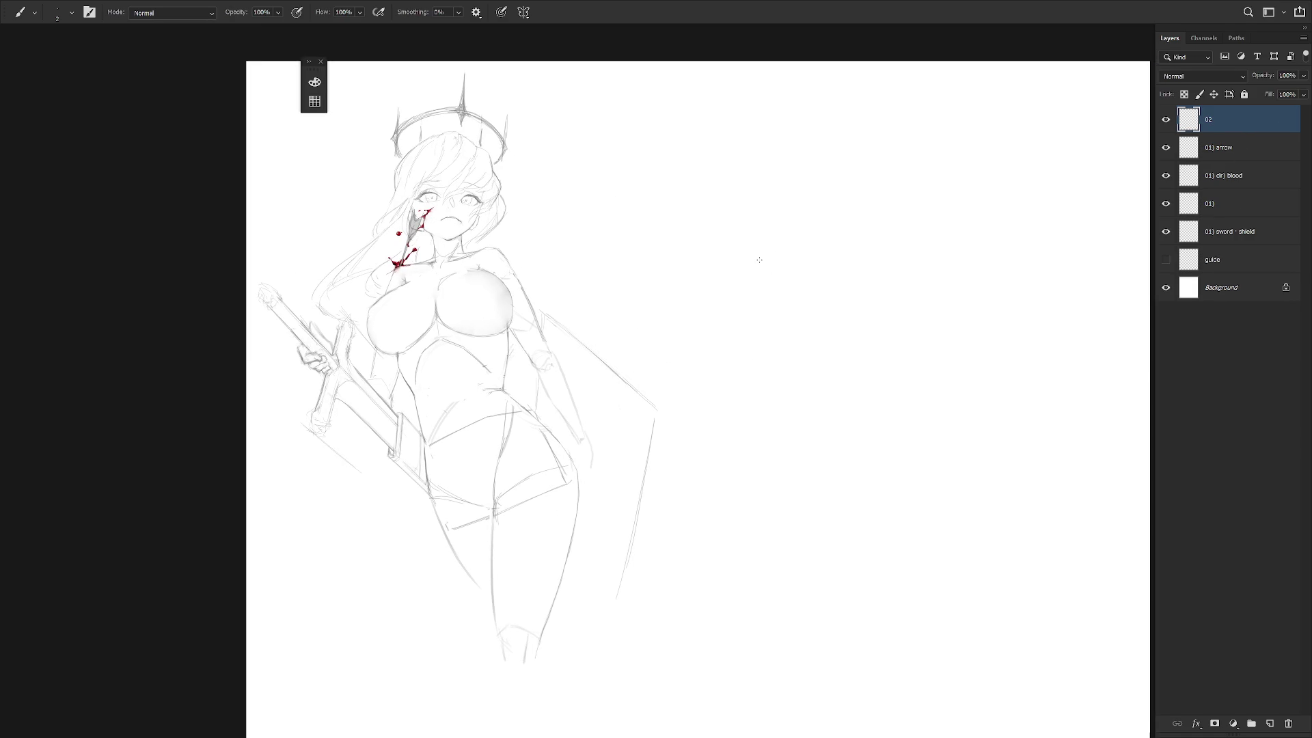
pyautogui.rightClick(799, 263)
pyautogui.scroll(3, 961, 394)
pyautogui.scroll(3, 961, 395)
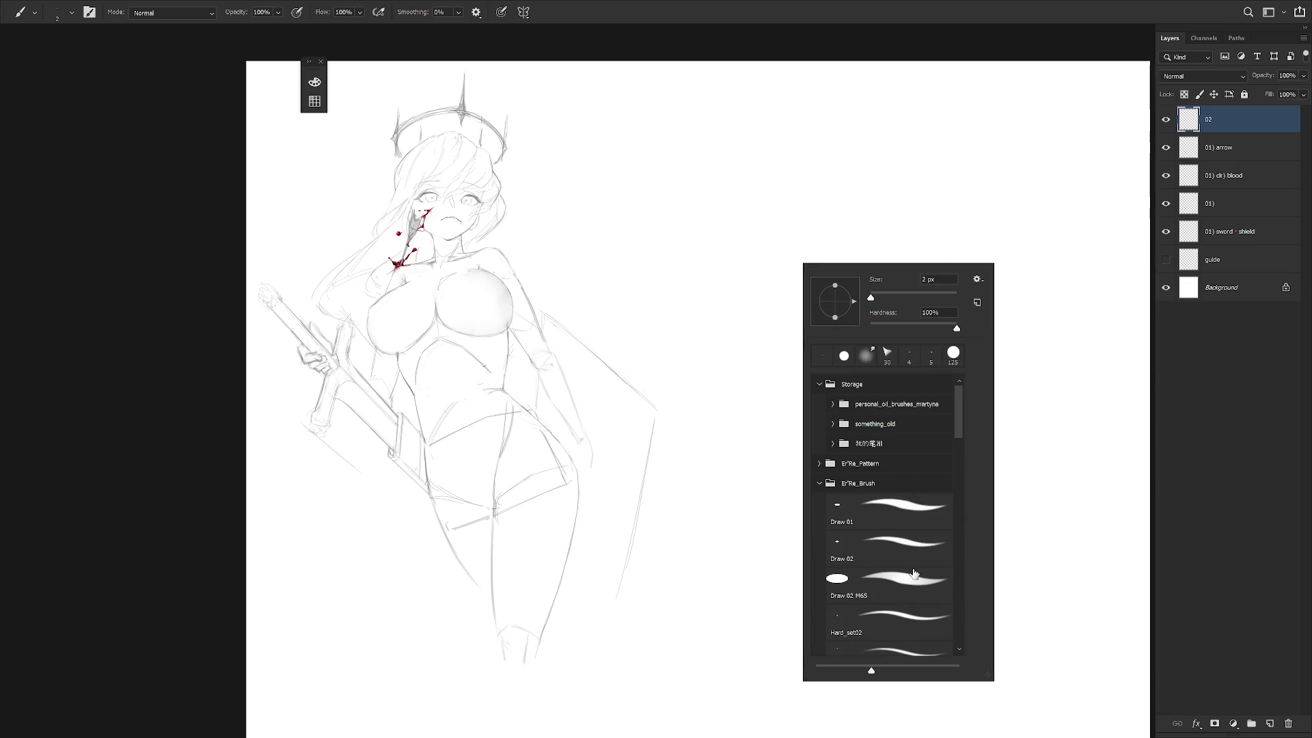
pyautogui.click(914, 555)
pyautogui.write('70')
pyautogui.press('Return')
# Paint 'BRB.' in grey in the empty space beside the girl.
pyautogui.click(731, 289)
pyautogui.moveTo(729, 276); pyautogui.dragTo(735, 345)
pyautogui.moveTo(793, 280)
pyautogui.mouseDown()
pyautogui.moveTo(829, 291)
pyautogui.moveTo(831, 318)
pyautogui.mouseUp()
pyautogui.moveTo(791, 268); pyautogui.dragTo(785, 327)
pyautogui.moveTo(855, 254)
pyautogui.mouseDown()
pyautogui.moveTo(854, 319)
pyautogui.moveTo(882, 295)
pyautogui.moveTo(862, 318)
pyautogui.mouseUp()
pyautogui.click(904, 307)
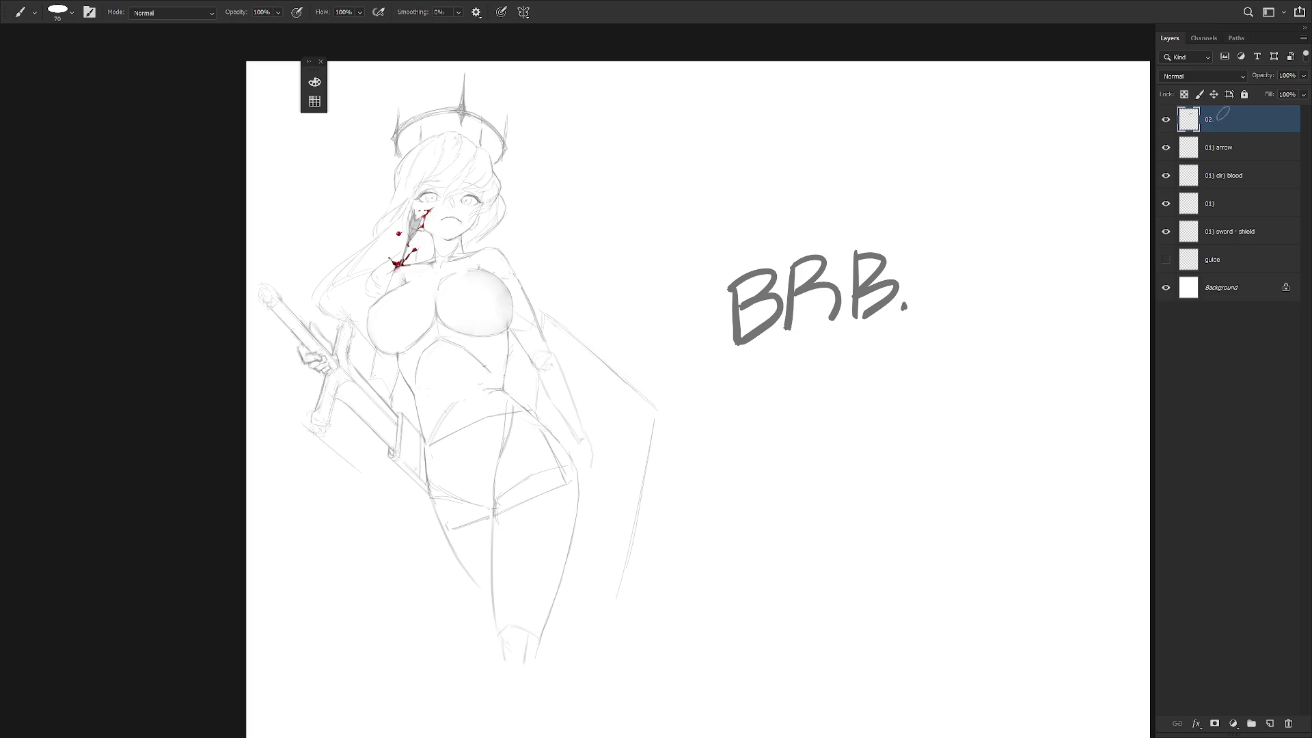
pyautogui.press('l')
pyautogui.moveTo(754, 398); pyautogui.dragTo(837, 197)
pyautogui.press('Delete')
pyautogui.hotkey('ctrl', 'd')
pyautogui.press('b')
pyautogui.rightClick(941, 326)
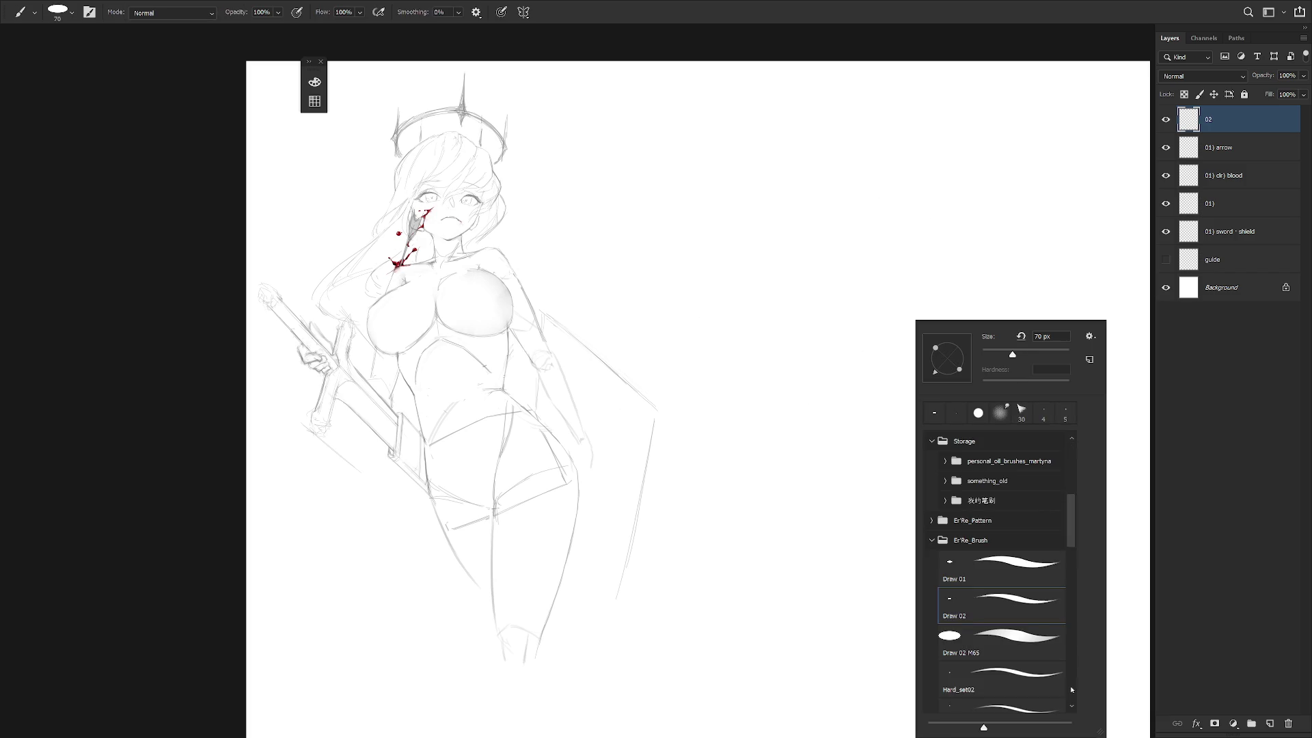
pyautogui.scroll(-10, 1046, 502)
pyautogui.click(1006, 695)
pyautogui.click(1050, 336)
pyautogui.write('2')
pyautogui.press('Return')
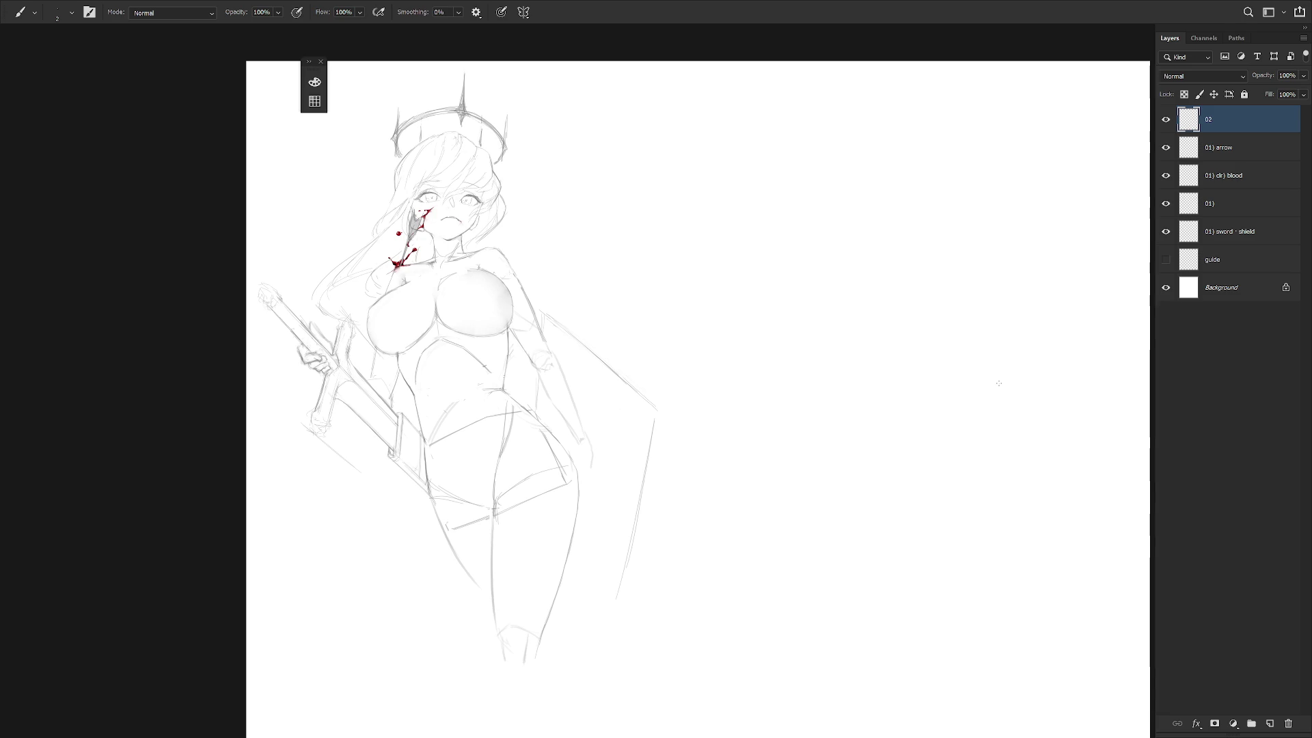
# Add a new layer named '01) clr' and place it below the sword and shield layer.
pyautogui.click(1240, 179)
pyautogui.click(1242, 239)
pyautogui.hotkey('ctrl', 'shift', 'n')
pyautogui.write('01')
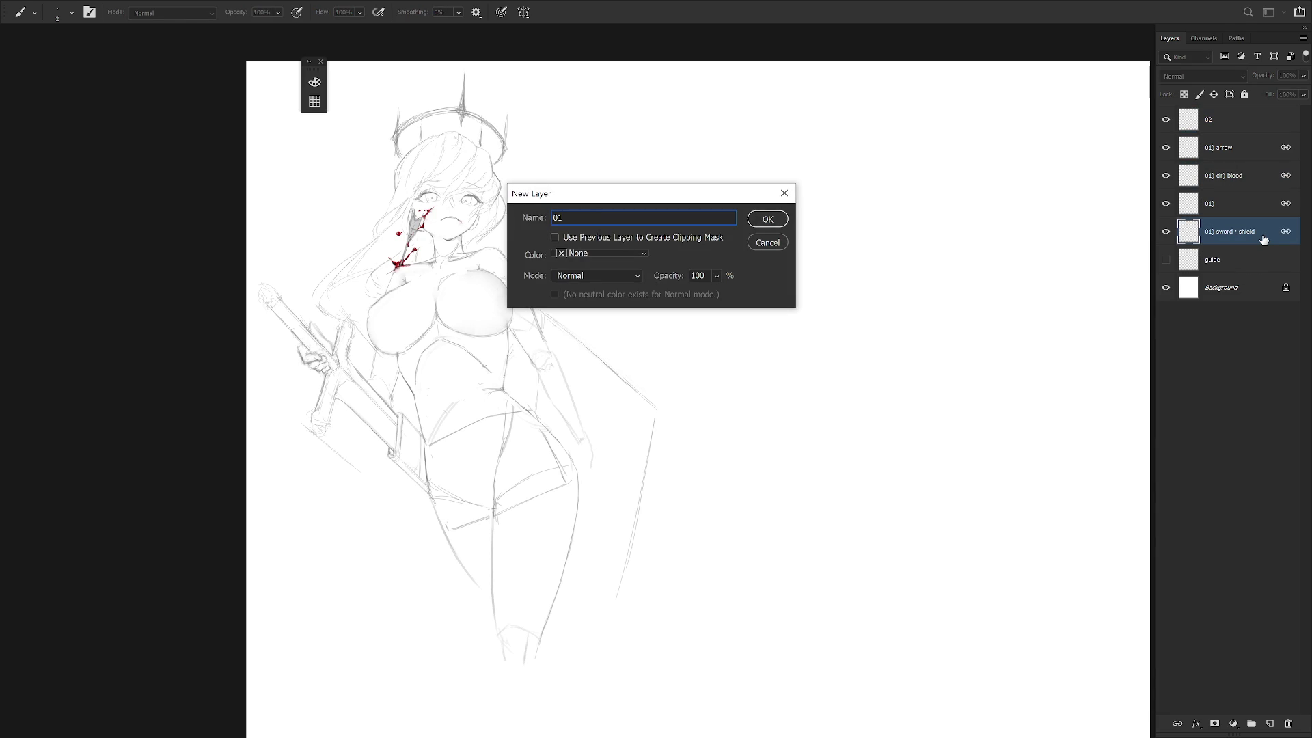
pyautogui.write(') oclo')
pyautogui.press('BackSpace')
pyautogui.press('BackSpace')
pyautogui.press('BackSpace')
pyautogui.write('clor')
pyautogui.press('BackSpace')
pyautogui.press('BackSpace')
pyautogui.write('r')
pyautogui.press('Return')
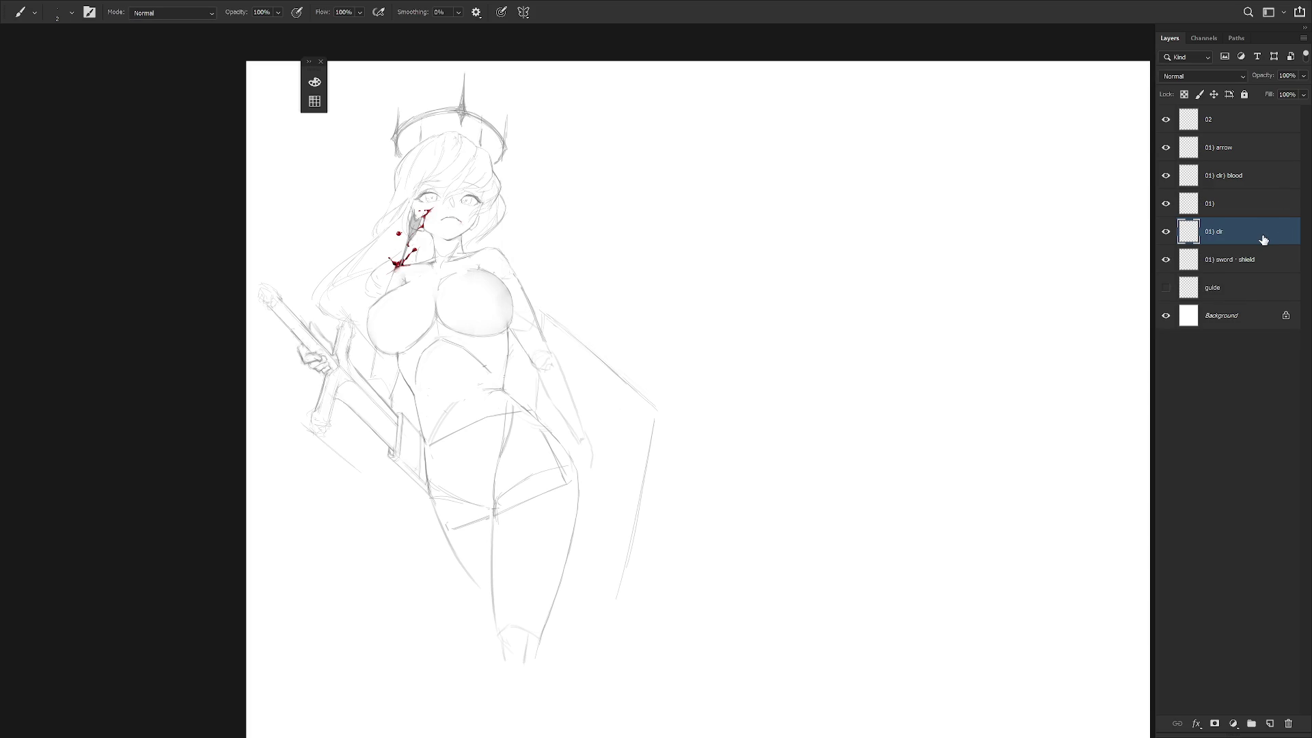
pyautogui.moveTo(1234, 237); pyautogui.dragTo(1253, 274)
# Pick a pinkish skin colour with a red hue in the colour picker.
pyautogui.moveTo(607, 395); pyautogui.dragTo(654, 418)
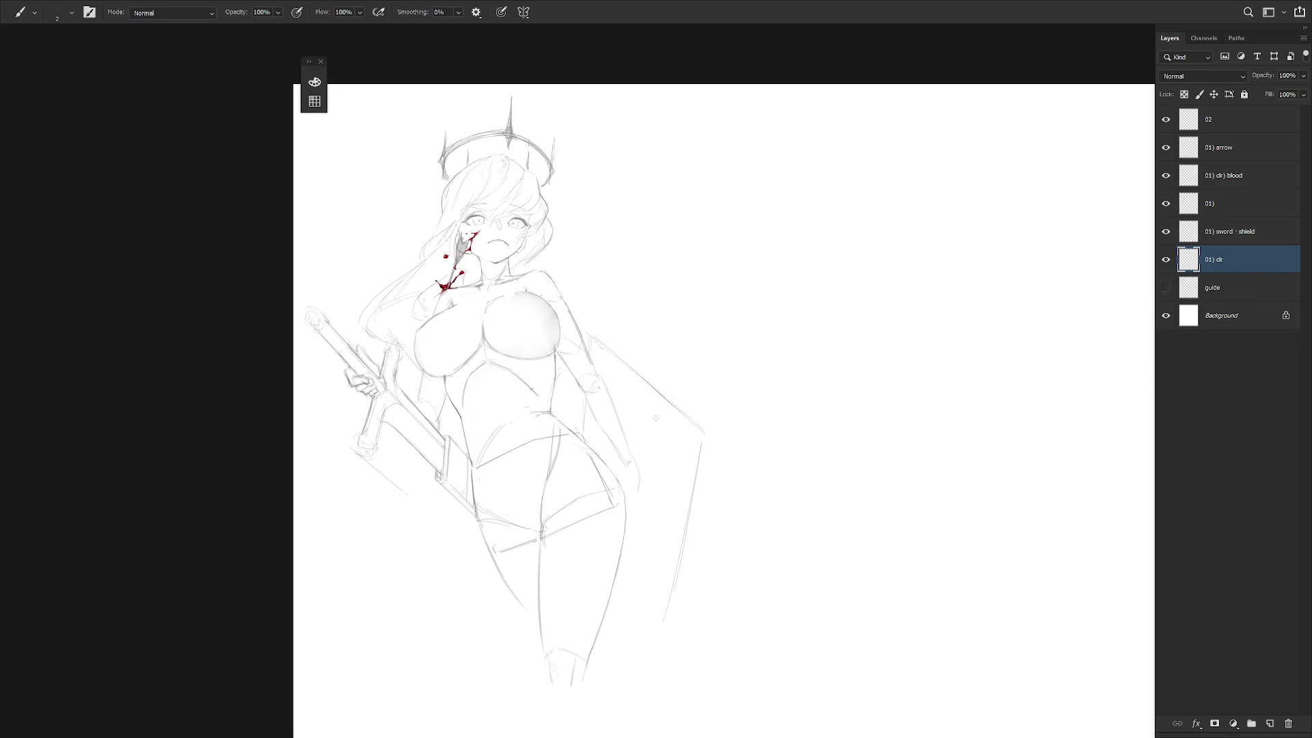
pyautogui.press('F6')
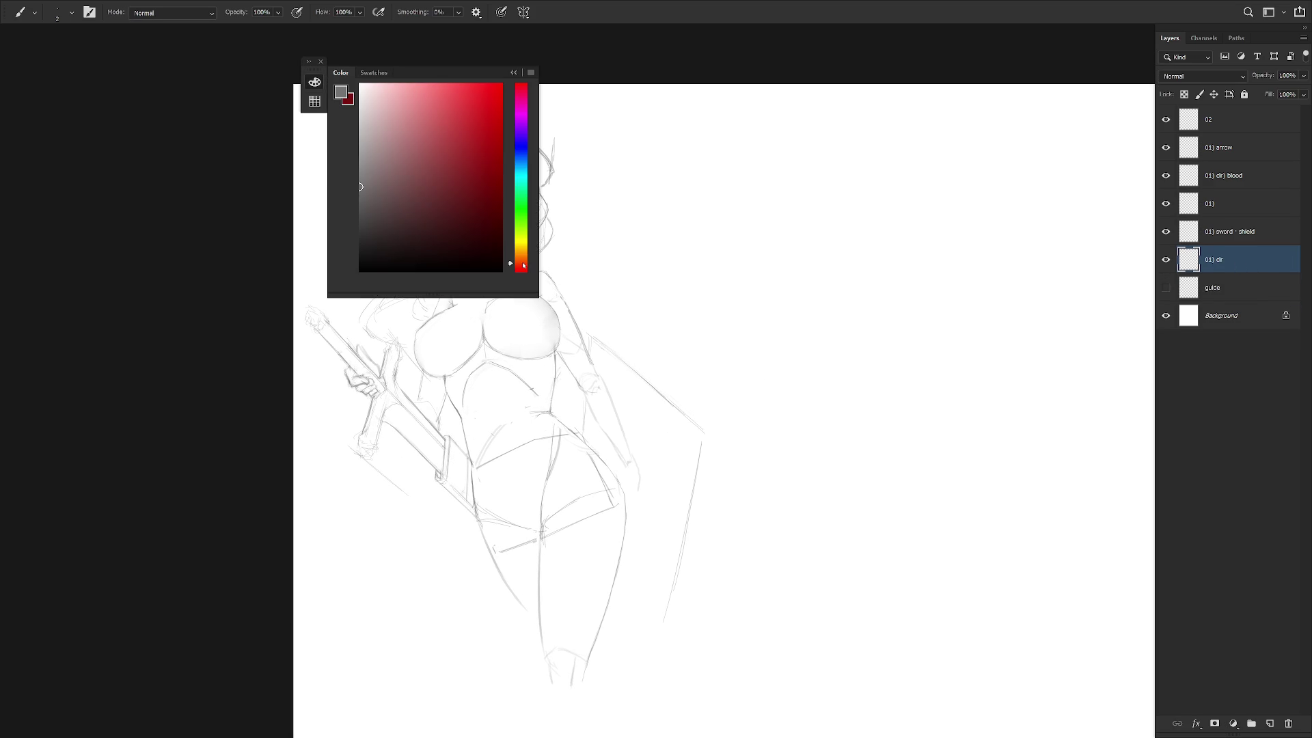
pyautogui.click(523, 264)
pyautogui.moveTo(524, 266); pyautogui.dragTo(525, 271)
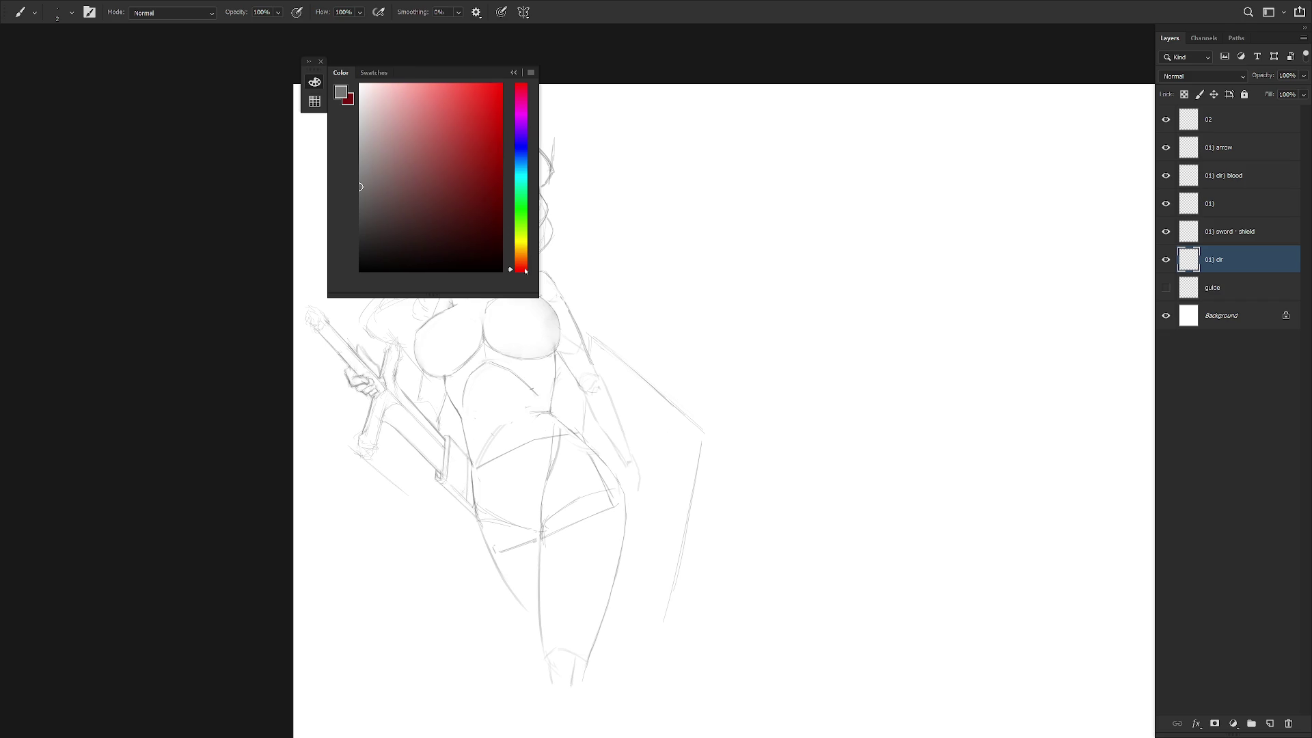
pyautogui.click(419, 137)
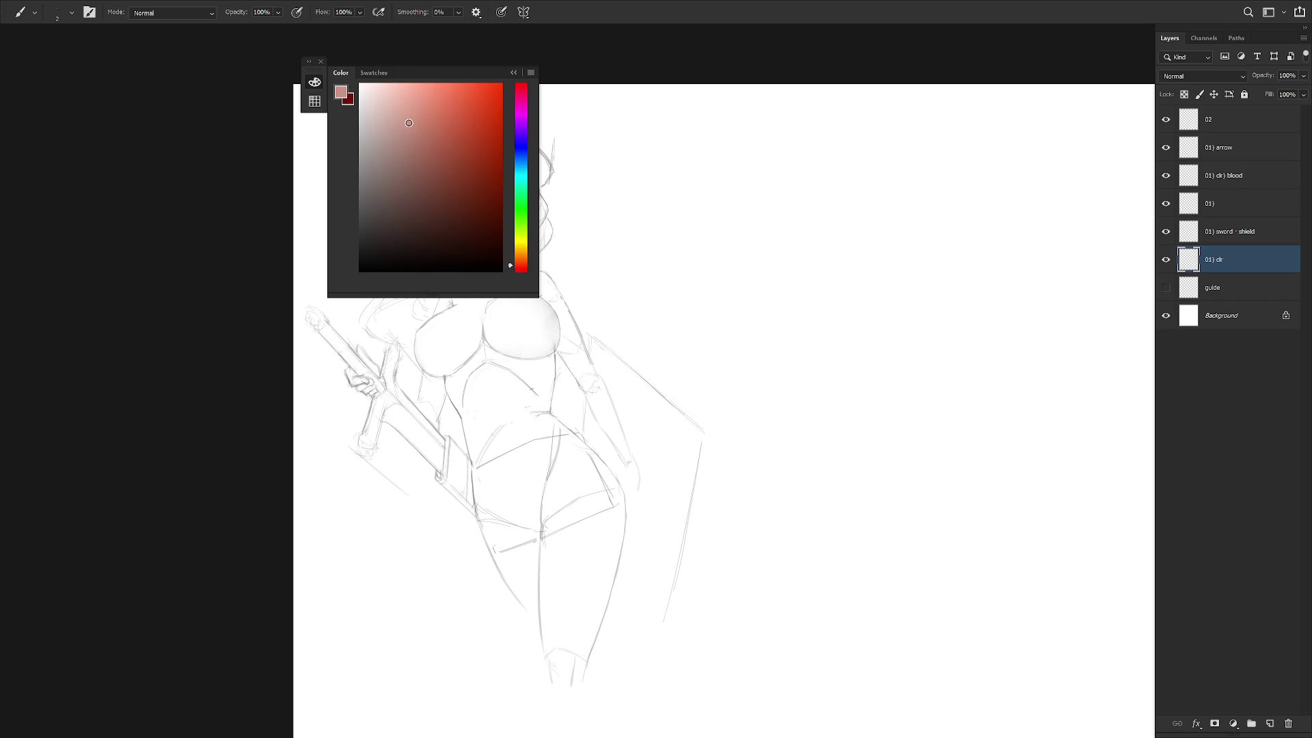
pyautogui.click(405, 140)
pyautogui.click(399, 137)
pyautogui.click(314, 81)
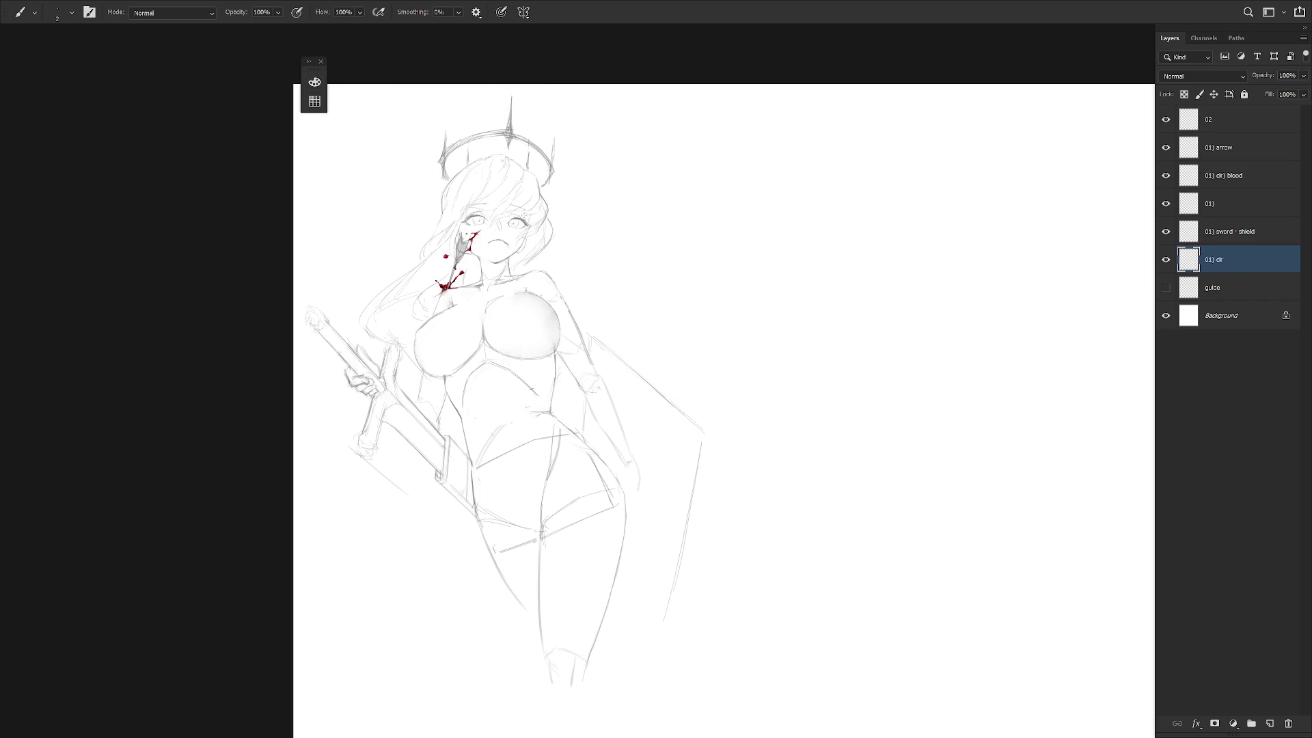
# Choose the 45 px flat brush and paint pale skin tone on the neck.
pyautogui.rightClick(532, 218)
pyautogui.scroll(10, 684, 354)
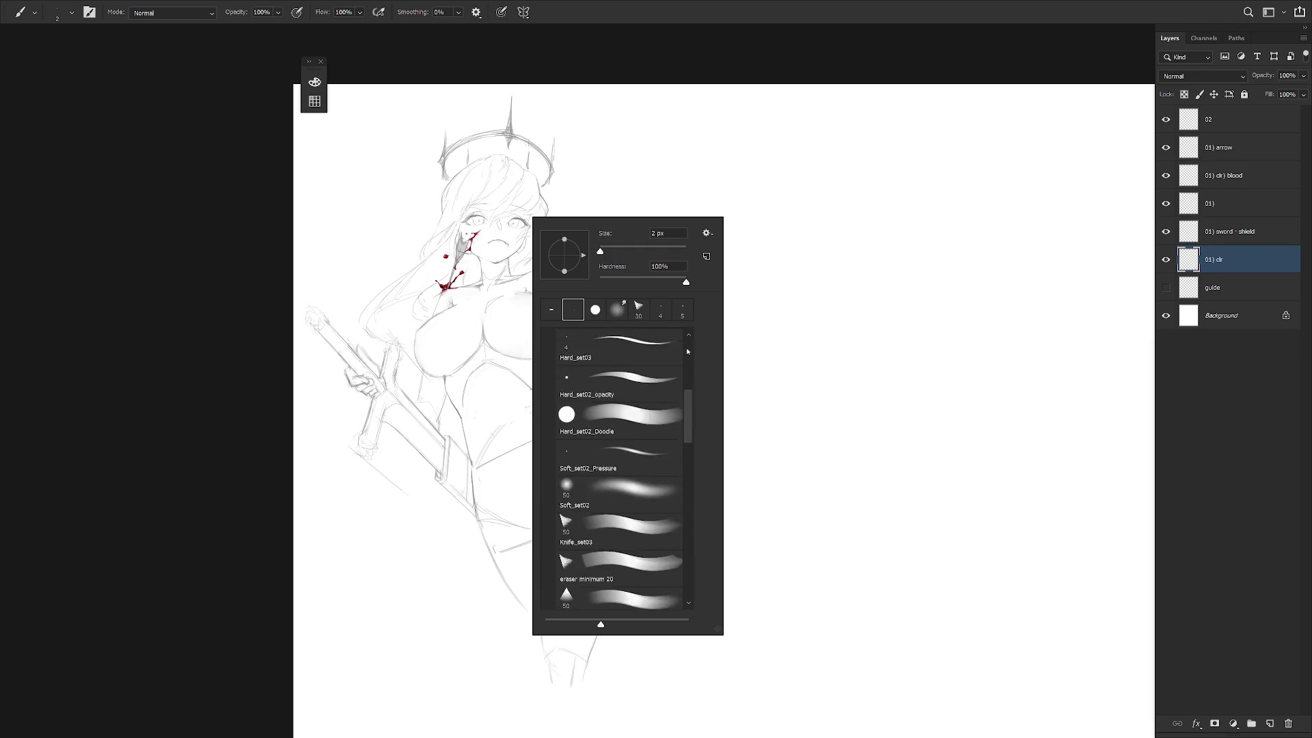
pyautogui.moveTo(688, 355); pyautogui.dragTo(691, 391)
pyautogui.doubleClick(615, 359)
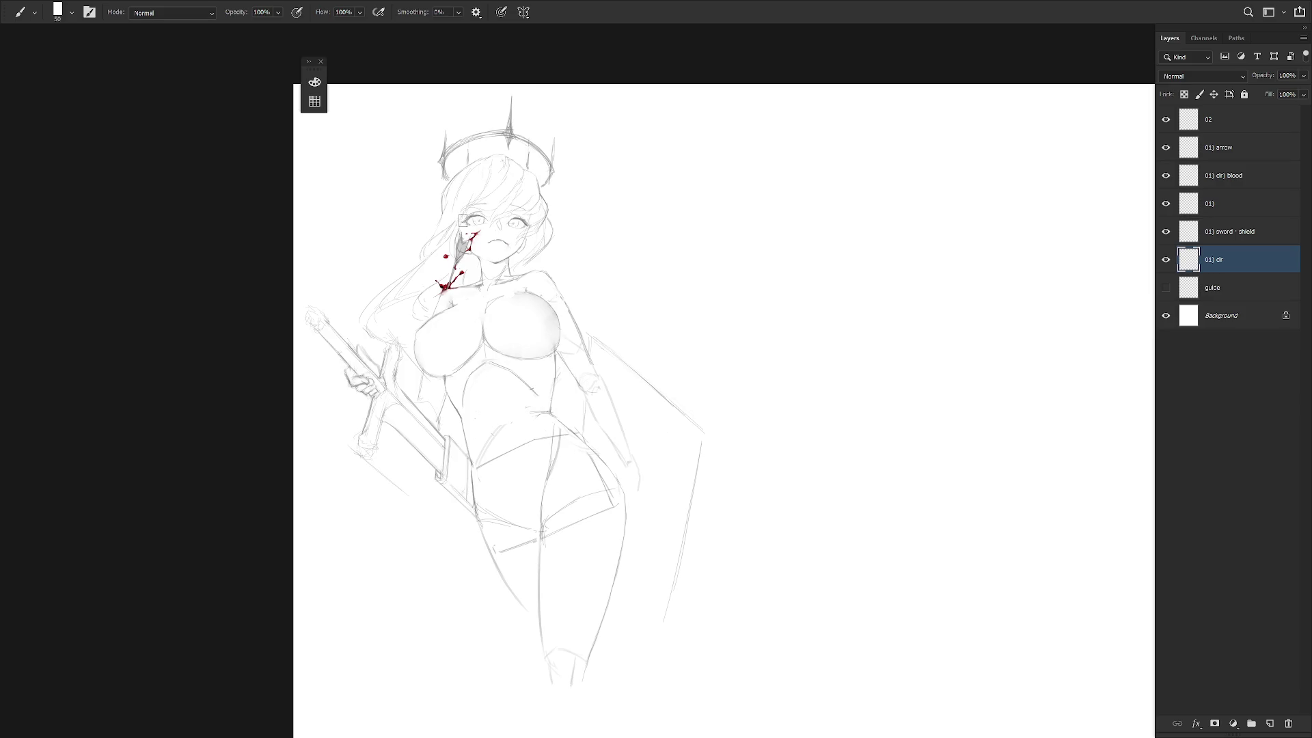
pyautogui.moveTo(487, 264); pyautogui.dragTo(504, 272)
pyautogui.click(568, 261)
# Switch to a lighter skin tone and undo the pink test mark.
pyautogui.press('F6')
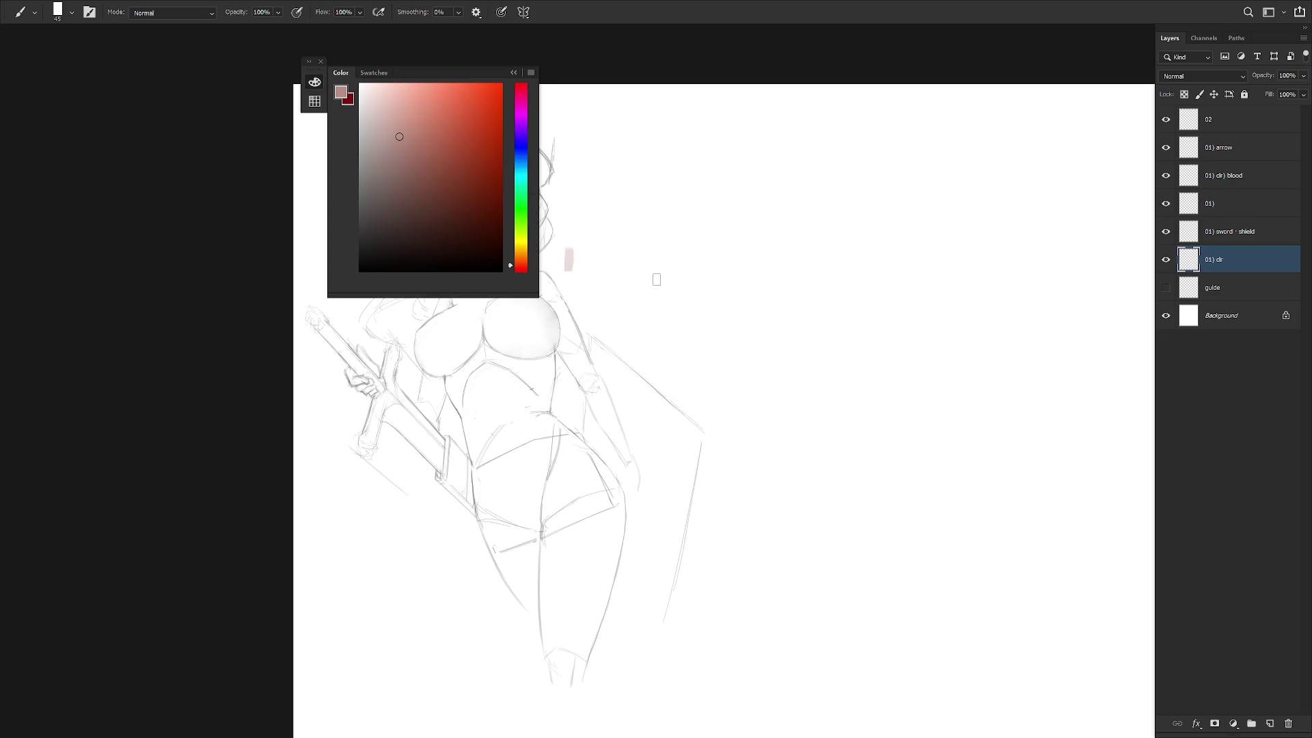
pyautogui.click(387, 112)
pyautogui.press('F6')
pyautogui.hotkey('ctrl', 'z')
# Turn off the brush's Transfer option, paint skin tone down the neck, then shrink the brush to 25.
pyautogui.rightClick(675, 232)
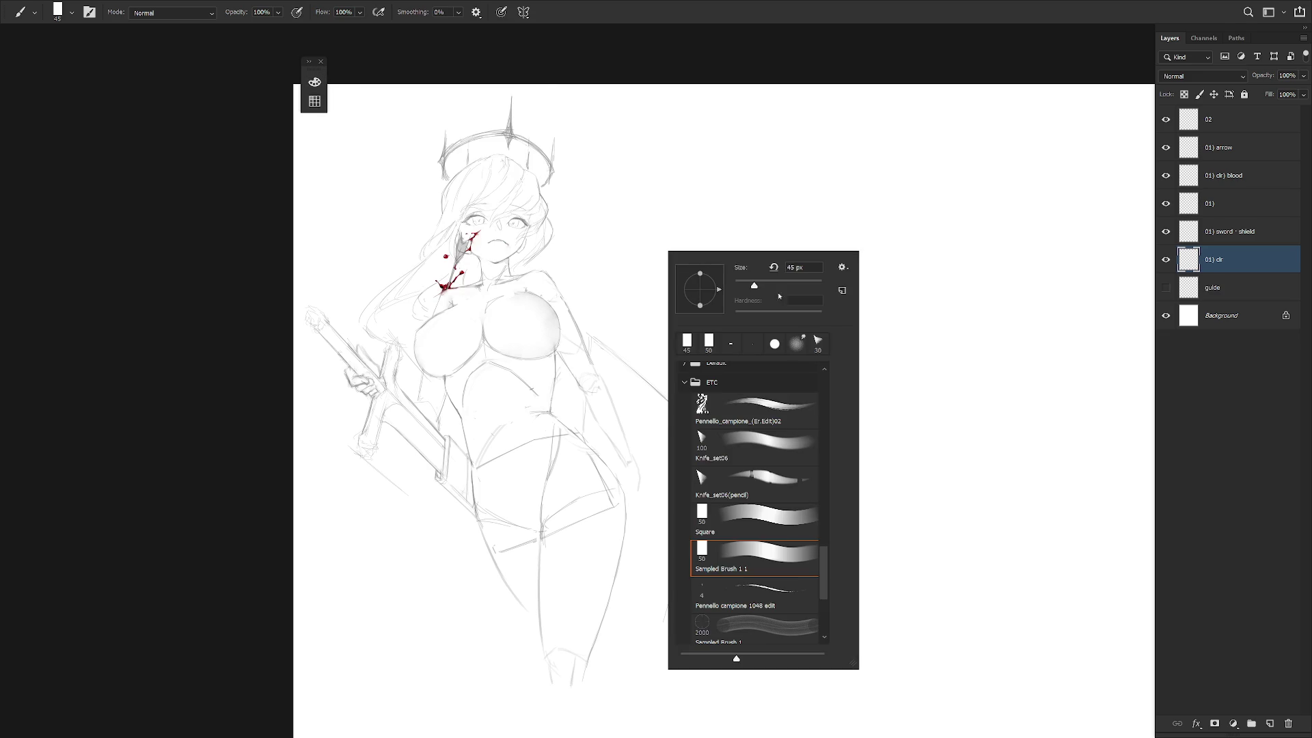
pyautogui.press('Escape')
pyautogui.press('F5')
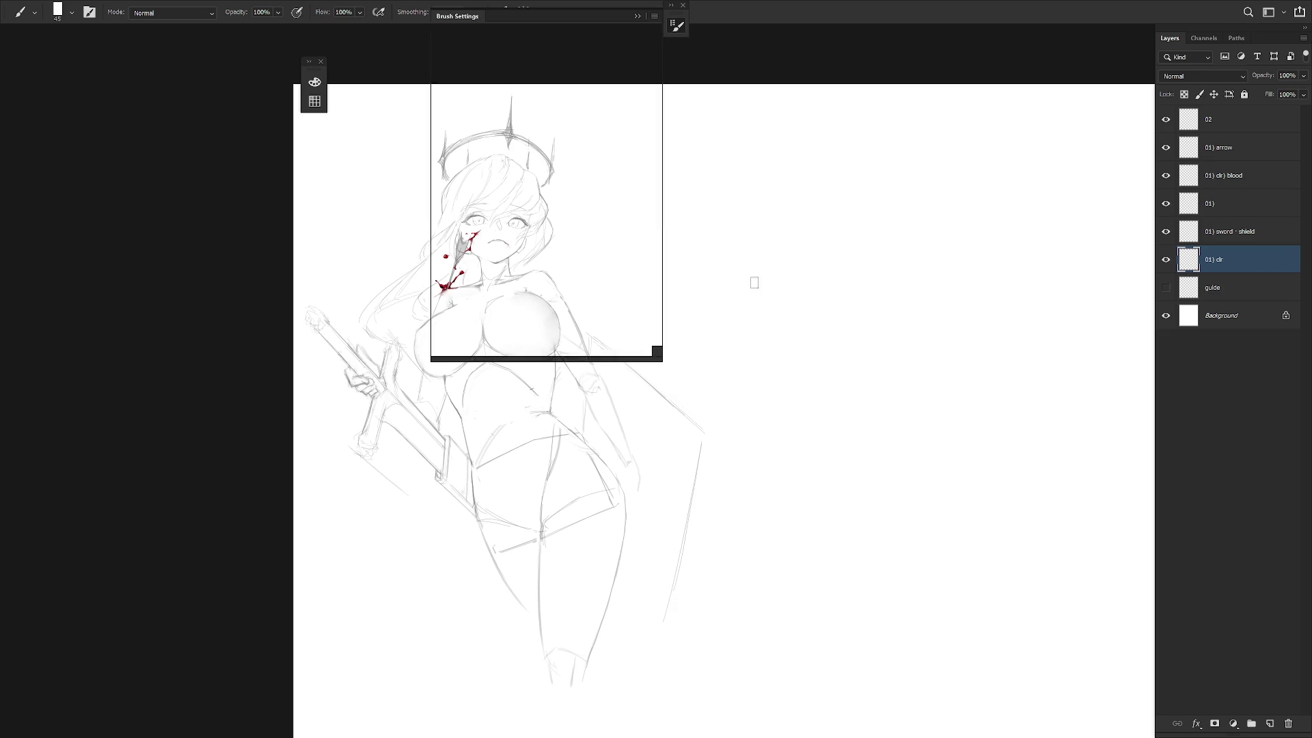
pyautogui.click(482, 71)
pyautogui.click(490, 135)
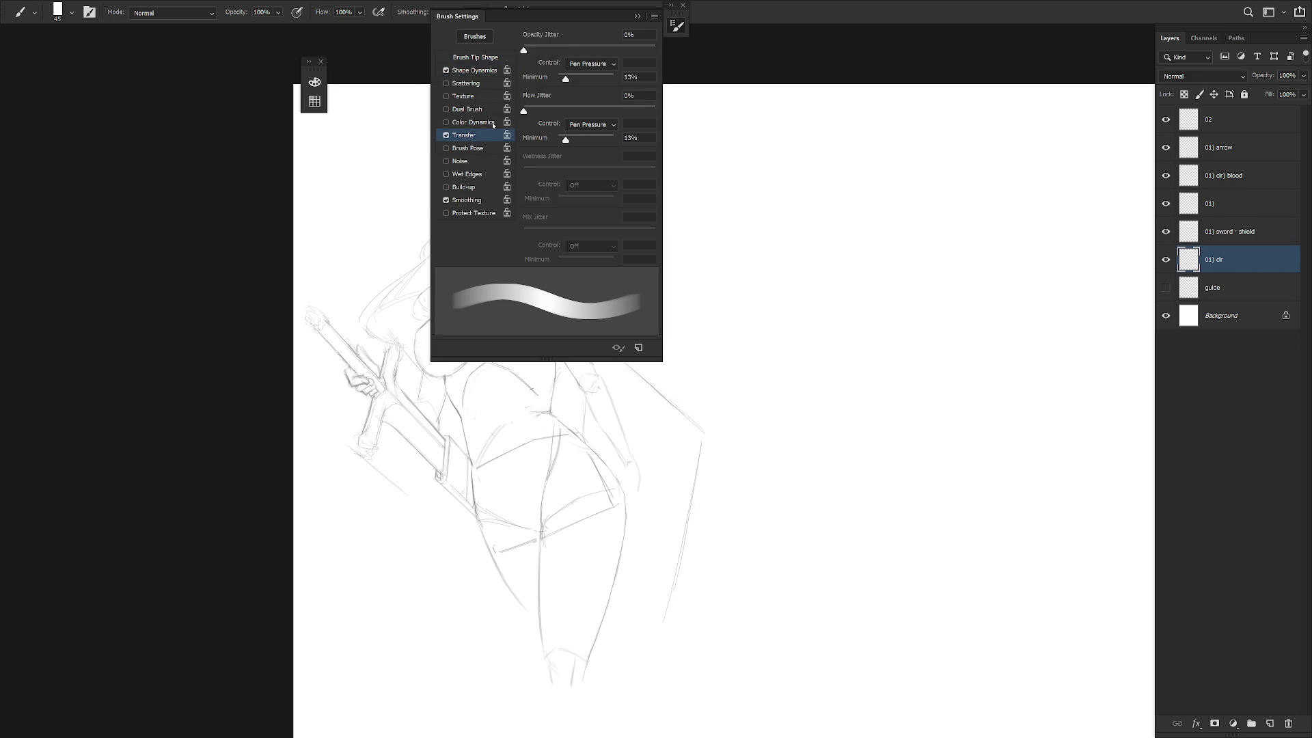
pyautogui.click(445, 135)
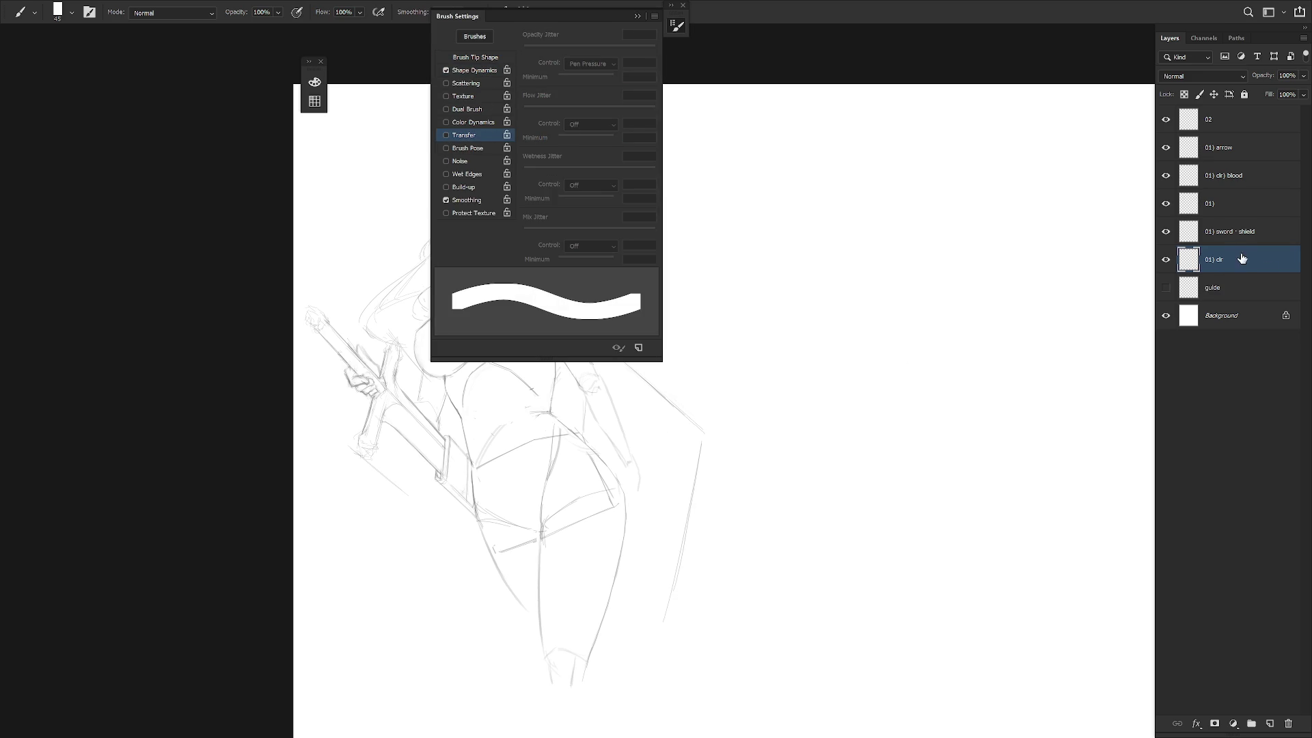
pyautogui.press('F5')
pyautogui.moveTo(496, 260)
pyautogui.mouseDown()
pyautogui.moveTo(502, 279)
pyautogui.moveTo(517, 248)
pyautogui.mouseUp()
pyautogui.press('[')
pyautogui.press('[')
pyautogui.press('[')
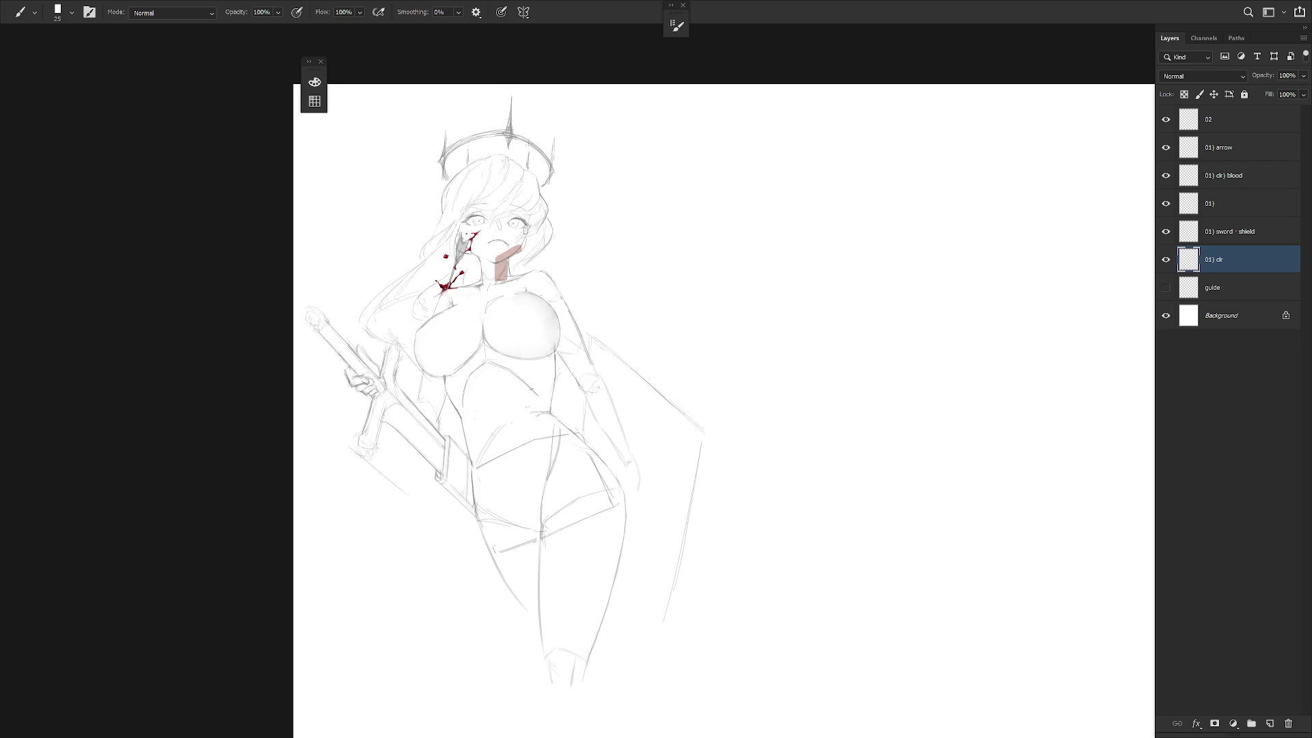
# Paint skin tone up the cheek with a 30 px brush, then trim it with a 45 px eraser.
pyautogui.press(']')
pyautogui.moveTo(524, 224)
pyautogui.mouseDown()
pyautogui.moveTo(516, 245)
pyautogui.moveTo(531, 207)
pyautogui.moveTo(521, 250)
pyautogui.moveTo(498, 268)
pyautogui.moveTo(511, 282)
pyautogui.moveTo(492, 268)
pyautogui.mouseUp()
pyautogui.press('e')
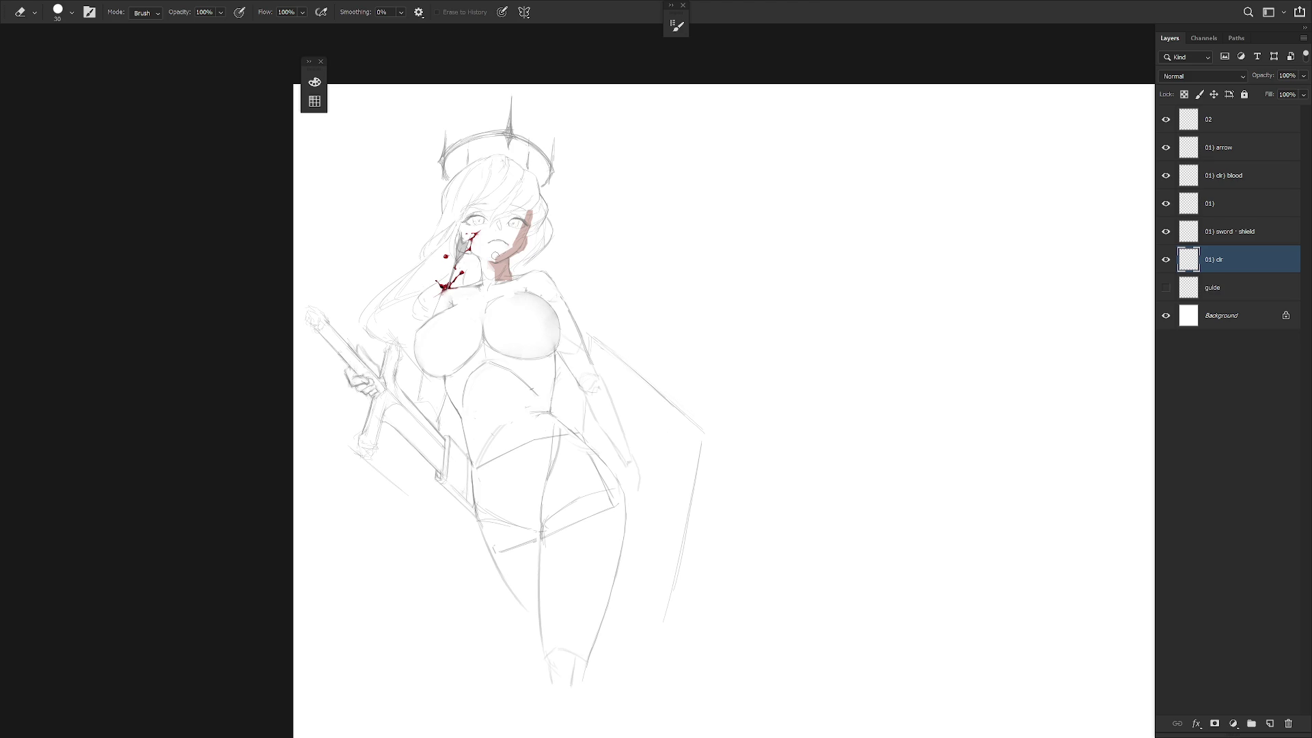
pyautogui.press('r')
pyautogui.moveTo(658, 345)
pyautogui.mouseDown()
pyautogui.moveTo(669, 416)
pyautogui.moveTo(687, 399)
pyautogui.moveTo(683, 359)
pyautogui.mouseUp()
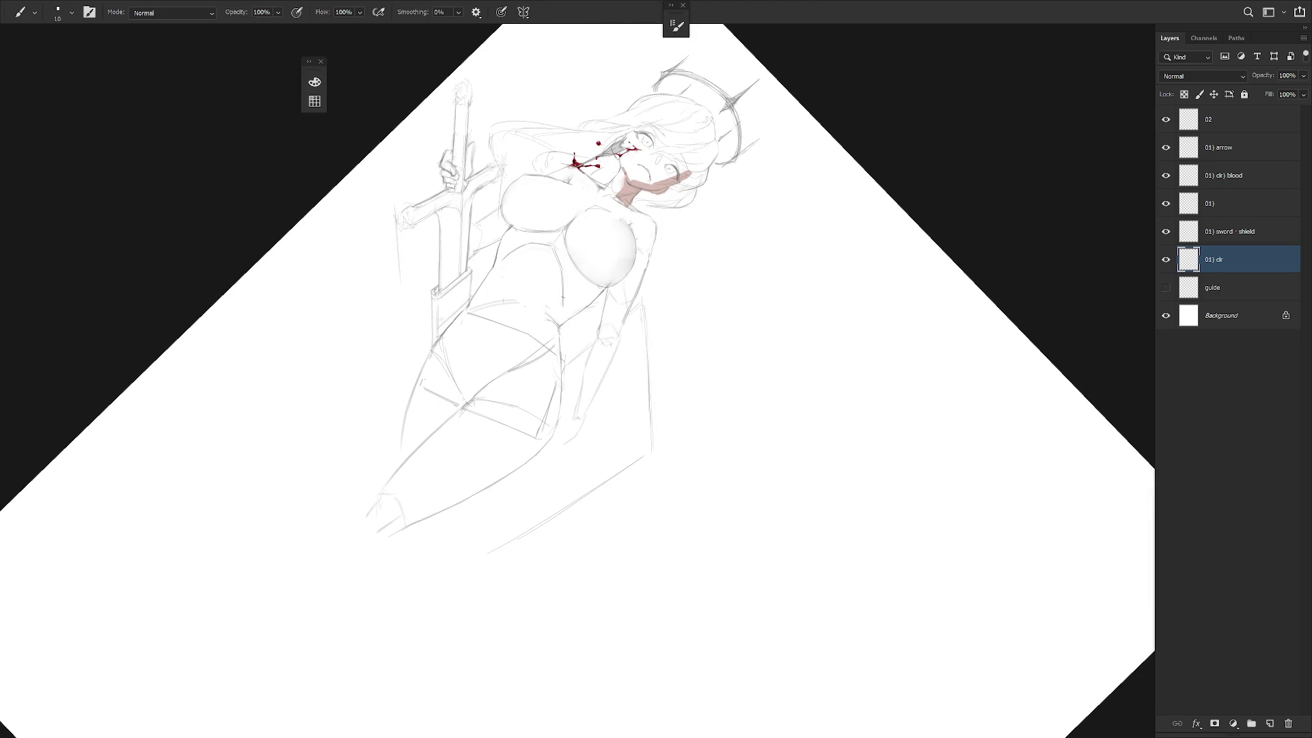
pyautogui.moveTo(615, 355)
pyautogui.mouseDown()
pyautogui.moveTo(601, 383)
pyautogui.moveTo(649, 390)
pyautogui.mouseUp()
pyautogui.press('e')
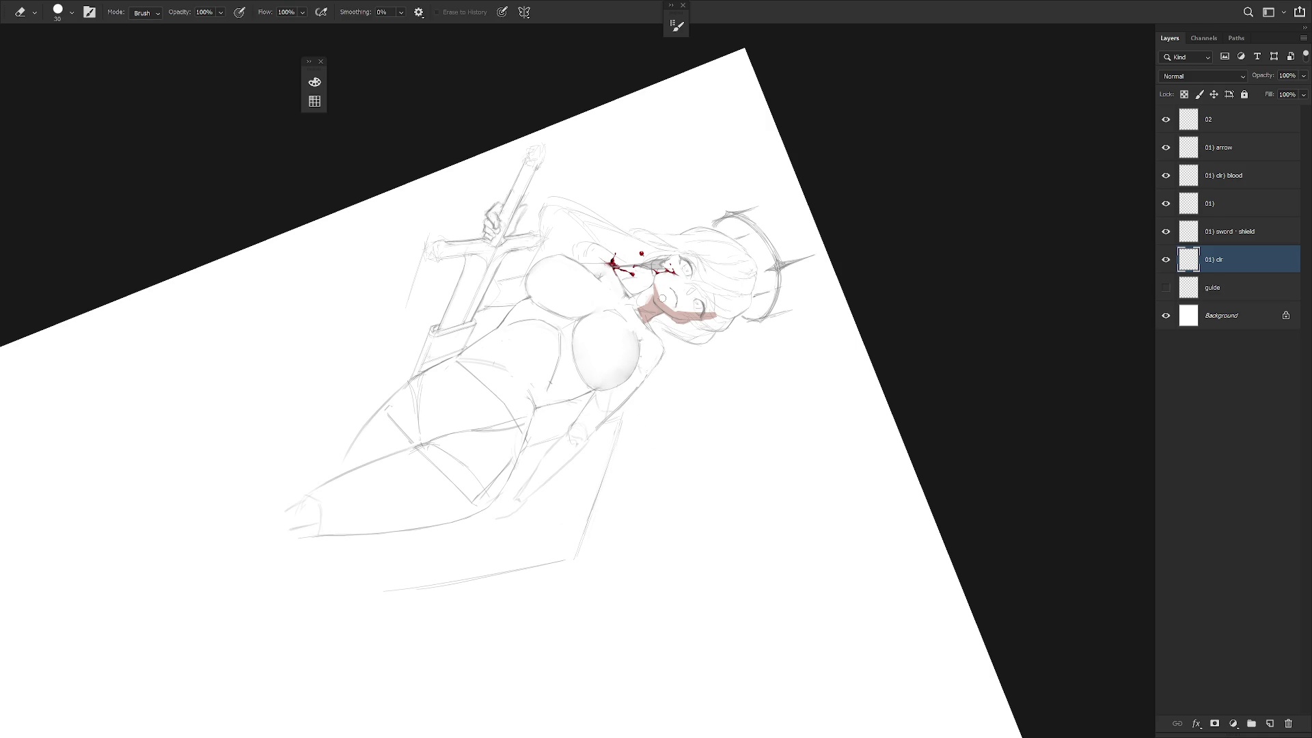
pyautogui.press(']')
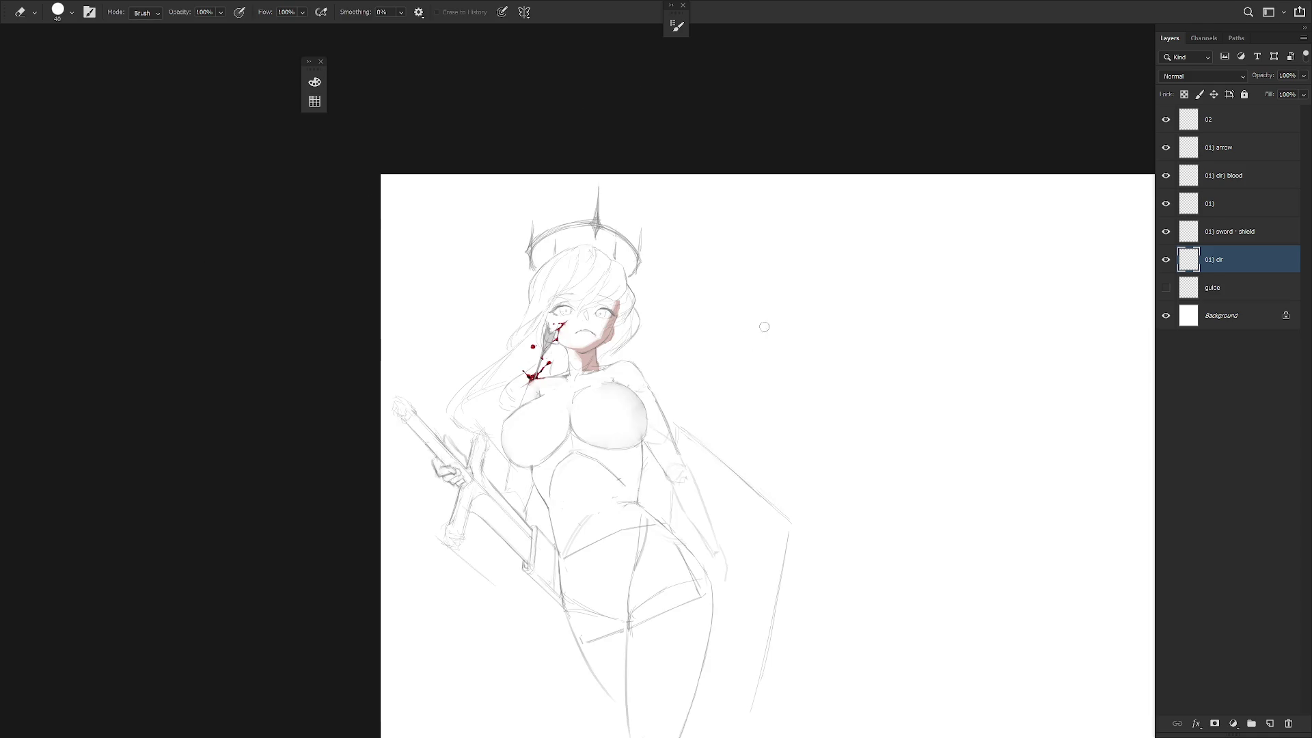
pyautogui.press('Escape')
pyautogui.moveTo(614, 384); pyautogui.dragTo(612, 351)
pyautogui.press(']')
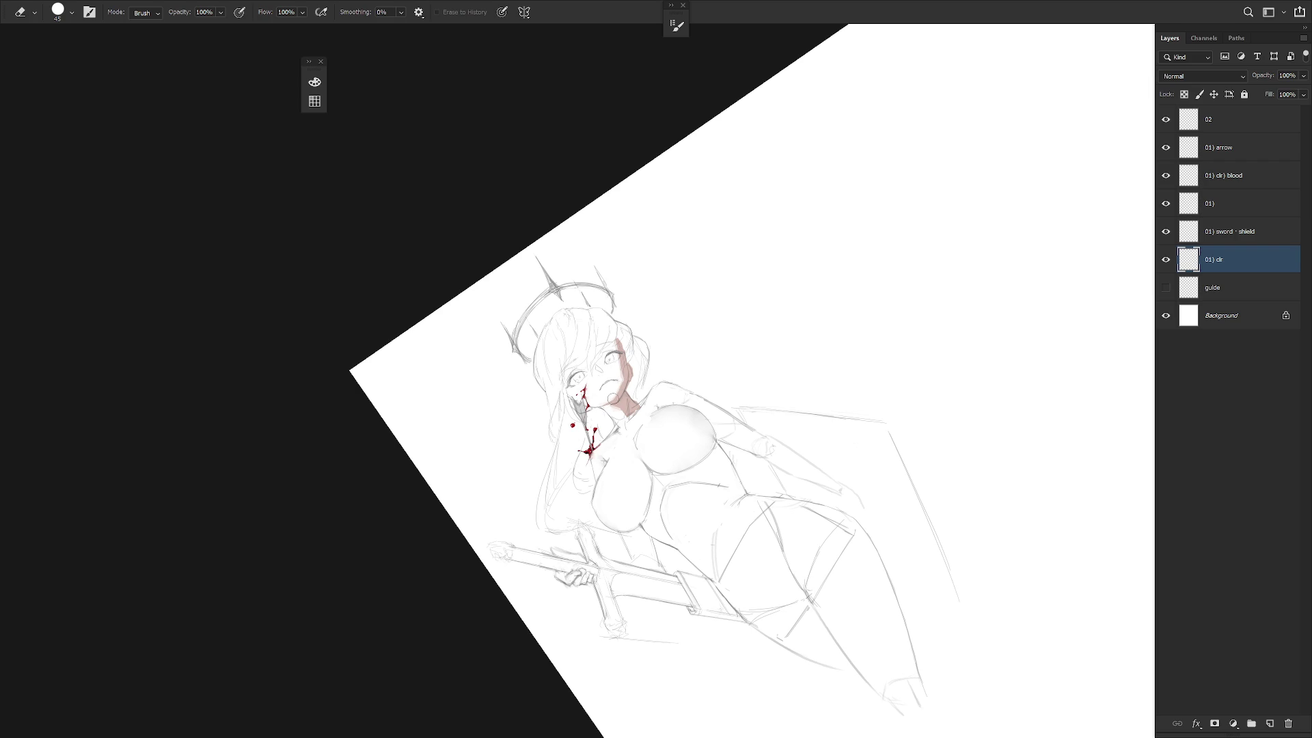
pyautogui.moveTo(617, 345)
pyautogui.mouseDown()
pyautogui.moveTo(613, 399)
pyautogui.moveTo(728, 379)
pyautogui.moveTo(683, 472)
pyautogui.mouseUp()
# Erase the pink shading spilling beside the right side of the face.
pyautogui.press('r')
pyautogui.press('r')
pyautogui.press('e')
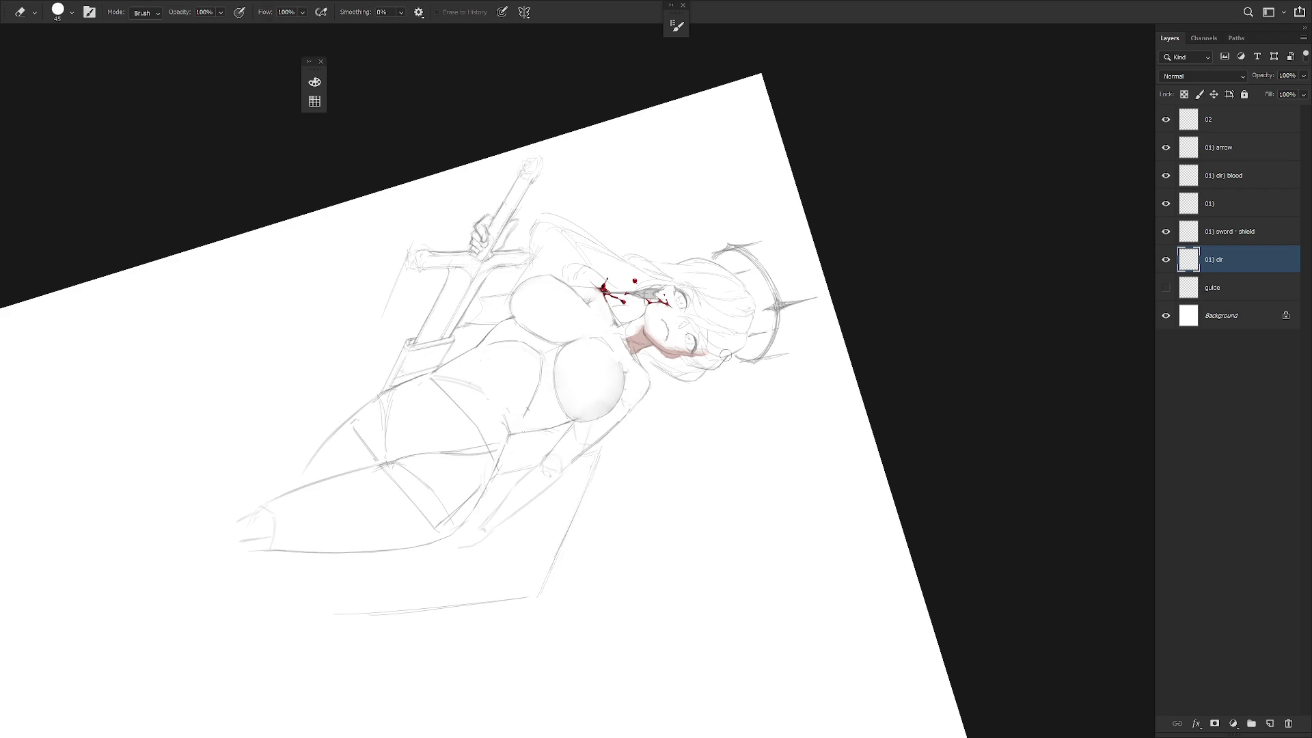
pyautogui.press('Escape')
pyautogui.press('b')
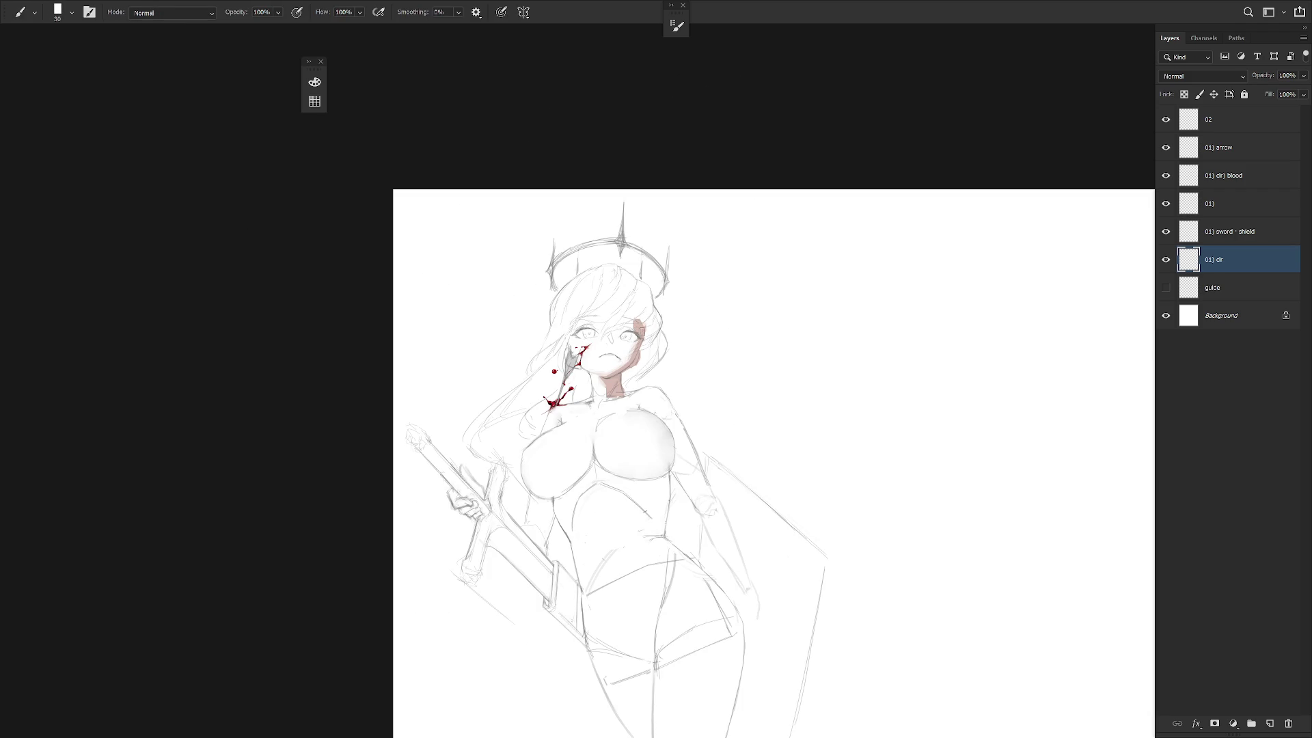
pyautogui.press('e')
pyautogui.moveTo(642, 321); pyautogui.dragTo(648, 339)
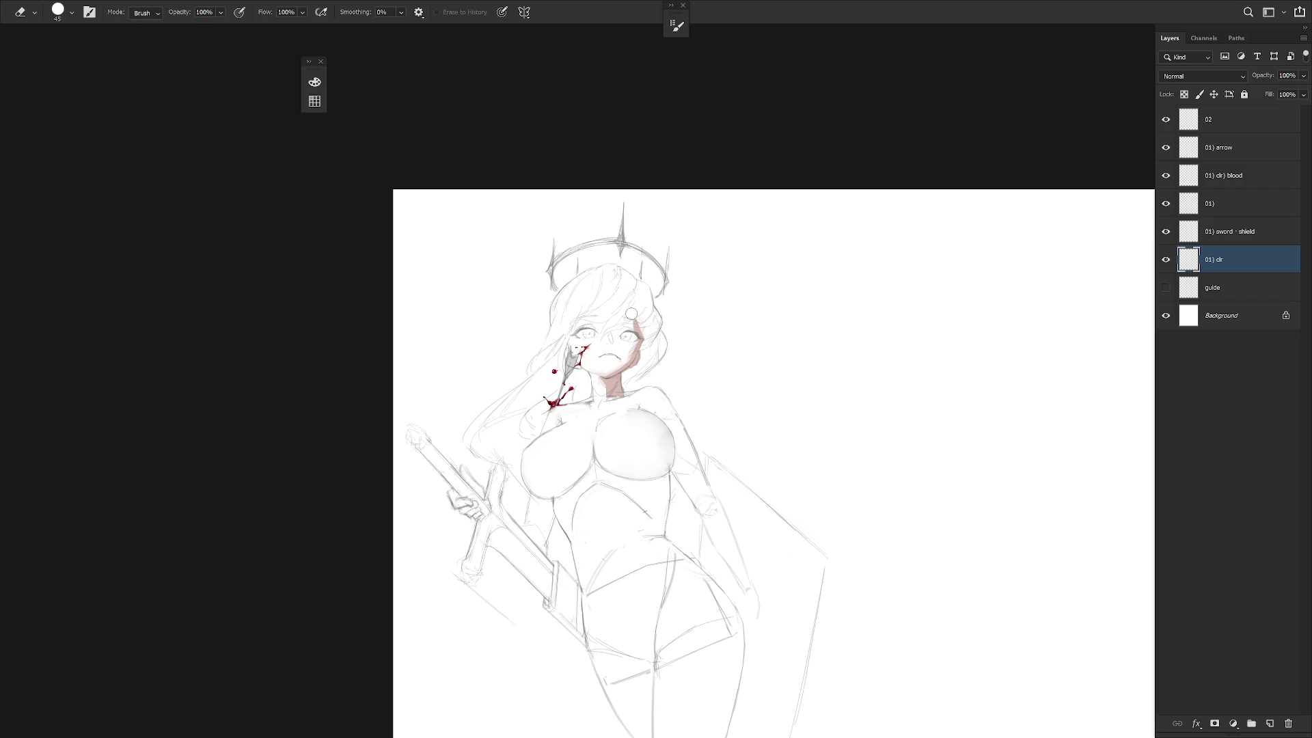
pyautogui.press('b')
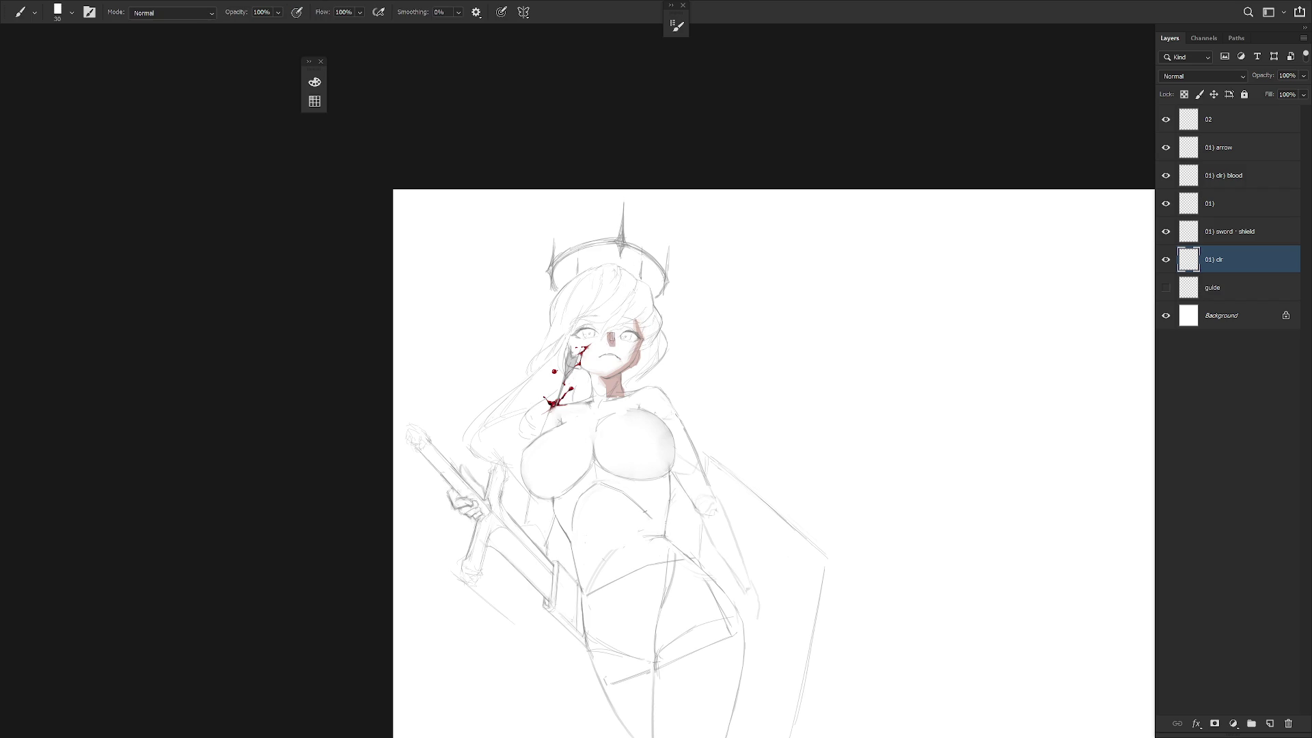
pyautogui.press('l')
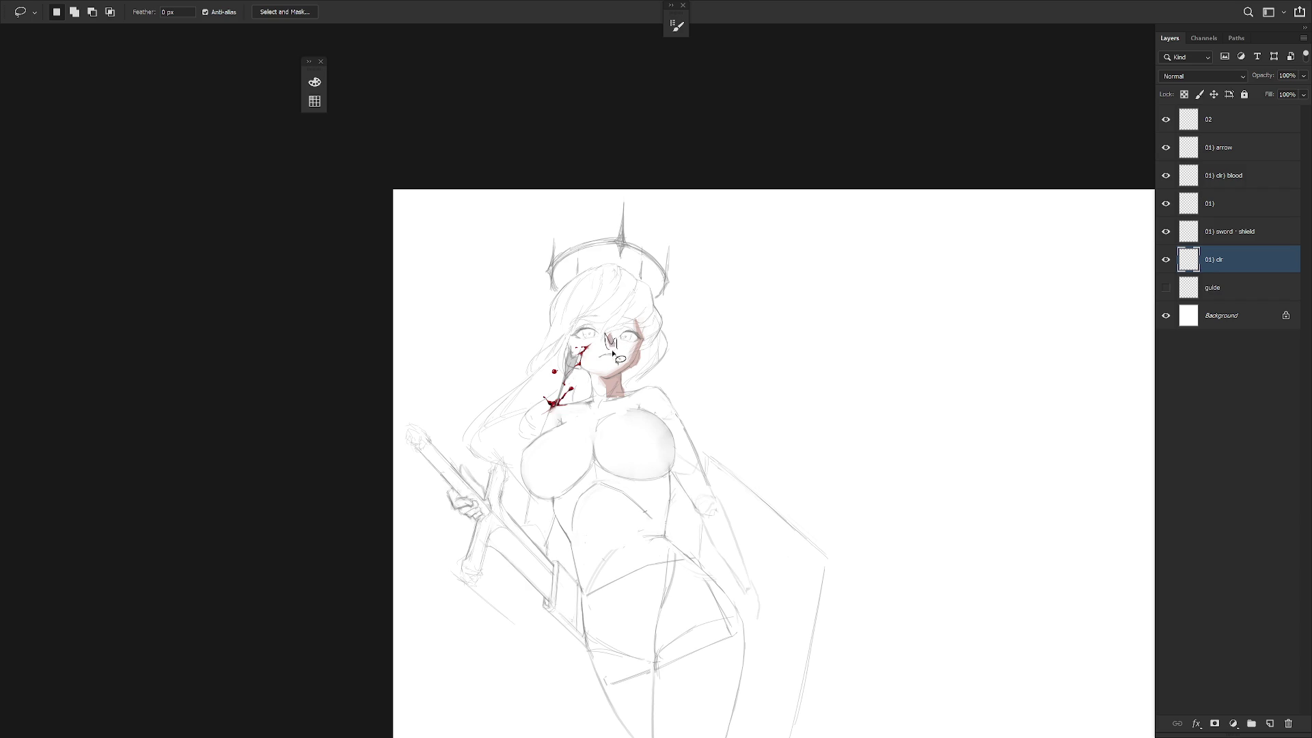
pyautogui.press('e')
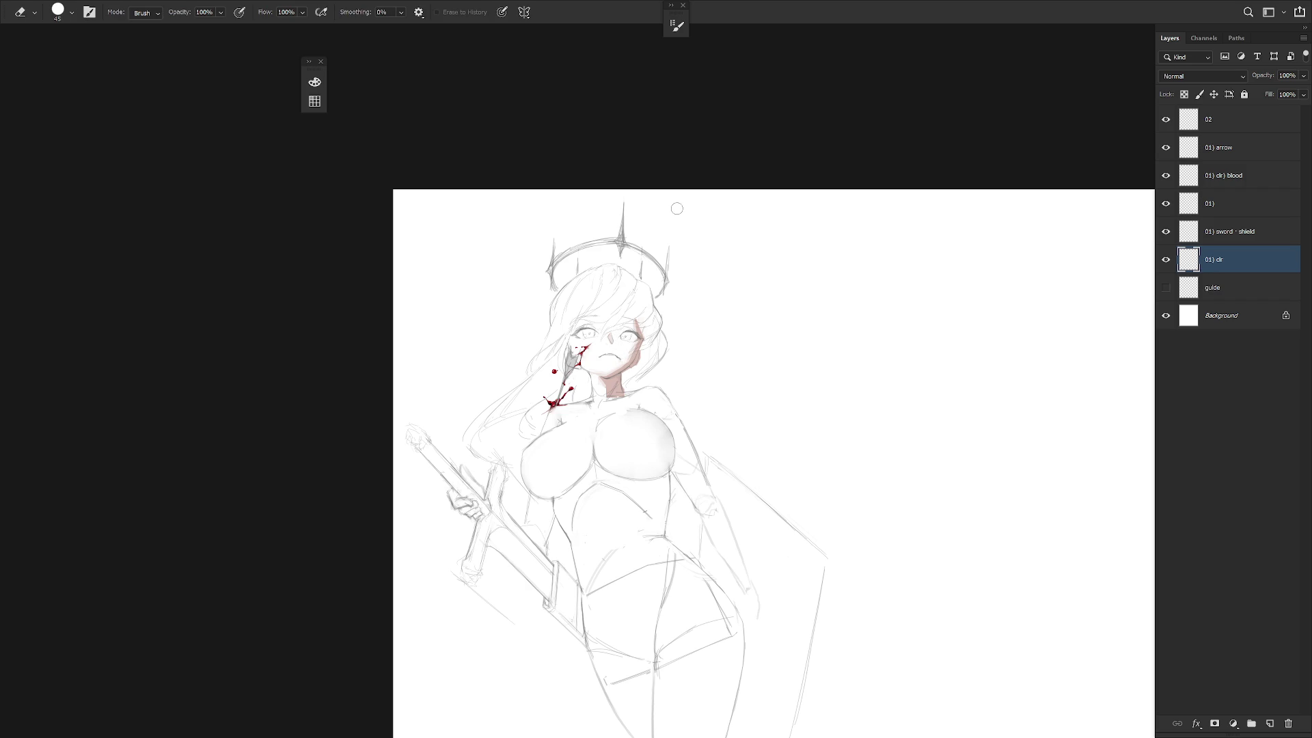
pyautogui.press('b')
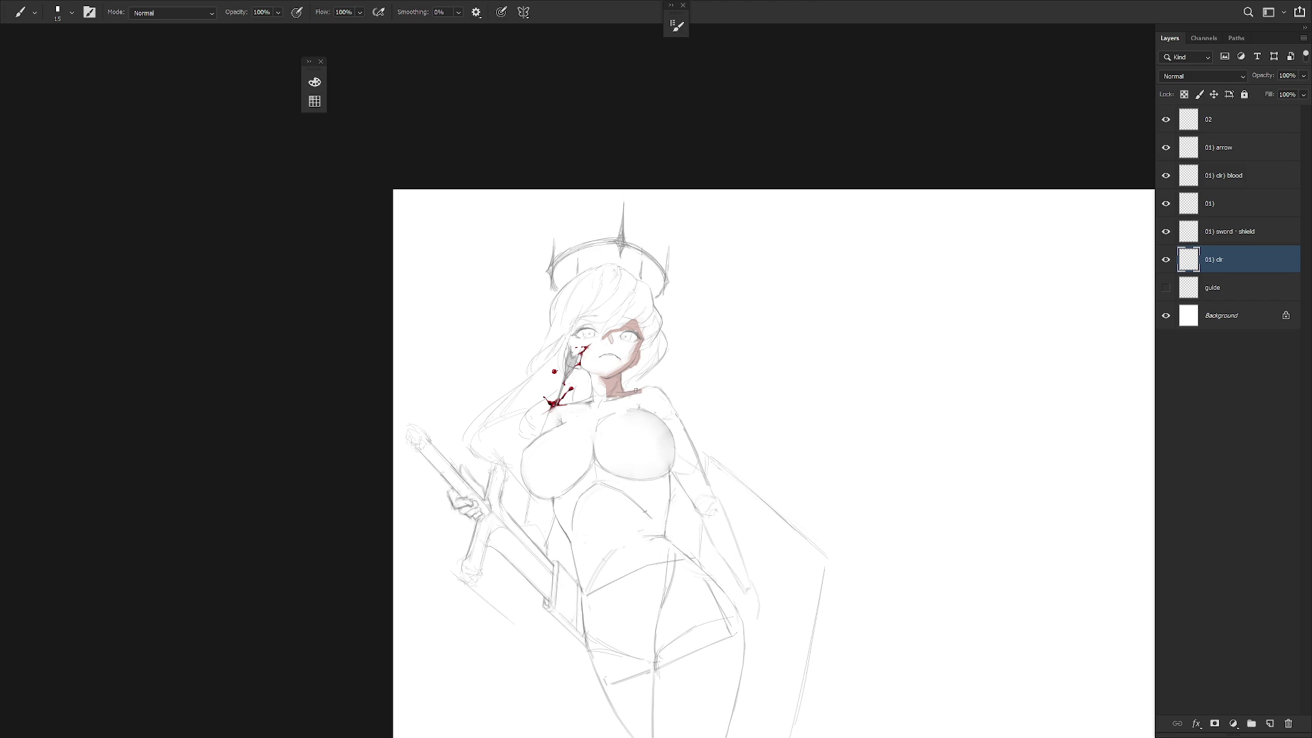
# Erase excess shading around the eye and paint pink skin shading down the side of the face.
pyautogui.press('e')
pyautogui.press('b')
pyautogui.moveTo(685, 428); pyautogui.dragTo(642, 383)
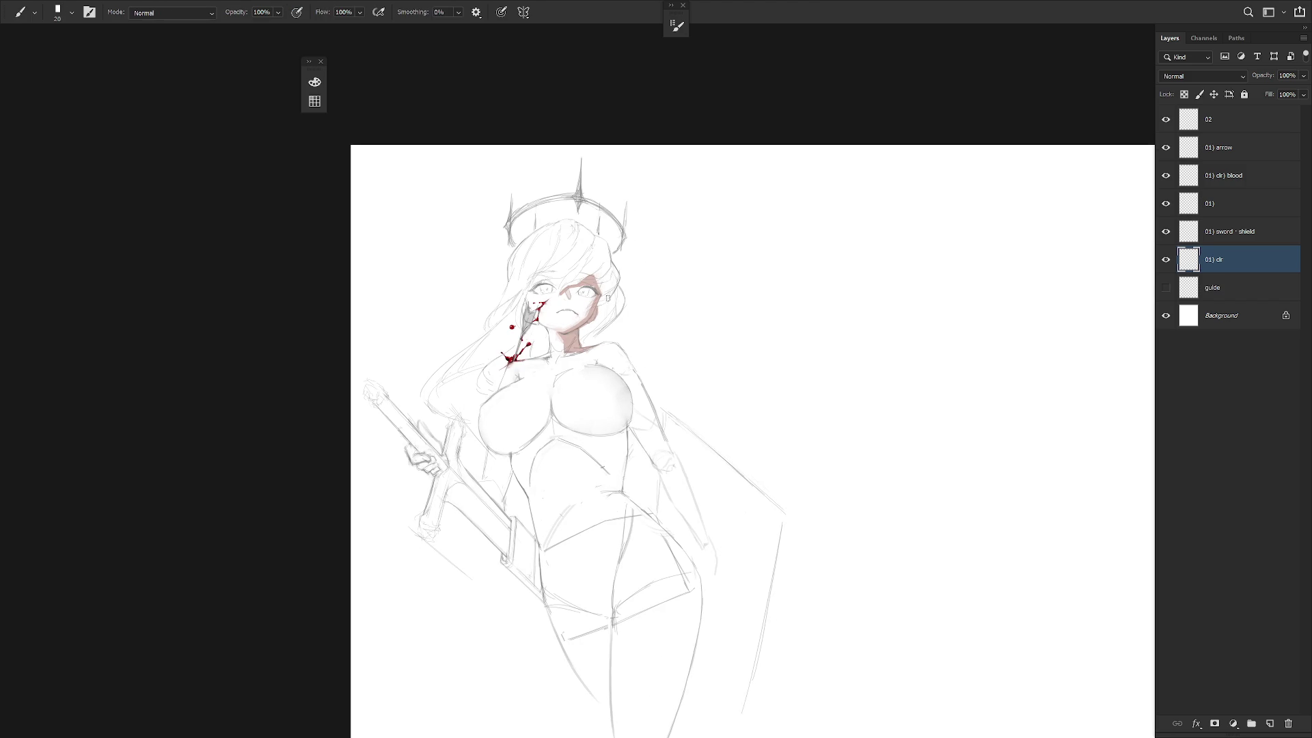
pyautogui.press('e')
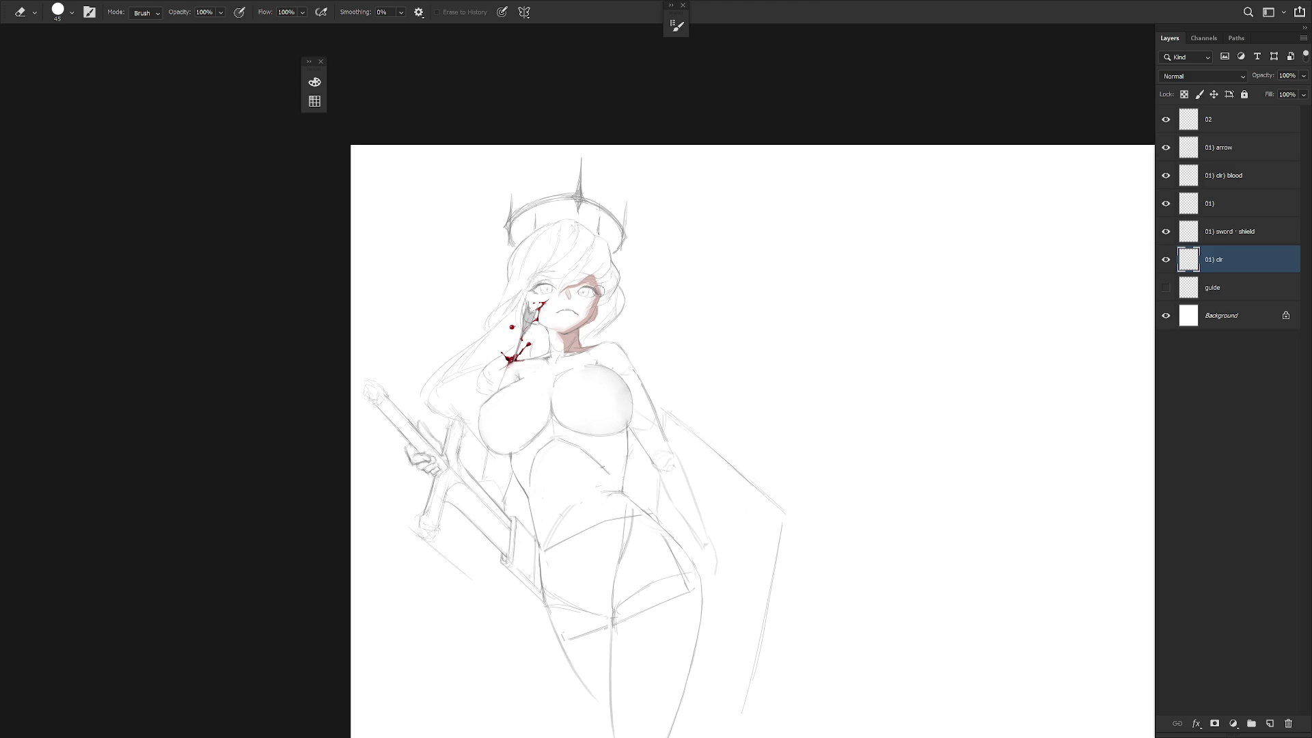
pyautogui.moveTo(599, 282); pyautogui.dragTo(577, 292)
pyautogui.press('b')
pyautogui.moveTo(538, 272); pyautogui.dragTo(526, 298)
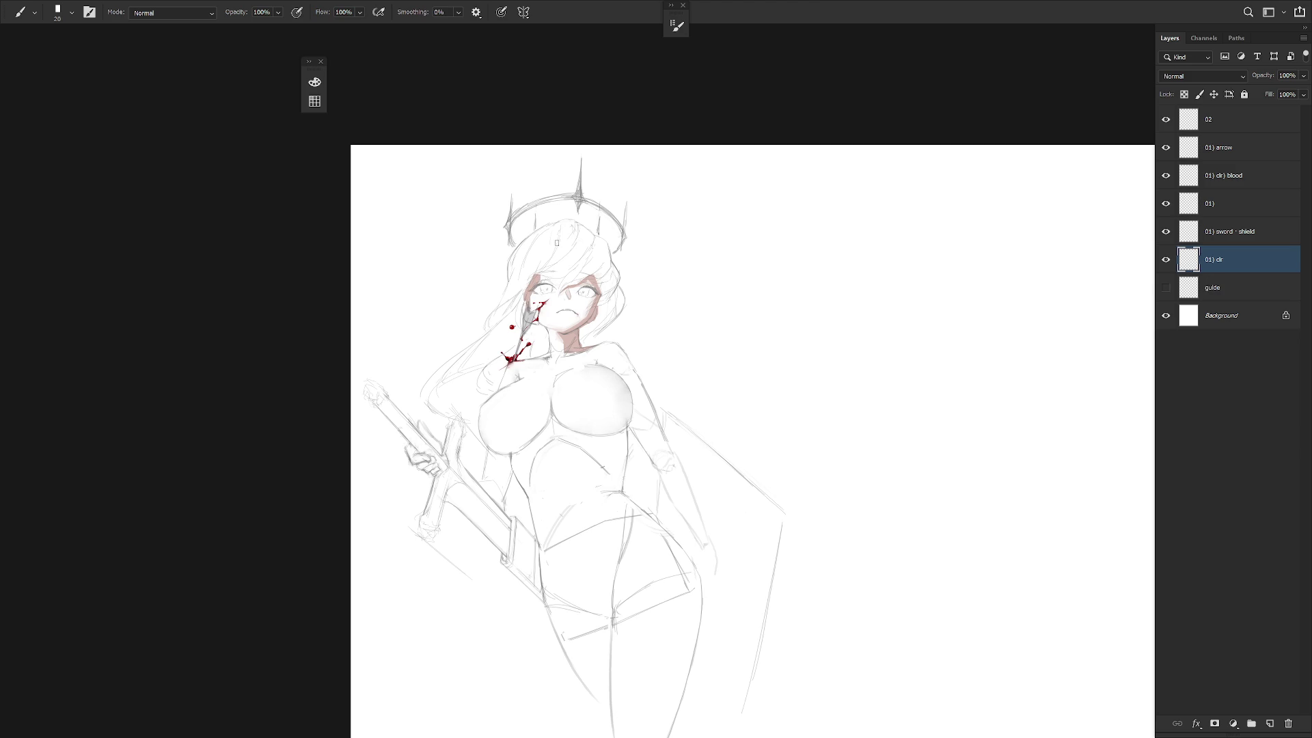
# Touch up the facial shading and paint a reddish band across the neck.
pyautogui.press('e')
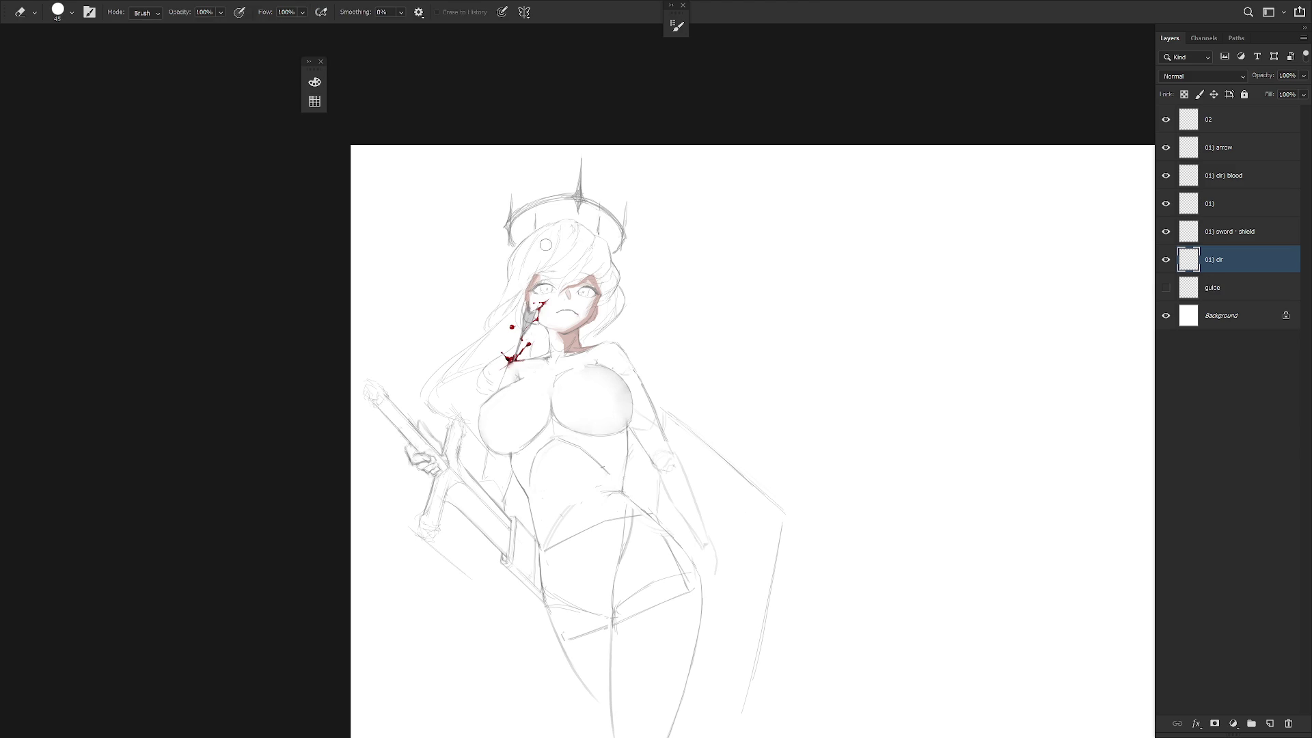
pyautogui.press('b')
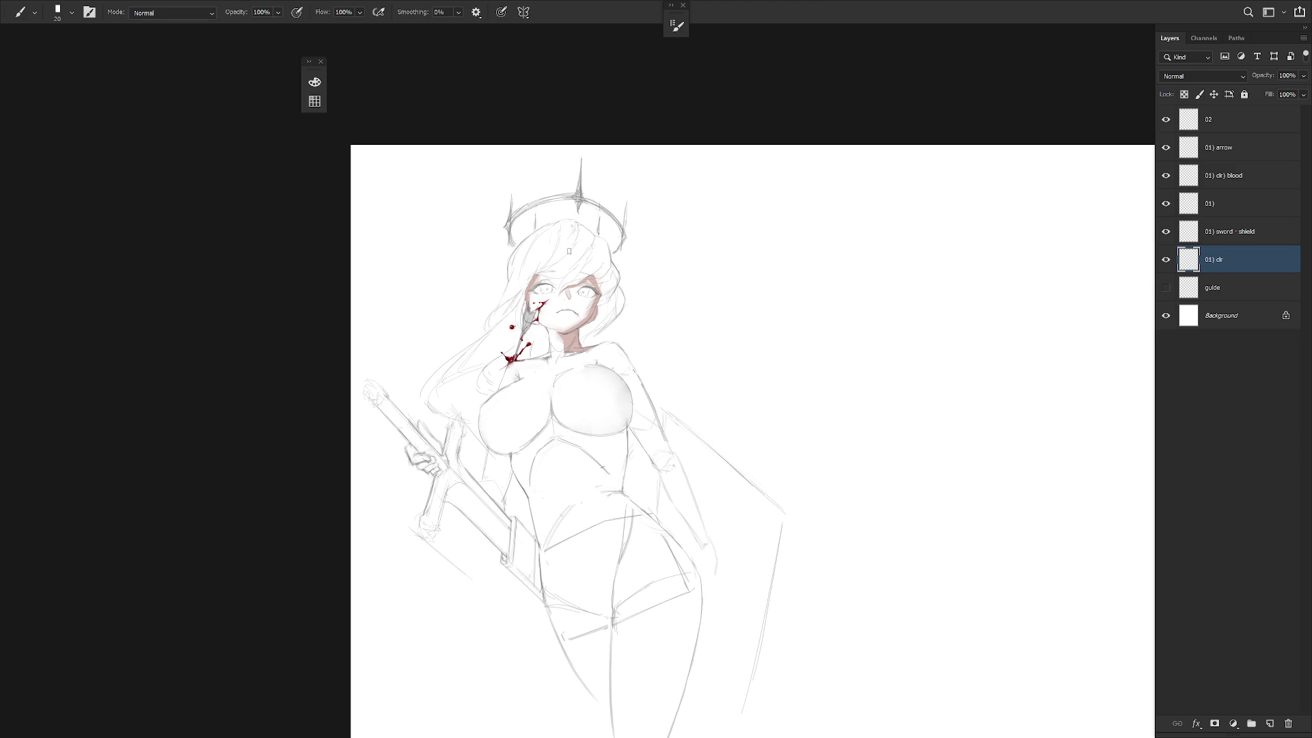
pyautogui.press('l')
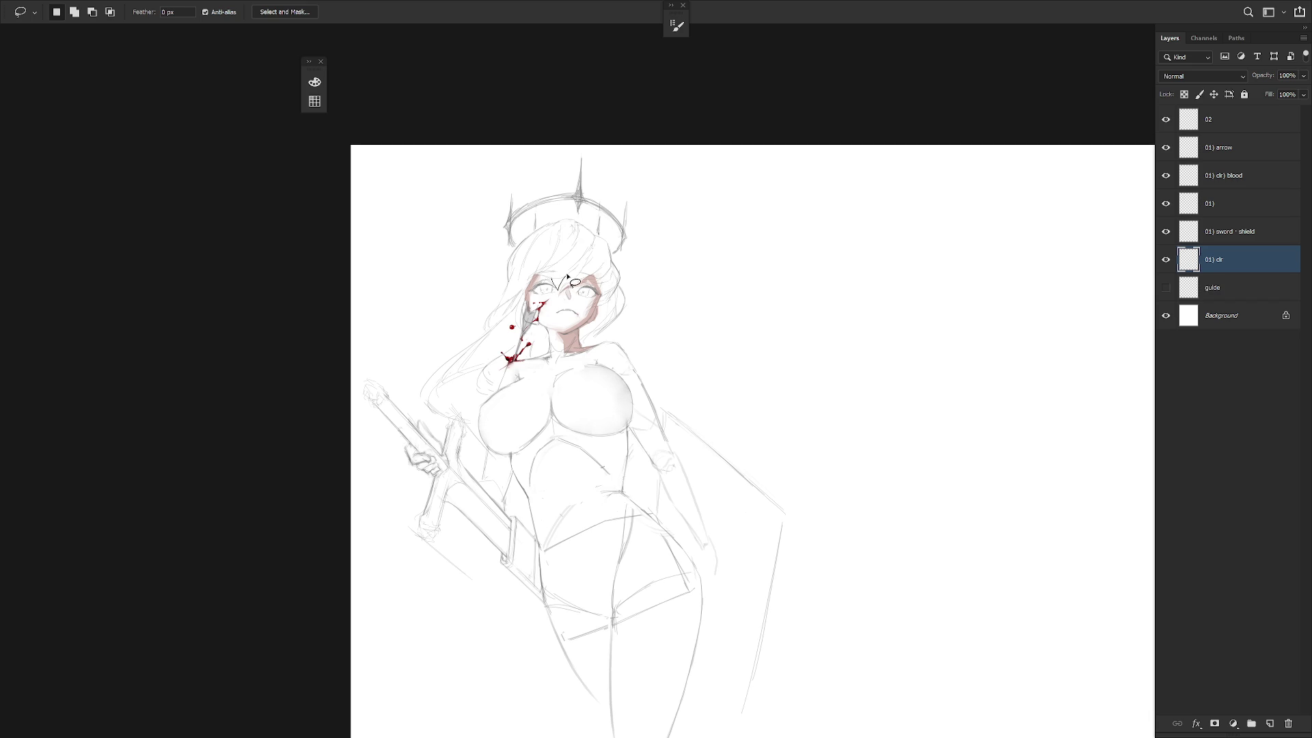
pyautogui.press('b')
pyautogui.press('e')
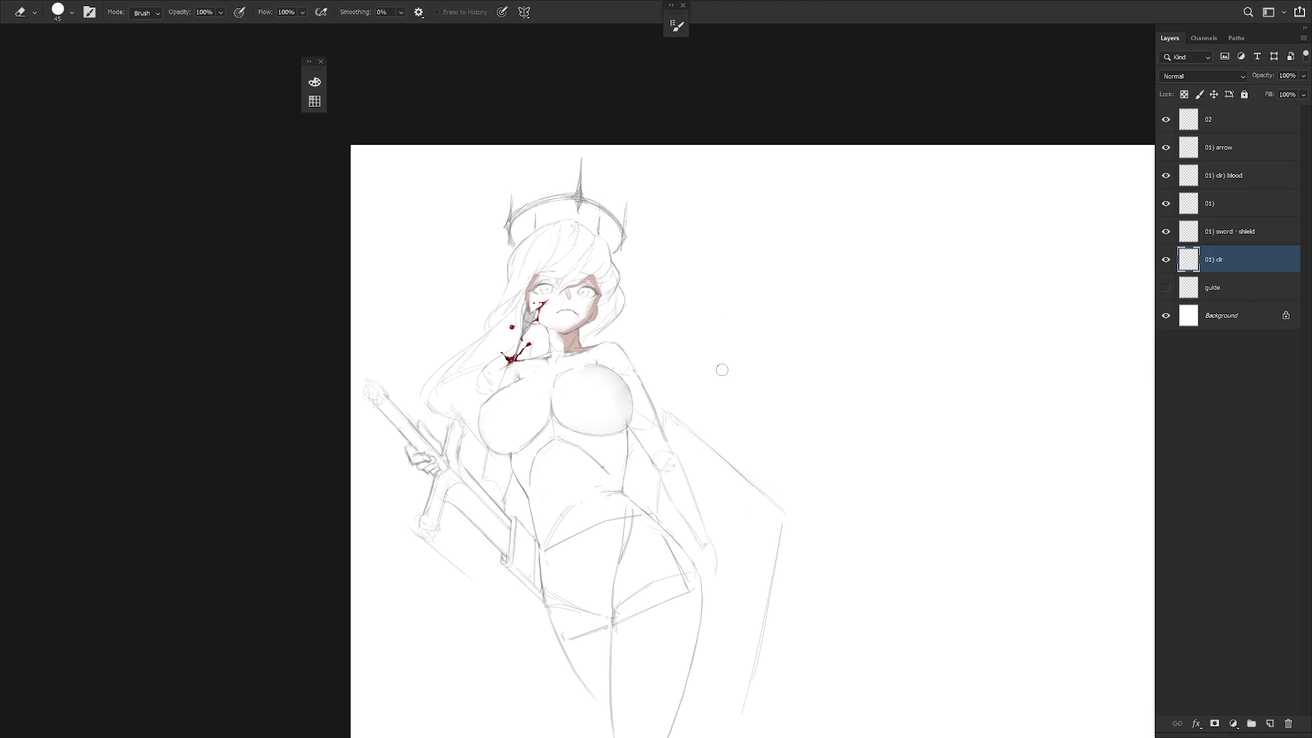
pyautogui.press('b')
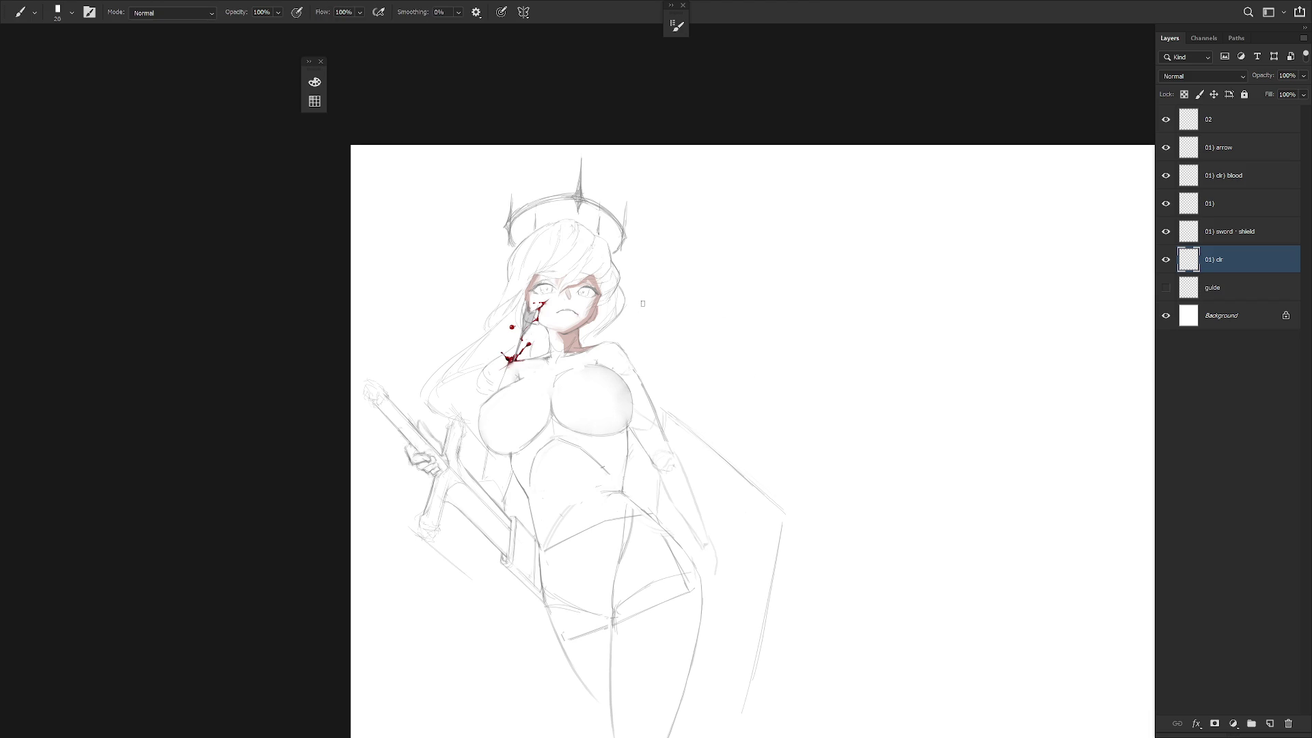
pyautogui.press('e')
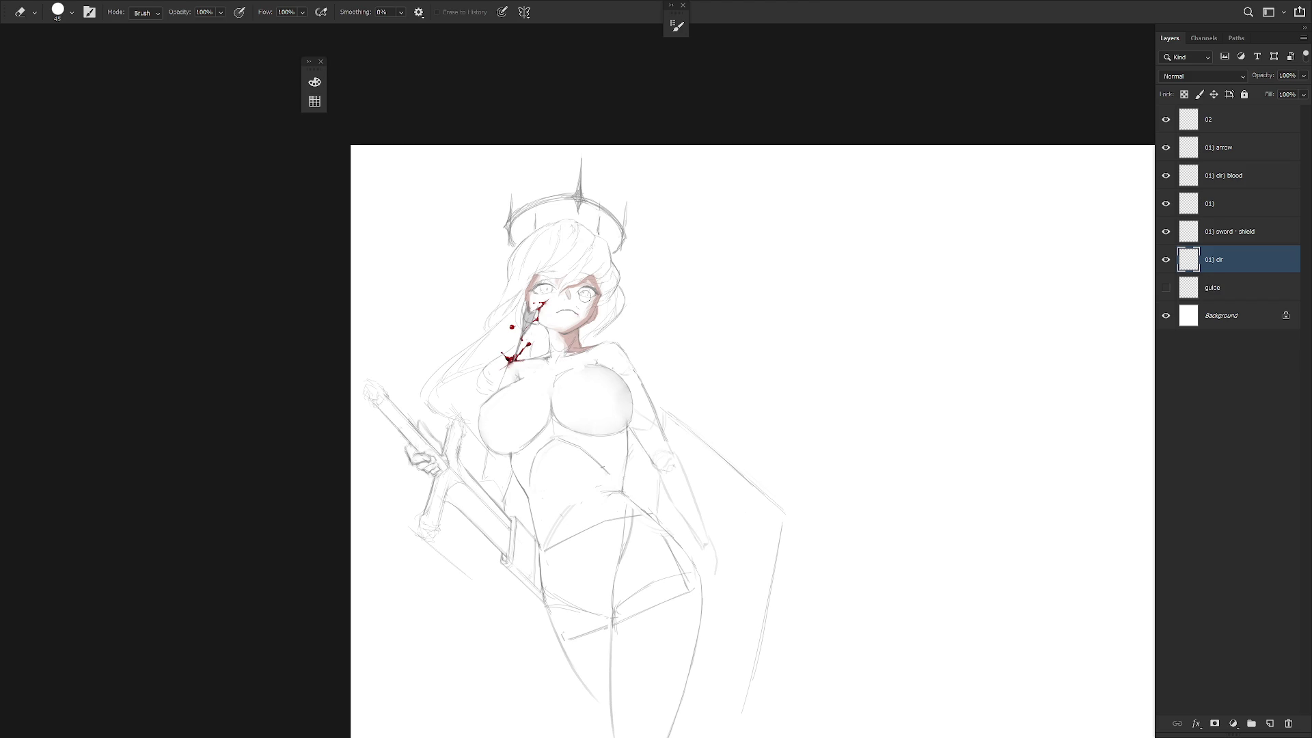
pyautogui.press('b')
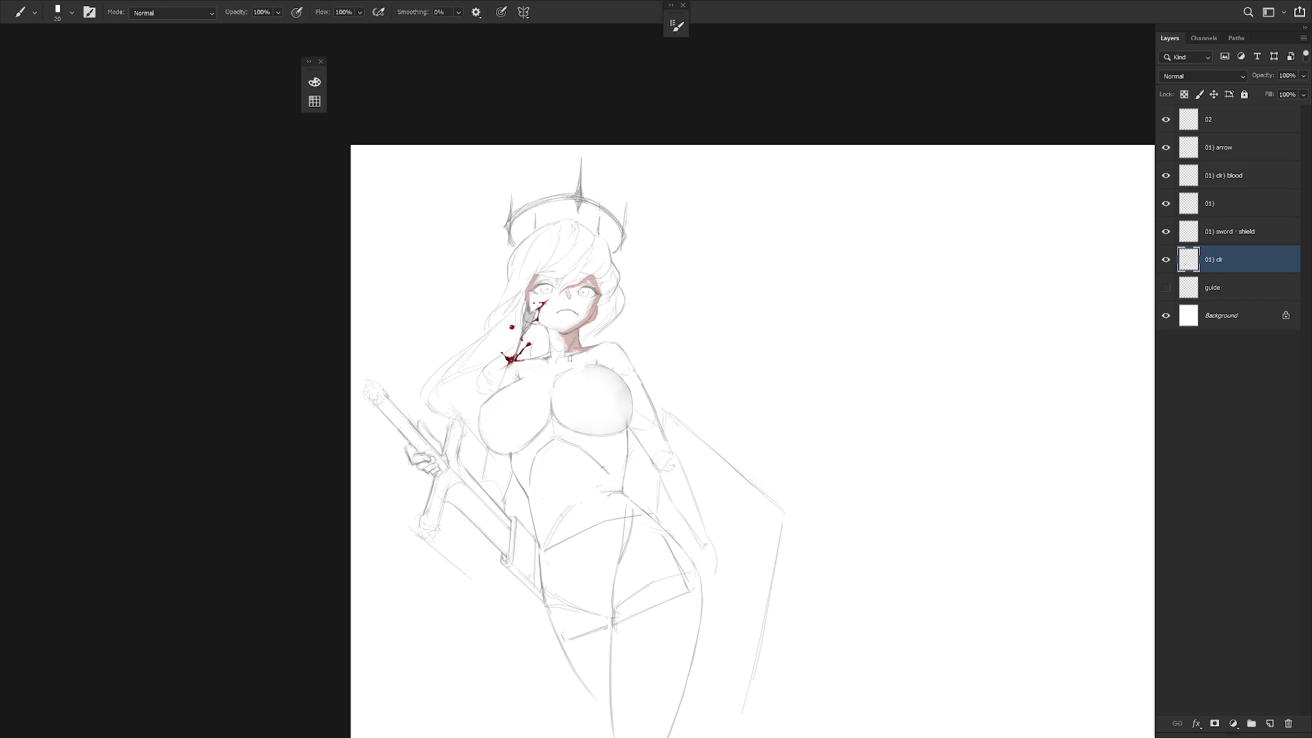
pyautogui.moveTo(561, 360); pyautogui.dragTo(600, 349)
# With a larger brush on a rotated view, paint a curved pink shadow over the chest.
pyautogui.press('e')
pyautogui.press('b')
pyautogui.press(']')
pyautogui.moveTo(709, 425)
pyautogui.mouseDown()
pyautogui.moveTo(679, 296)
pyautogui.moveTo(735, 470)
pyautogui.mouseUp()
pyautogui.press(']')
pyautogui.press(']')
pyautogui.press(']')
pyautogui.moveTo(676, 263)
pyautogui.mouseDown()
pyautogui.moveTo(654, 328)
pyautogui.moveTo(707, 328)
pyautogui.mouseUp()
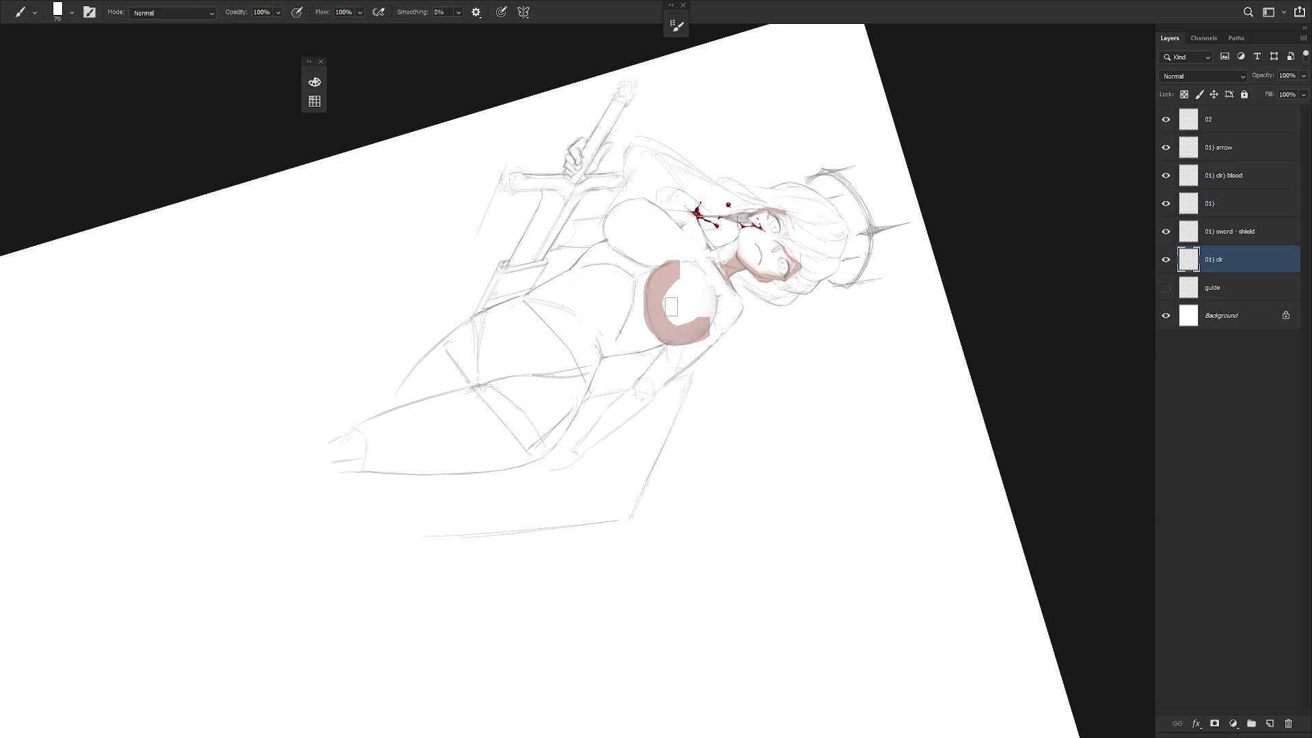
pyautogui.press('Escape')
pyautogui.moveTo(632, 349); pyautogui.dragTo(668, 355)
# Erase and reshape the pink chest shadow with an enlarged eraser.
pyautogui.press('e')
pyautogui.press(']')
pyautogui.press(']')
pyautogui.press(']')
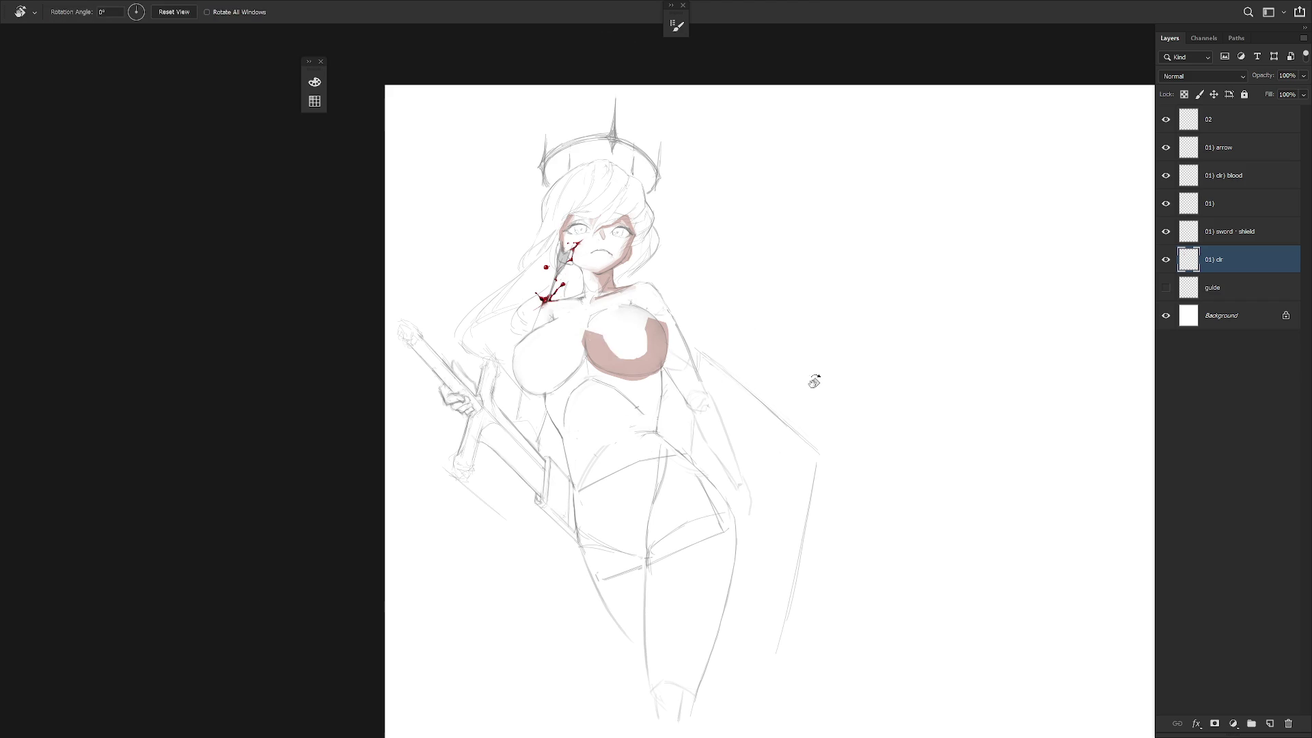
pyautogui.moveTo(807, 365); pyautogui.dragTo(710, 567)
pyautogui.moveTo(653, 314)
pyautogui.mouseDown()
pyautogui.moveTo(683, 321)
pyautogui.moveTo(660, 301)
pyautogui.moveTo(672, 336)
pyautogui.moveTo(654, 321)
pyautogui.moveTo(683, 347)
pyautogui.moveTo(690, 316)
pyautogui.moveTo(635, 313)
pyautogui.moveTo(667, 356)
pyautogui.moveTo(683, 287)
pyautogui.mouseUp()
pyautogui.press('Escape')
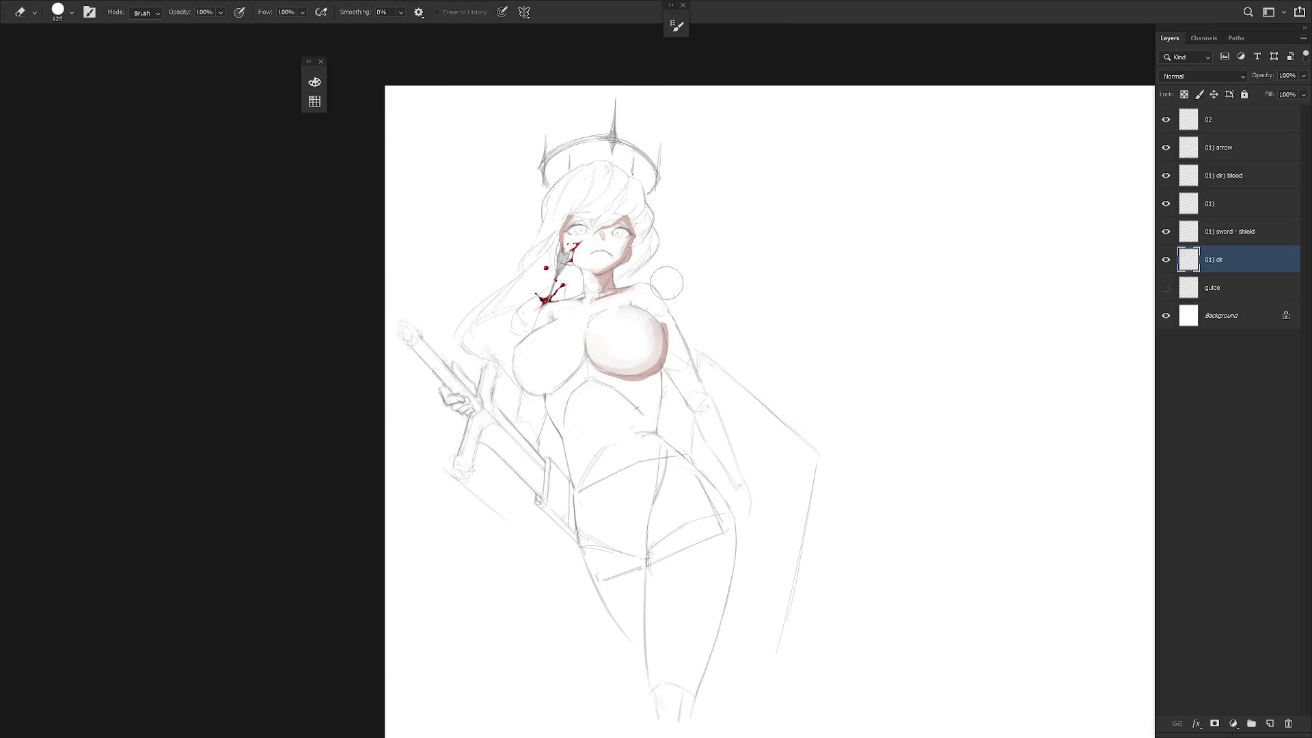
# Lasso an area along the chest's edge, paint it in, and deselect.
pyautogui.press('l')
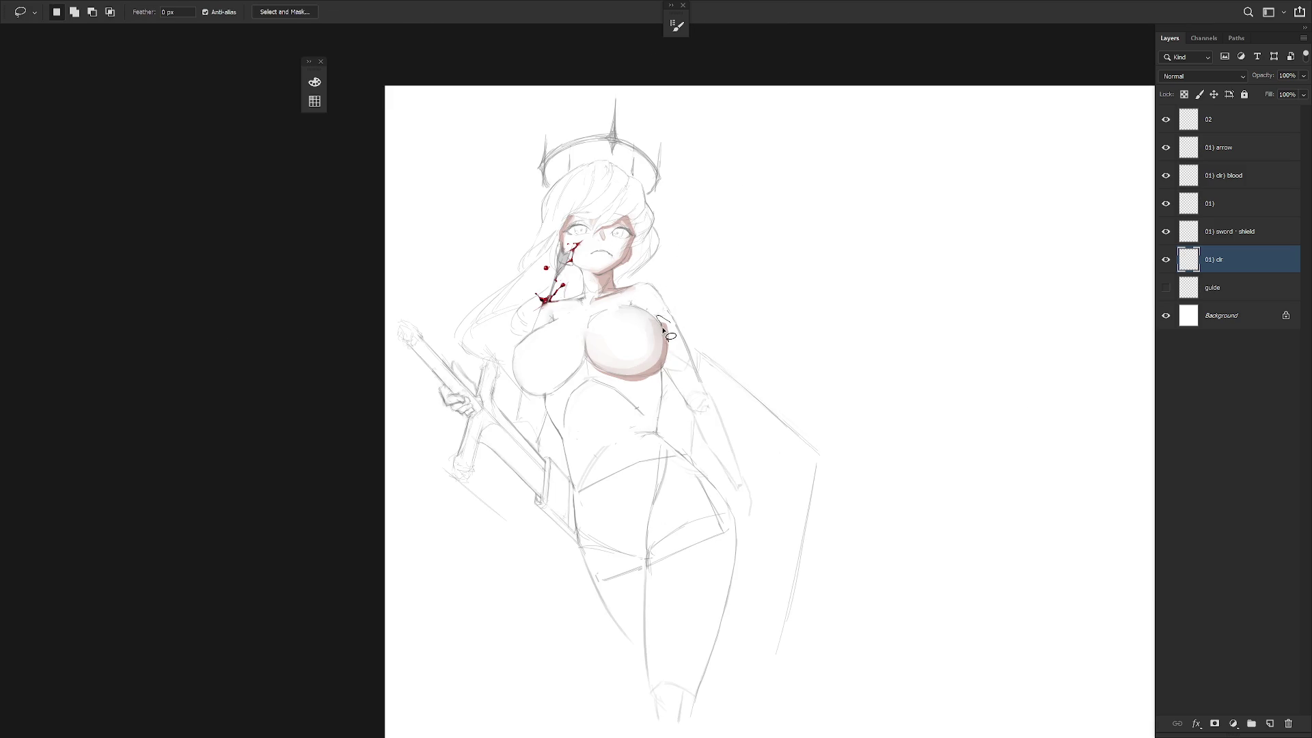
pyautogui.press('r')
pyautogui.moveTo(683, 296); pyautogui.dragTo(678, 525)
pyautogui.press('l')
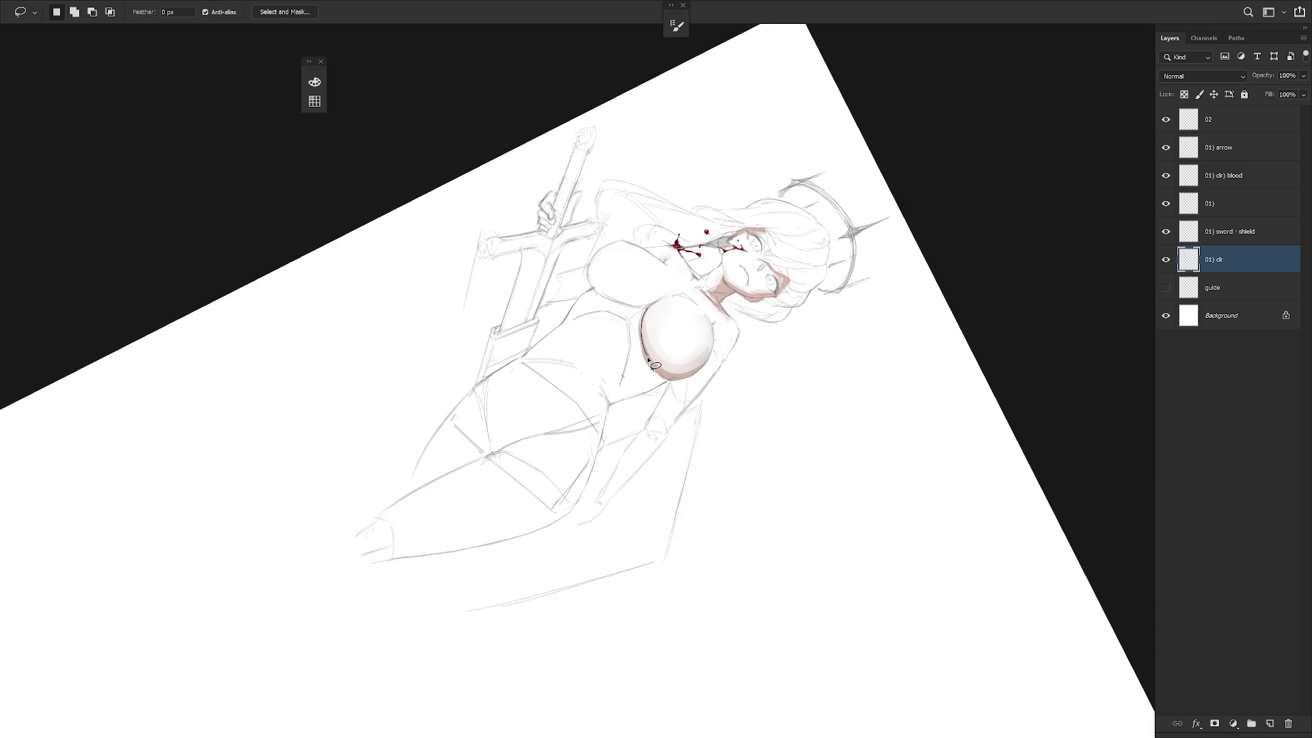
pyautogui.moveTo(666, 384)
pyautogui.mouseDown()
pyautogui.moveTo(639, 304)
pyautogui.moveTo(654, 368)
pyautogui.moveTo(683, 407)
pyautogui.moveTo(600, 317)
pyautogui.moveTo(661, 404)
pyautogui.moveTo(643, 449)
pyautogui.moveTo(677, 365)
pyautogui.moveTo(663, 388)
pyautogui.moveTo(672, 445)
pyautogui.mouseUp()
pyautogui.press('Escape')
pyautogui.press('b')
pyautogui.hotkey('ctrl', 'd')
# Lighten the shading along the breast's edge with white at brush size 30.
pyautogui.press('l')
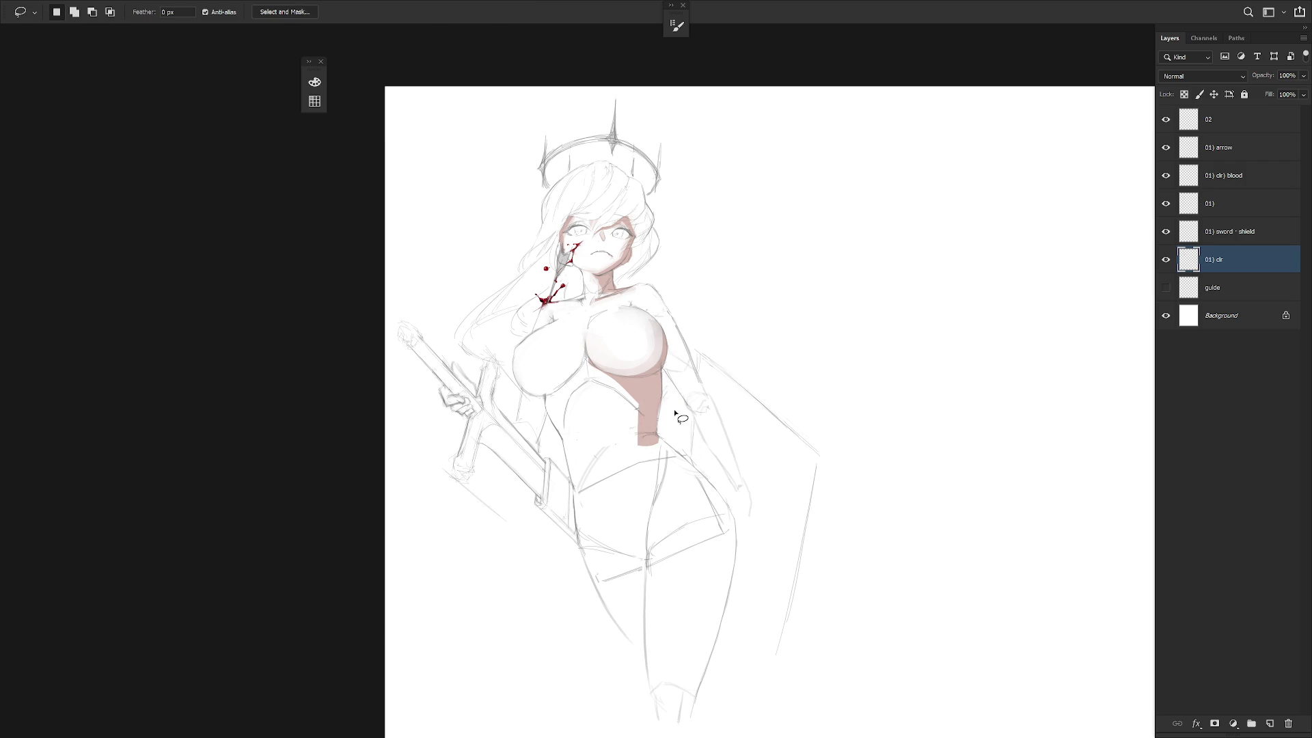
pyautogui.moveTo(709, 405)
pyautogui.mouseDown()
pyautogui.moveTo(705, 380)
pyautogui.moveTo(682, 501)
pyautogui.mouseUp()
pyautogui.press('r')
pyautogui.press('b')
pyautogui.press('[')
pyautogui.press('[')
pyautogui.press('[')
pyautogui.moveTo(682, 343); pyautogui.dragTo(688, 306)
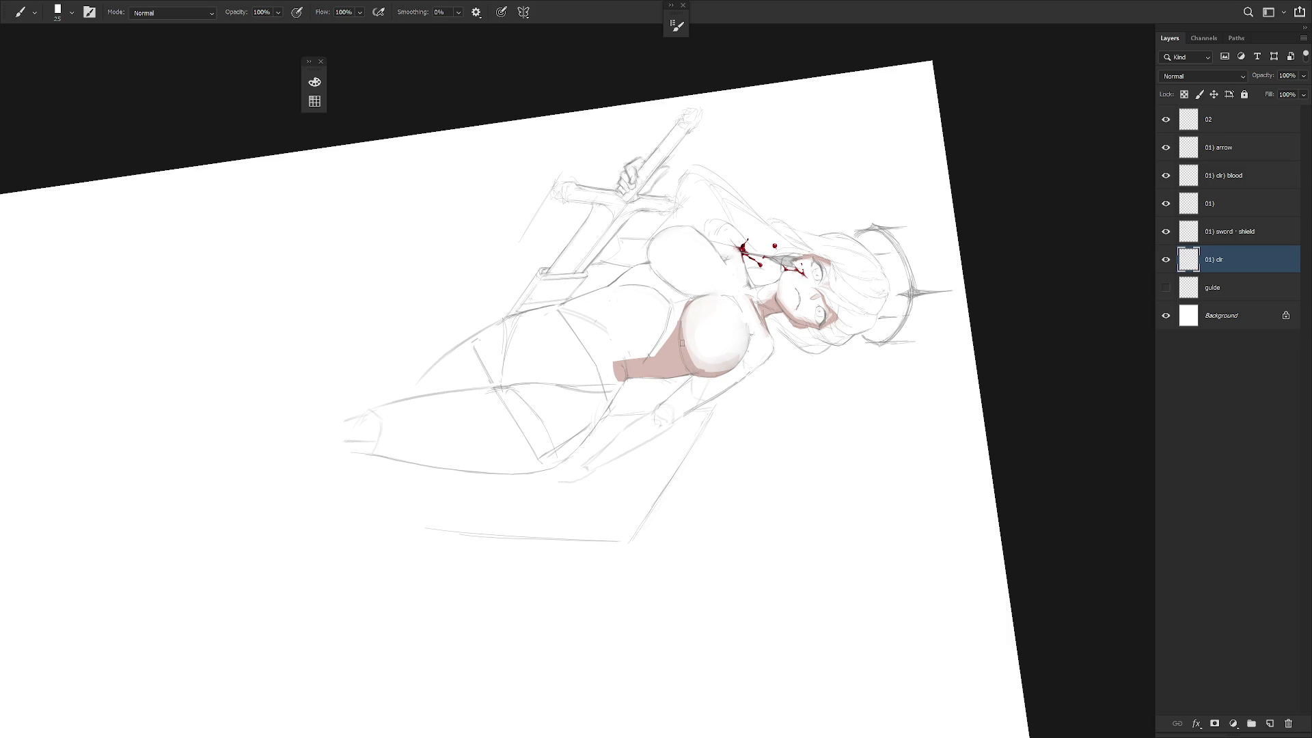
pyautogui.press('Escape')
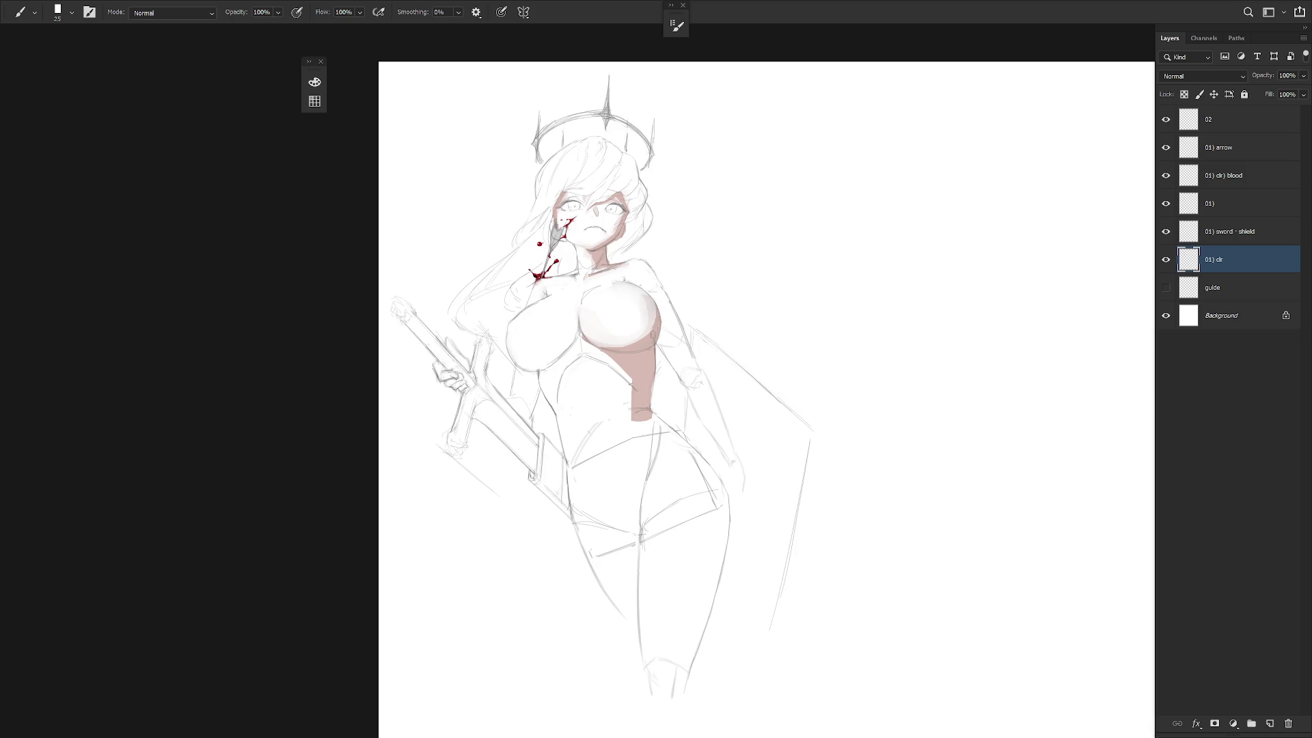
# Rework the small shading marks on the chest.
pyautogui.press('l')
pyautogui.moveTo(663, 315)
pyautogui.mouseDown()
pyautogui.moveTo(668, 336)
pyautogui.moveTo(676, 329)
pyautogui.mouseUp()
pyautogui.click(634, 307)
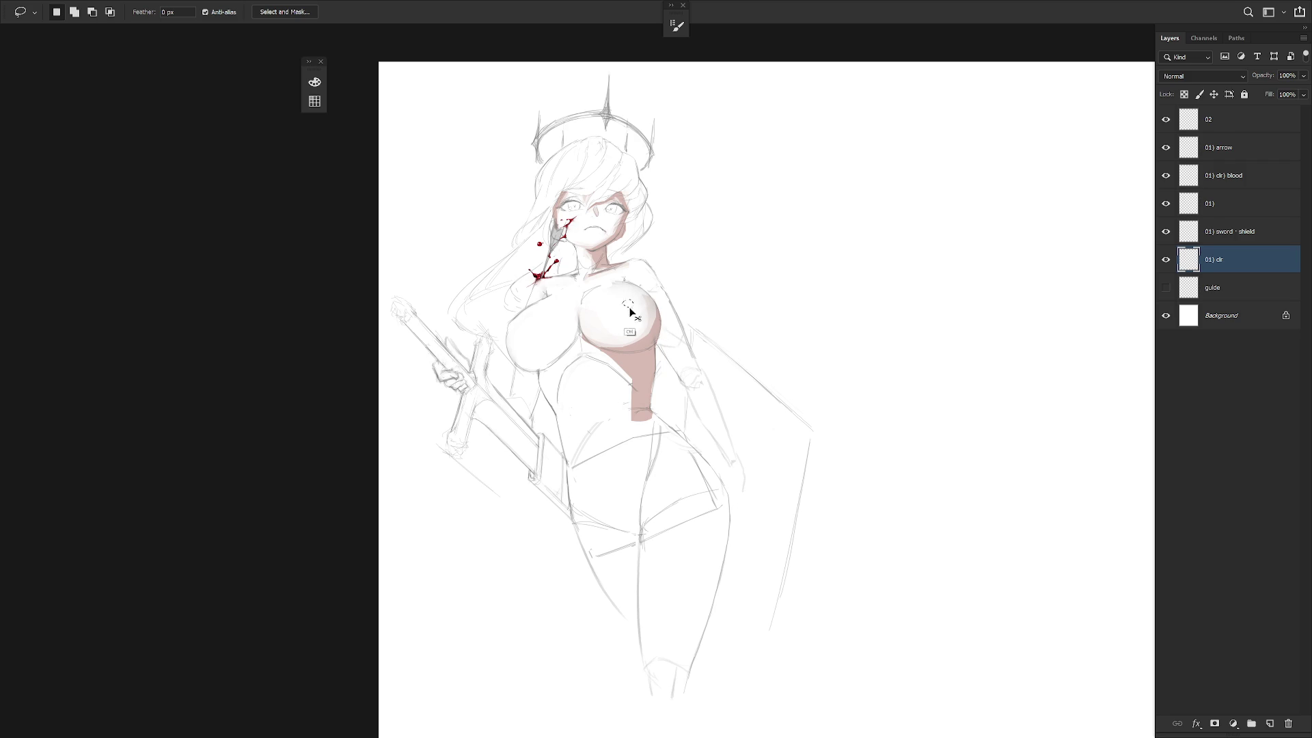
pyautogui.moveTo(629, 303); pyautogui.dragTo(632, 300)
pyautogui.press('b')
pyautogui.press('e')
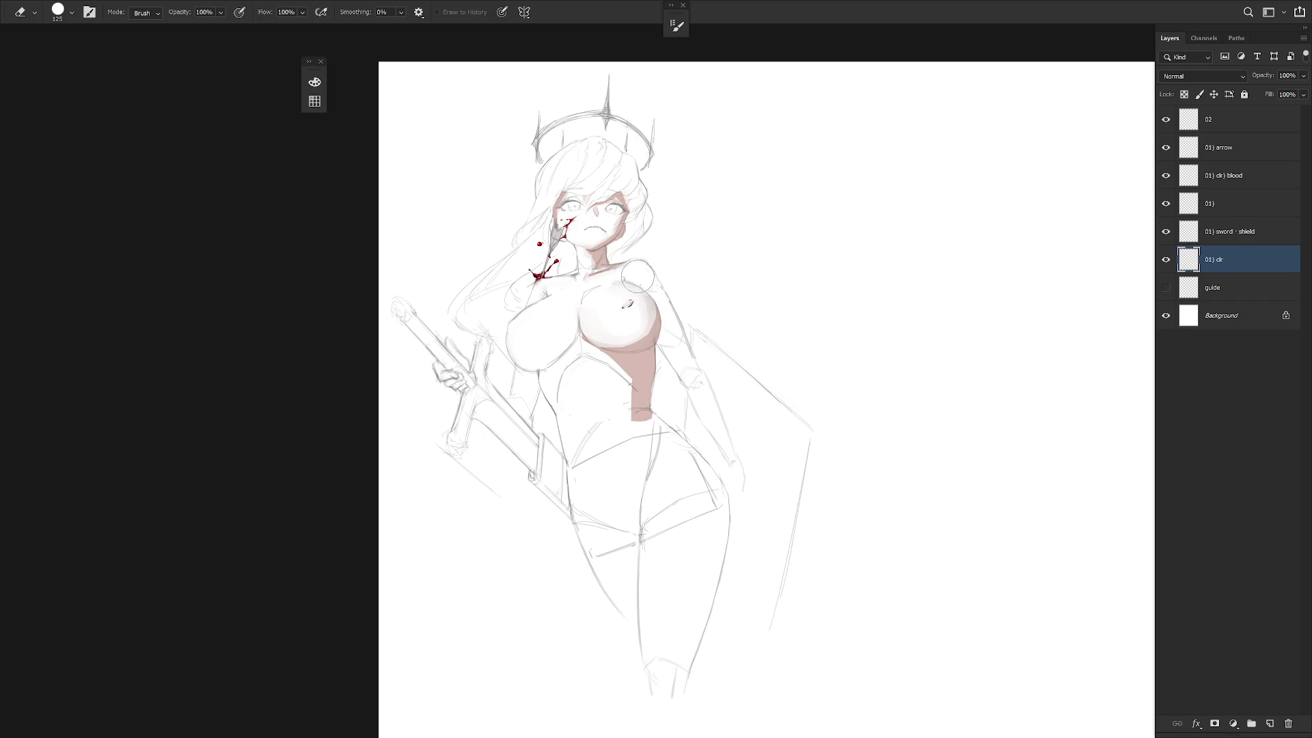
pyautogui.moveTo(629, 300); pyautogui.dragTo(630, 304)
pyautogui.moveTo(787, 322); pyautogui.dragTo(778, 369)
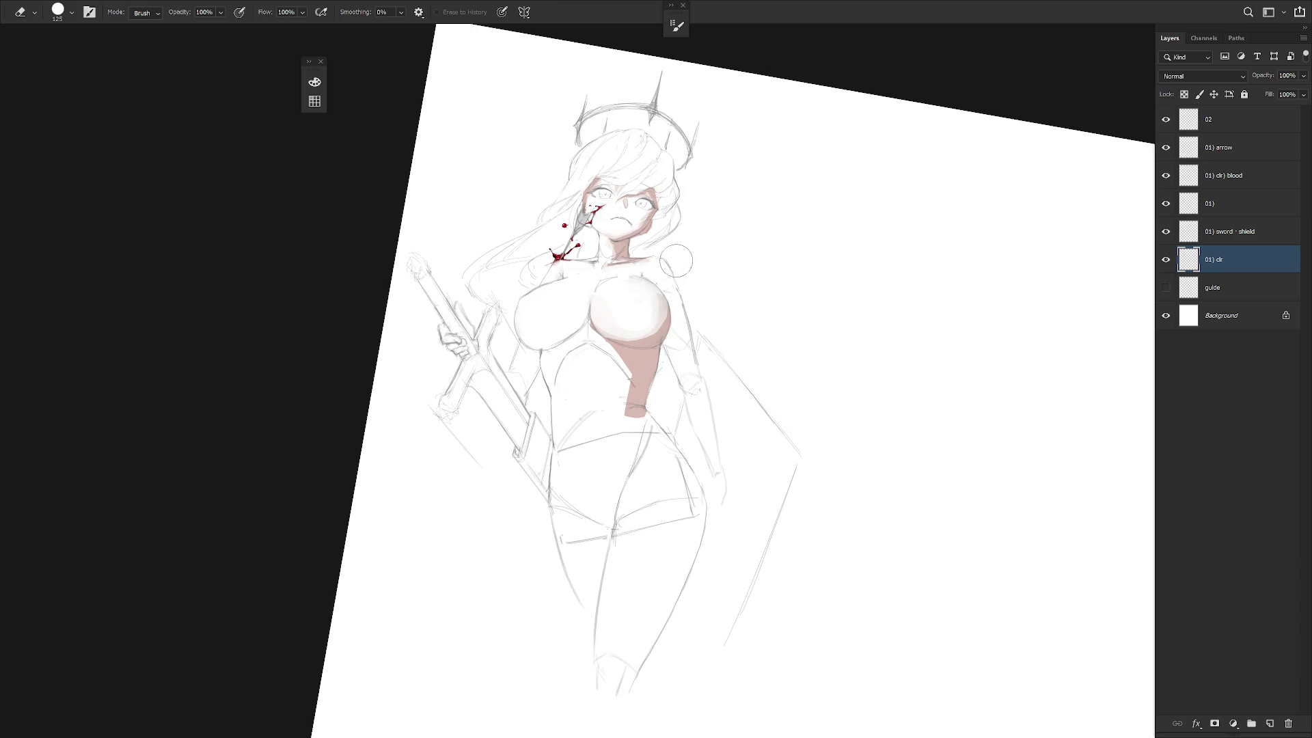
pyautogui.press('b')
# Lasso the shoulder and upper arm and paint pink skin shading inside it.
pyautogui.press('l')
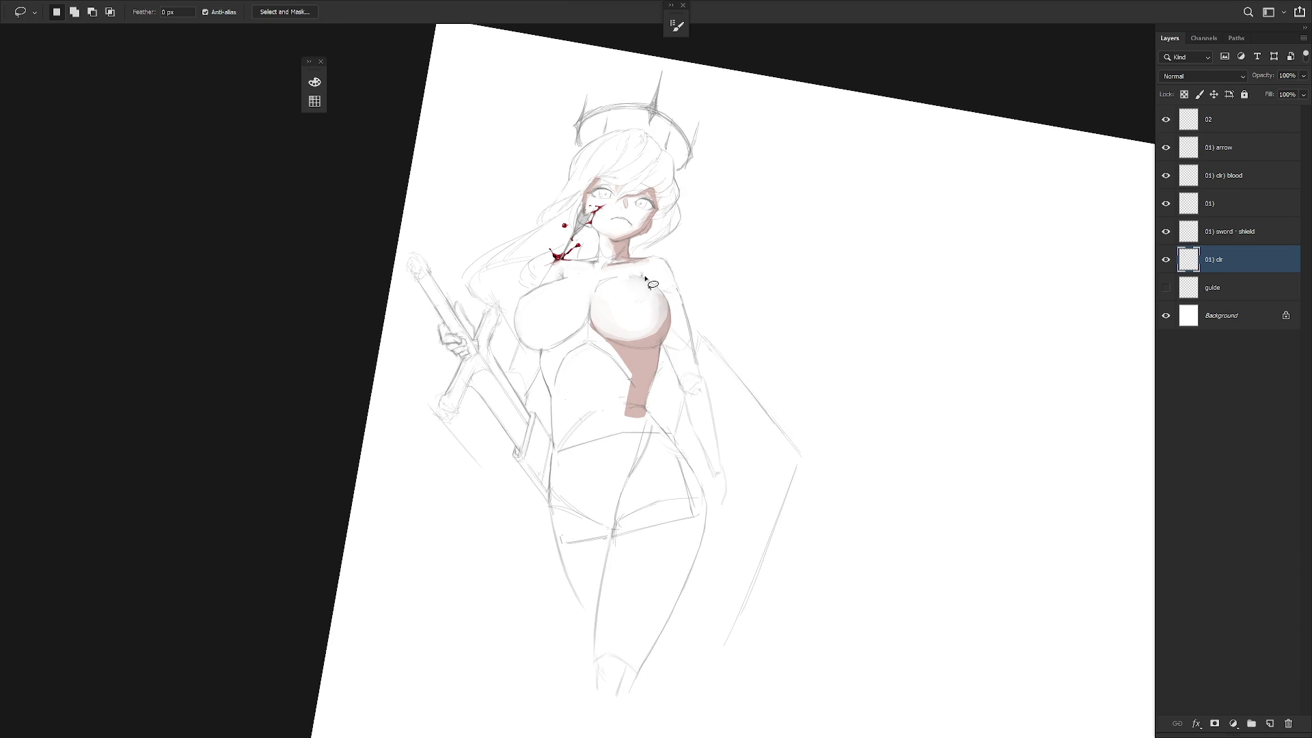
pyautogui.moveTo(642, 272)
pyautogui.mouseDown()
pyautogui.moveTo(673, 307)
pyautogui.moveTo(643, 275)
pyautogui.mouseUp()
pyautogui.press('b')
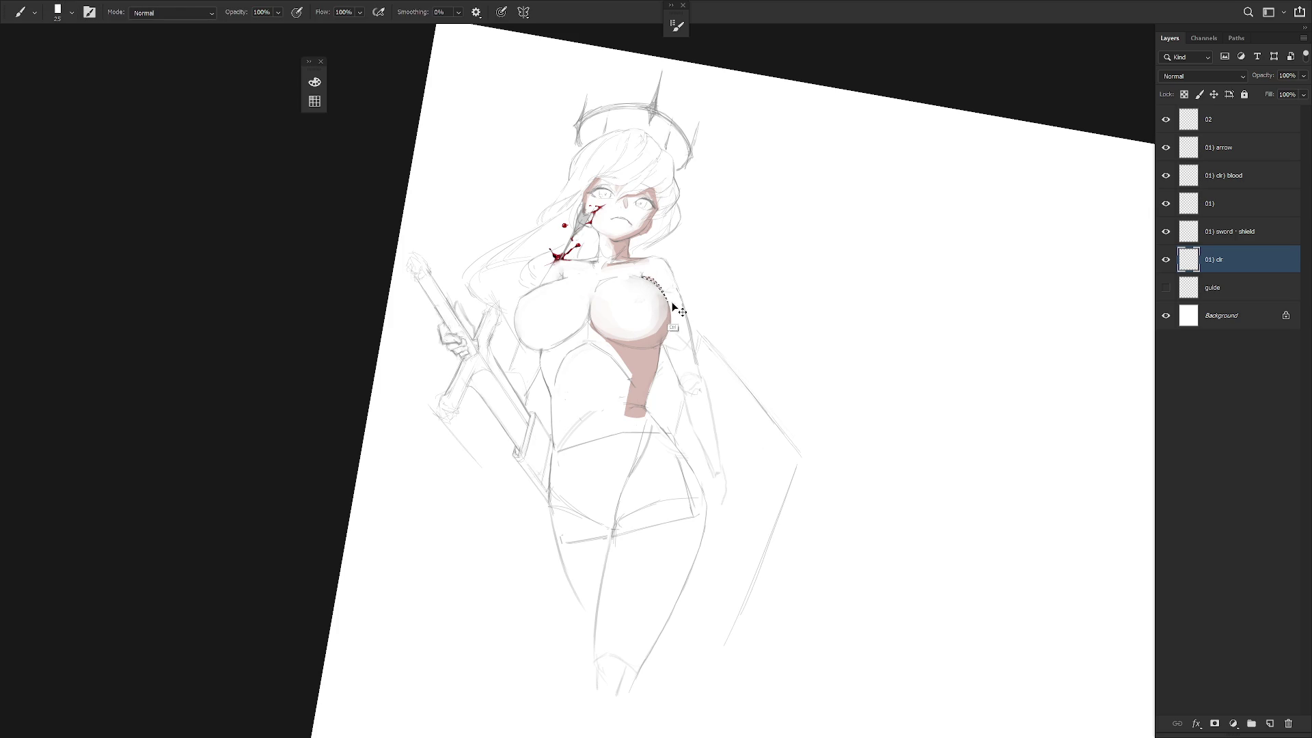
pyautogui.press('e')
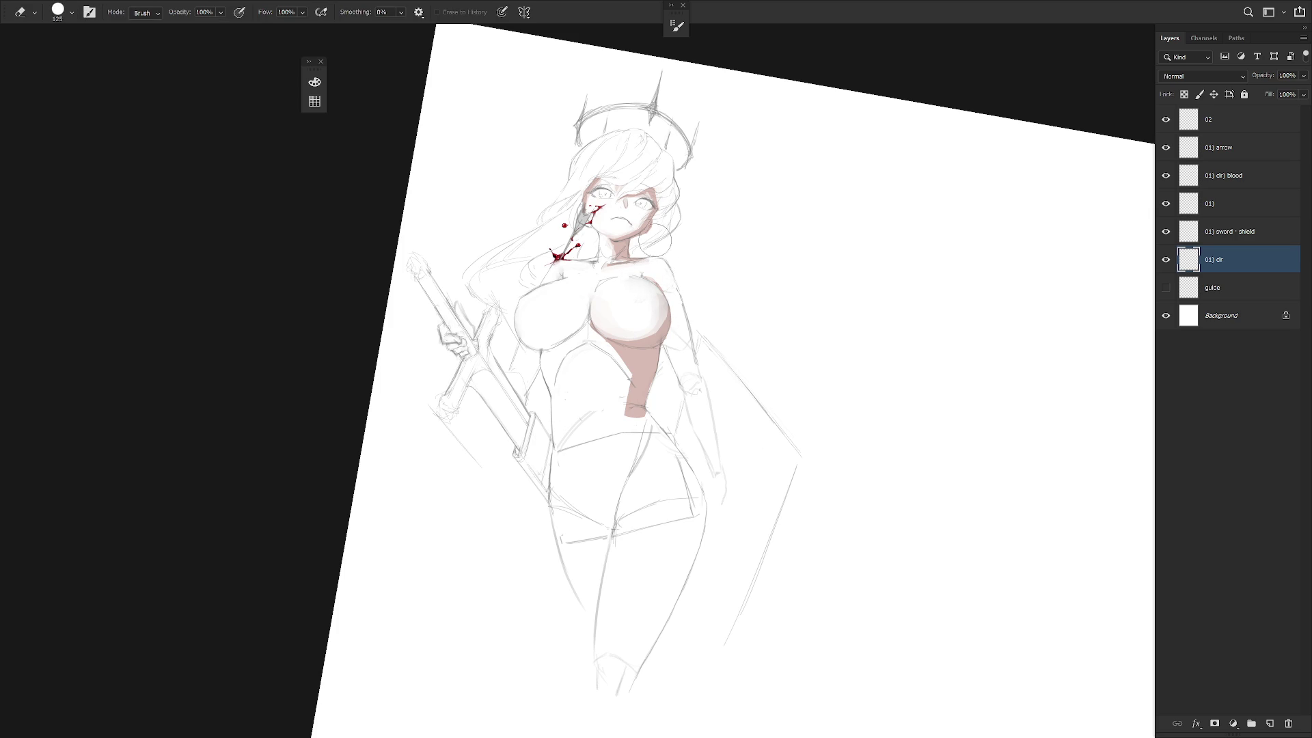
pyautogui.press('l')
pyautogui.moveTo(669, 264)
pyautogui.mouseDown()
pyautogui.moveTo(664, 292)
pyautogui.moveTo(688, 323)
pyautogui.moveTo(669, 267)
pyautogui.moveTo(683, 314)
pyautogui.moveTo(682, 301)
pyautogui.mouseUp()
pyautogui.press('b')
pyautogui.hotkey('ctrl', 'd')
pyautogui.press('Escape')
pyautogui.press('e')
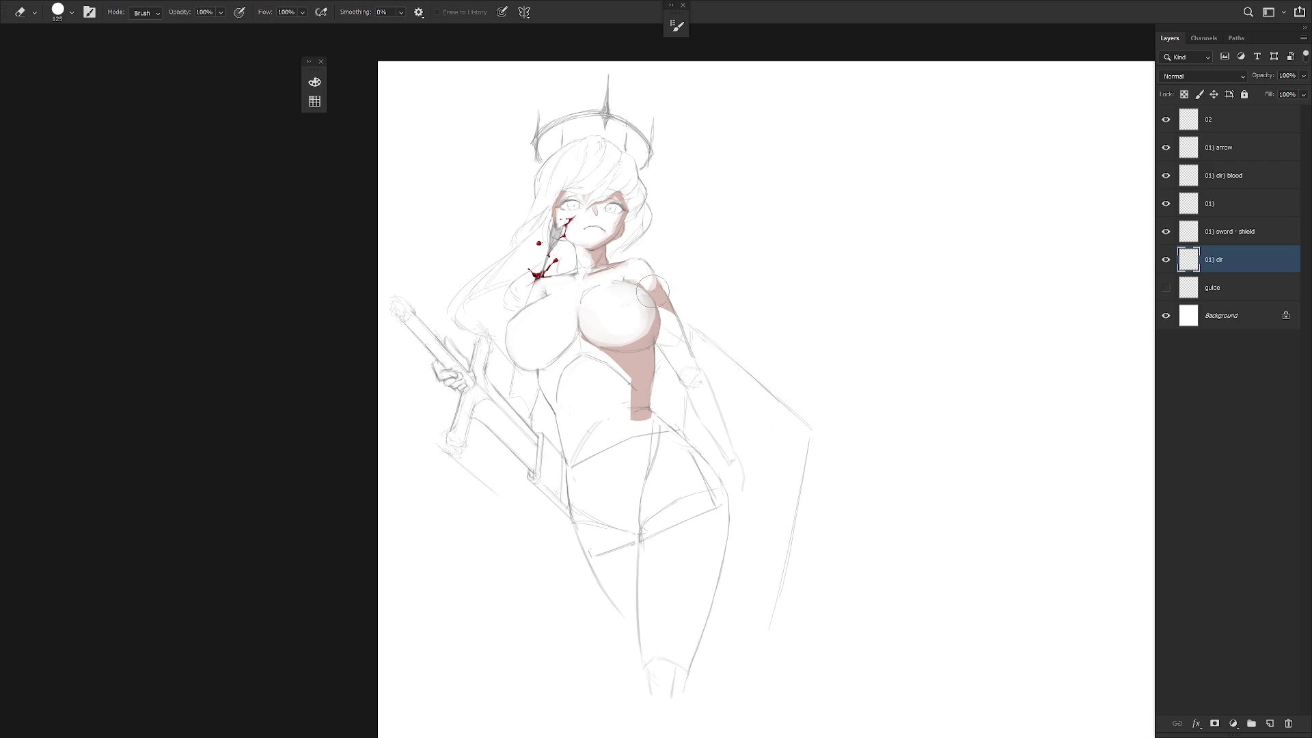
# Select the arm from the shoulder downward and fill it with skin shading.
pyautogui.press('l')
pyautogui.moveTo(656, 304)
pyautogui.mouseDown()
pyautogui.moveTo(656, 342)
pyautogui.moveTo(682, 372)
pyautogui.mouseUp()
pyautogui.press('Escape')
pyautogui.moveTo(655, 304); pyautogui.dragTo(693, 402)
pyautogui.press('Escape')
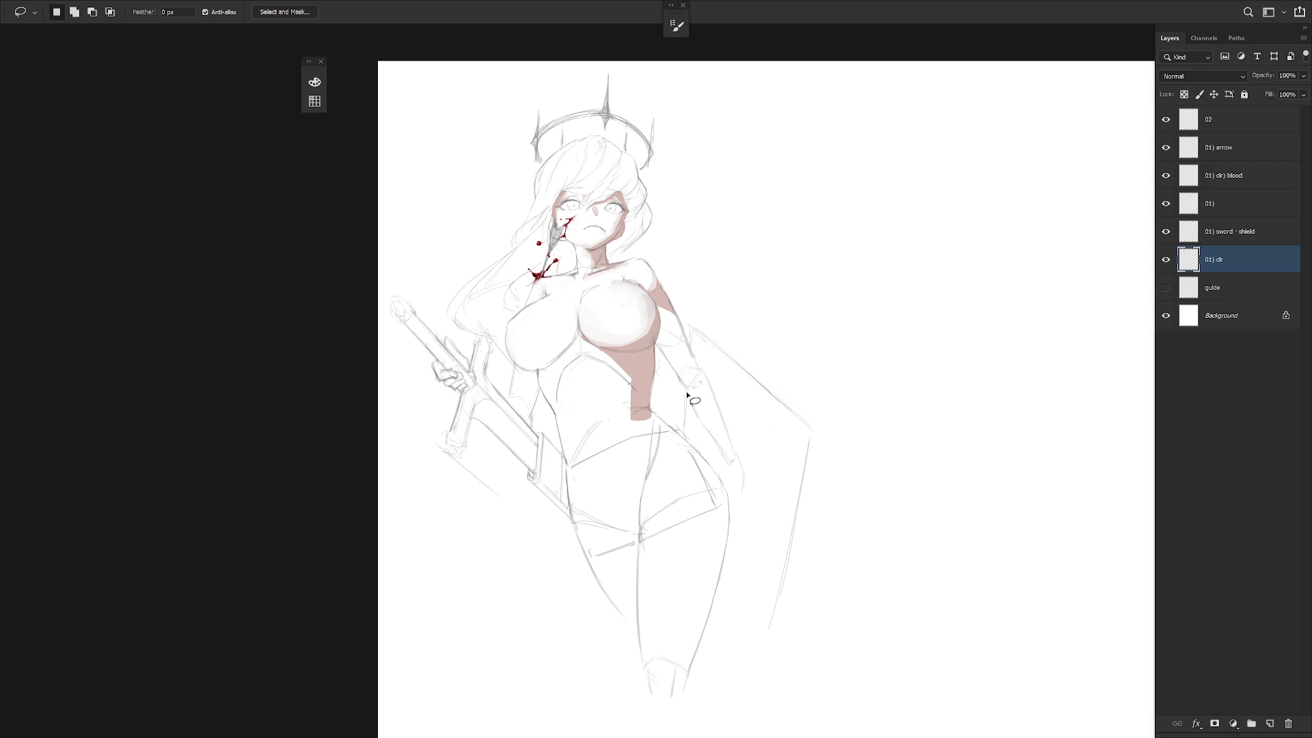
pyautogui.moveTo(657, 298)
pyautogui.mouseDown()
pyautogui.moveTo(705, 391)
pyautogui.moveTo(668, 292)
pyautogui.moveTo(656, 298)
pyautogui.moveTo(707, 396)
pyautogui.mouseUp()
pyautogui.press('b')
pyautogui.hotkey('ctrl', 'd')
pyautogui.press('e')
pyautogui.press('l')
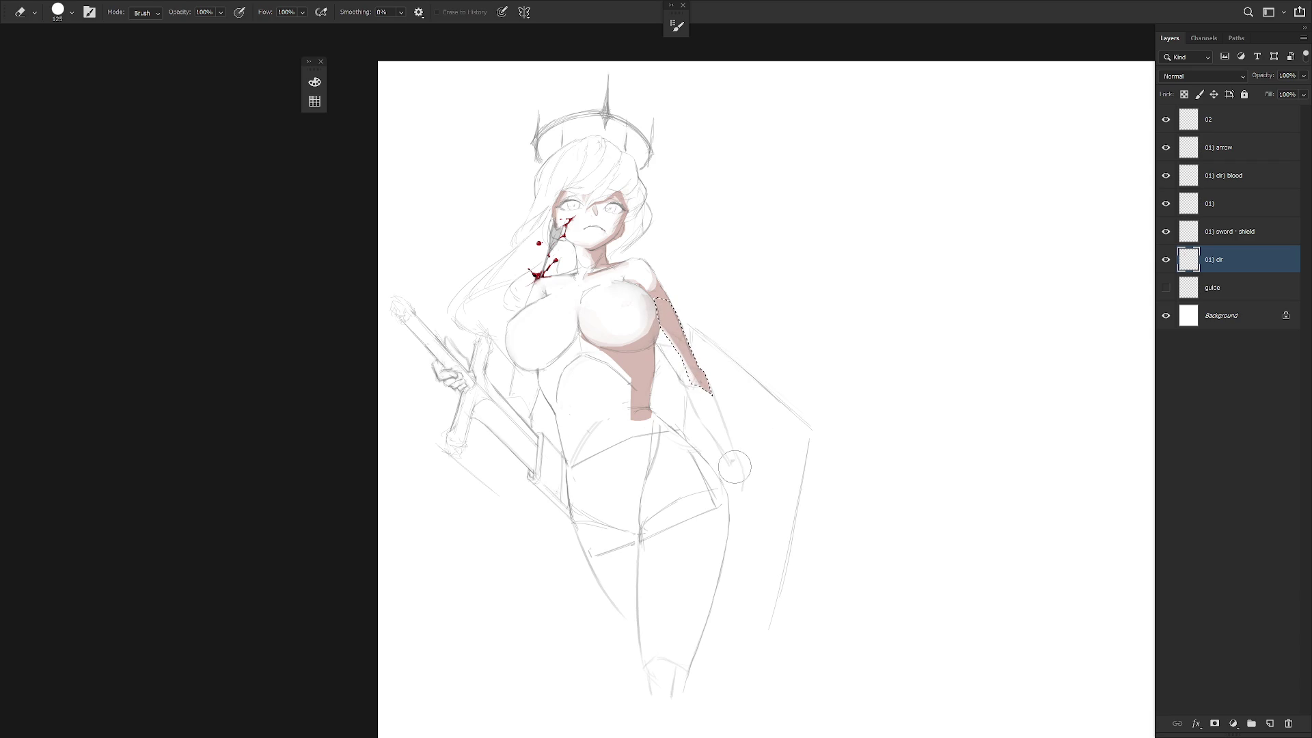
# In full-screen mode zoomed on the torso, paint skin shading under the right breast.
pyautogui.press('f')
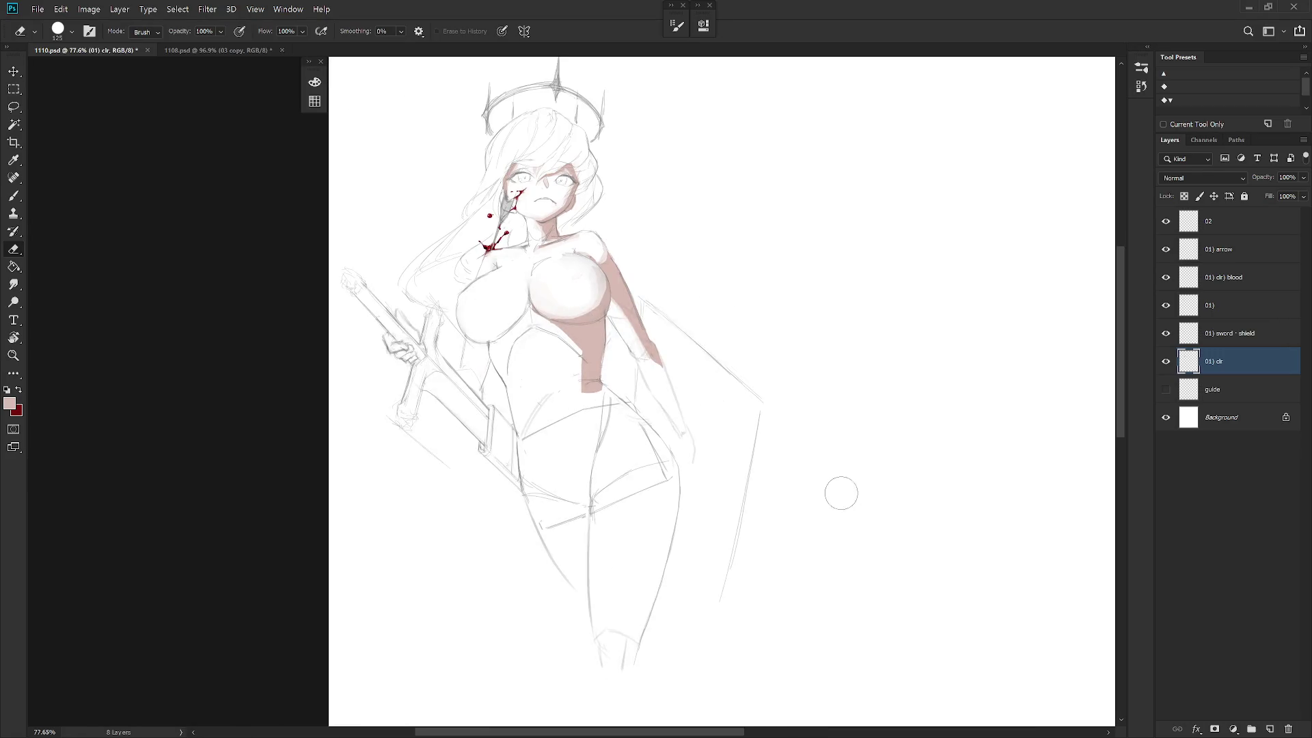
pyautogui.press('f')
pyautogui.press('f')
pyautogui.keyDown('ctrl'); pyautogui.keyDown('alt'); pyautogui.click(762, 470); pyautogui.keyUp('alt'); pyautogui.keyUp('ctrl')
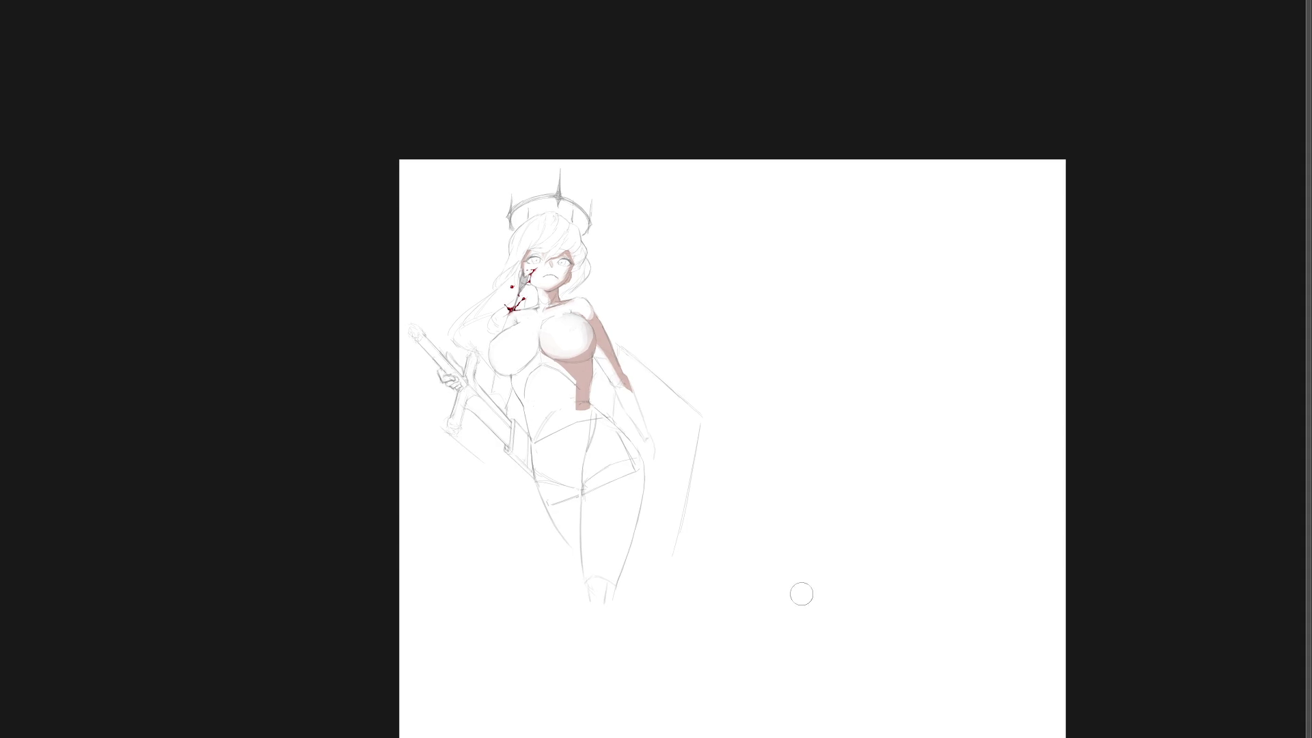
pyautogui.keyDown('ctrl'); pyautogui.click(585, 410); pyautogui.keyUp('ctrl')
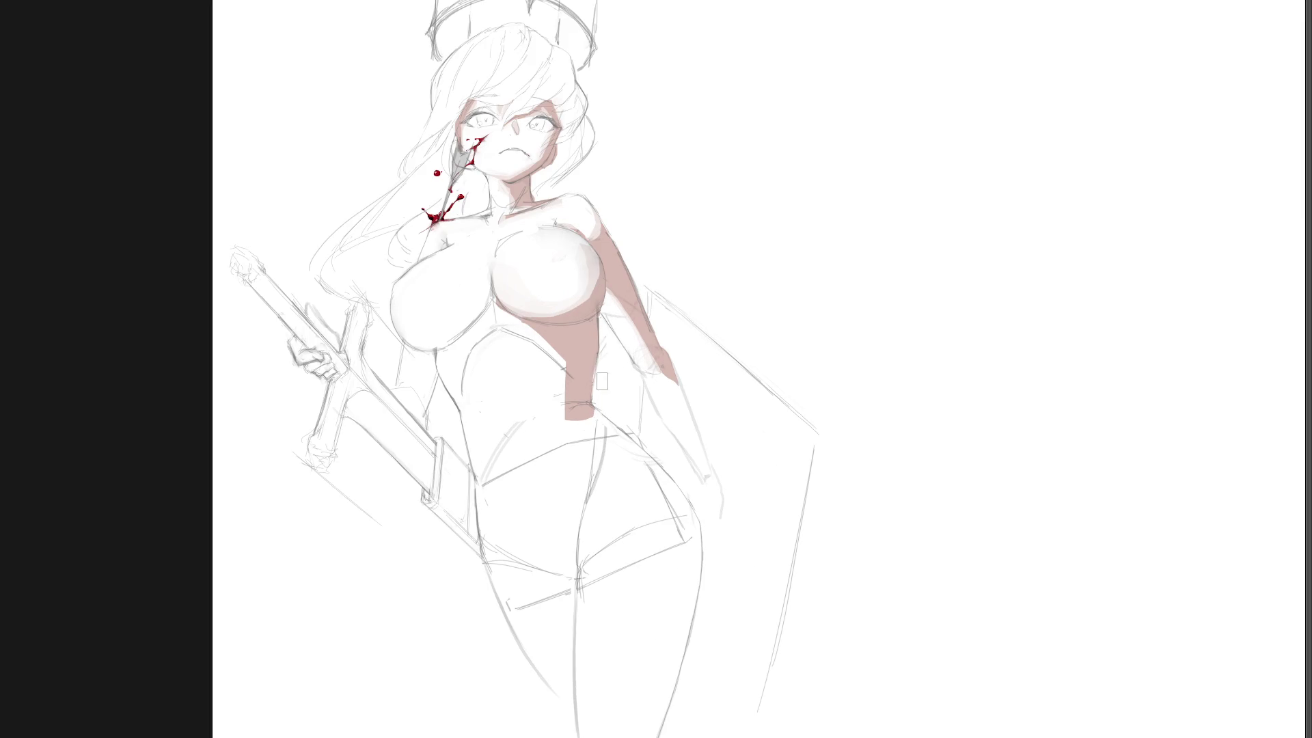
pyautogui.moveTo(541, 337)
pyautogui.mouseDown()
pyautogui.moveTo(529, 345)
pyautogui.moveTo(553, 369)
pyautogui.mouseUp()
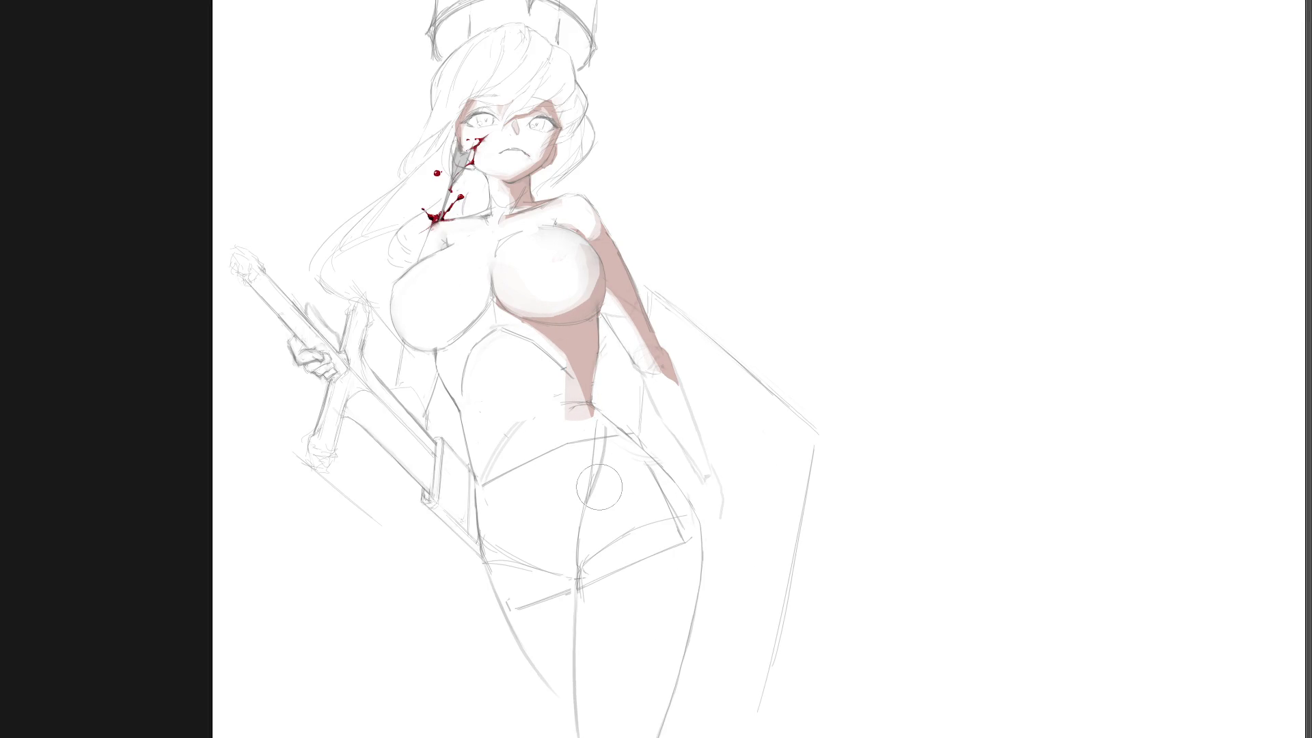
pyautogui.moveTo(513, 390); pyautogui.dragTo(598, 414)
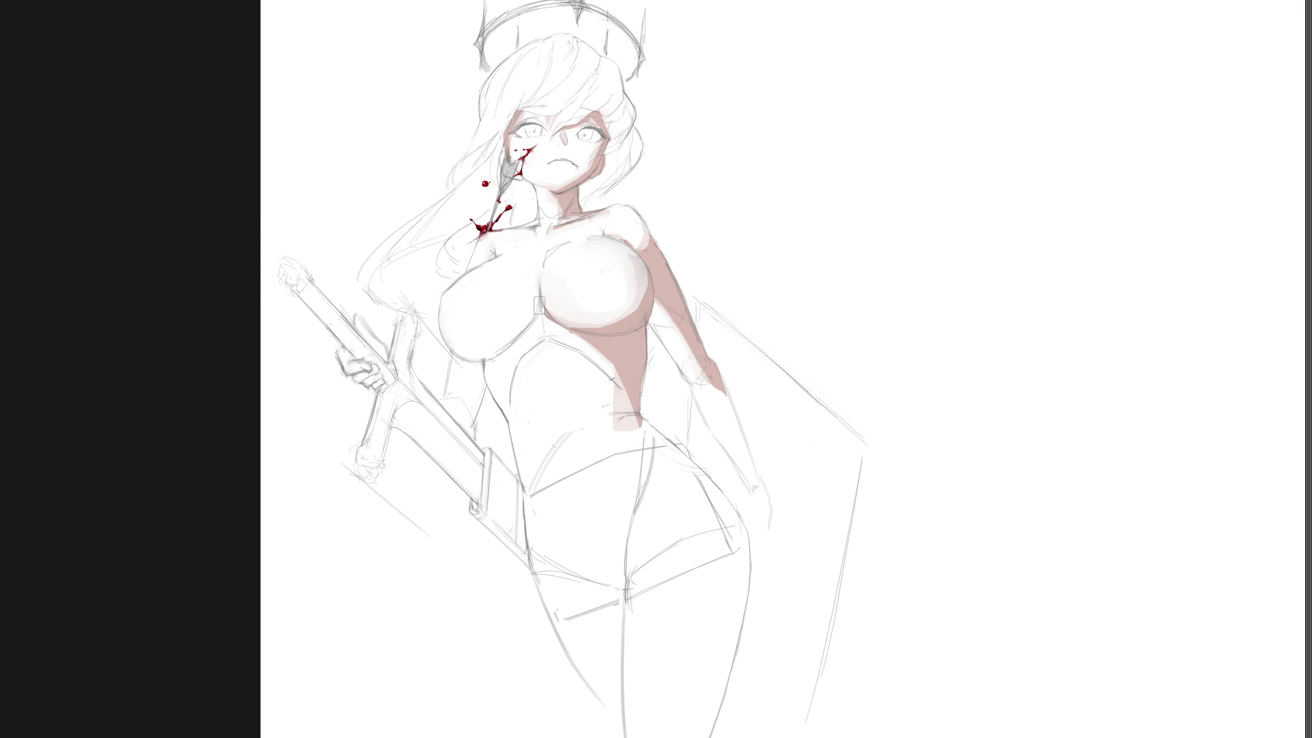
# Make a tiny selection near the cleavage, dismiss the warning, and tilt the canvas view.
pyautogui.click(542, 318)
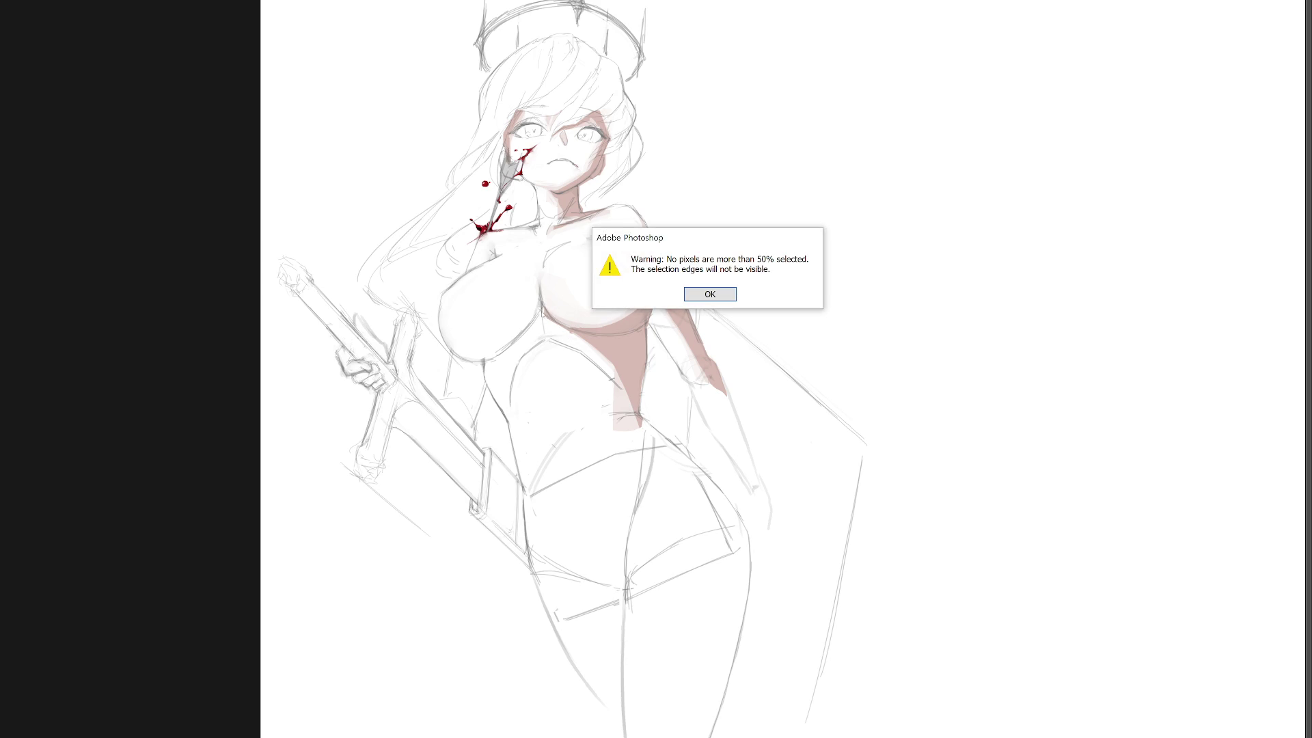
pyautogui.press('Return')
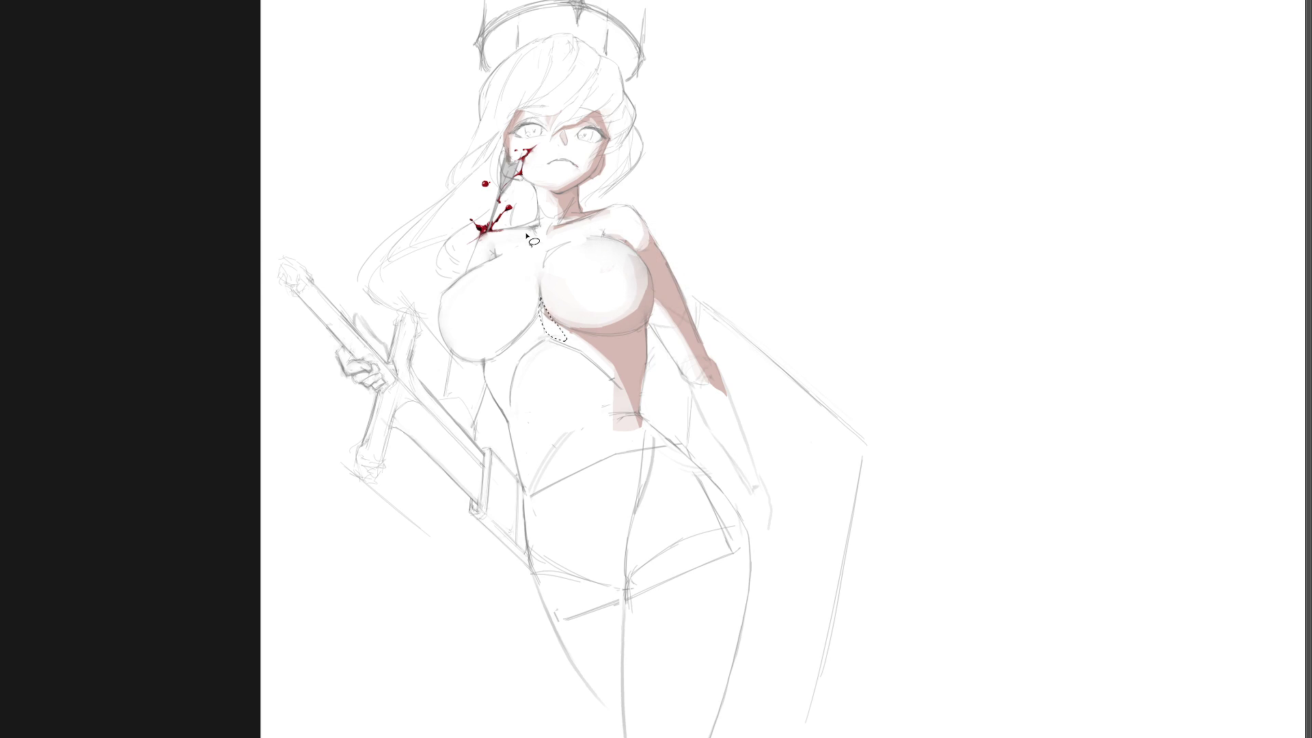
pyautogui.press('r')
pyautogui.moveTo(731, 367)
pyautogui.mouseDown()
pyautogui.moveTo(834, 439)
pyautogui.moveTo(802, 464)
pyautogui.moveTo(785, 506)
pyautogui.moveTo(817, 430)
pyautogui.moveTo(826, 440)
pyautogui.mouseUp()
pyautogui.press('Escape')
pyautogui.press('r')
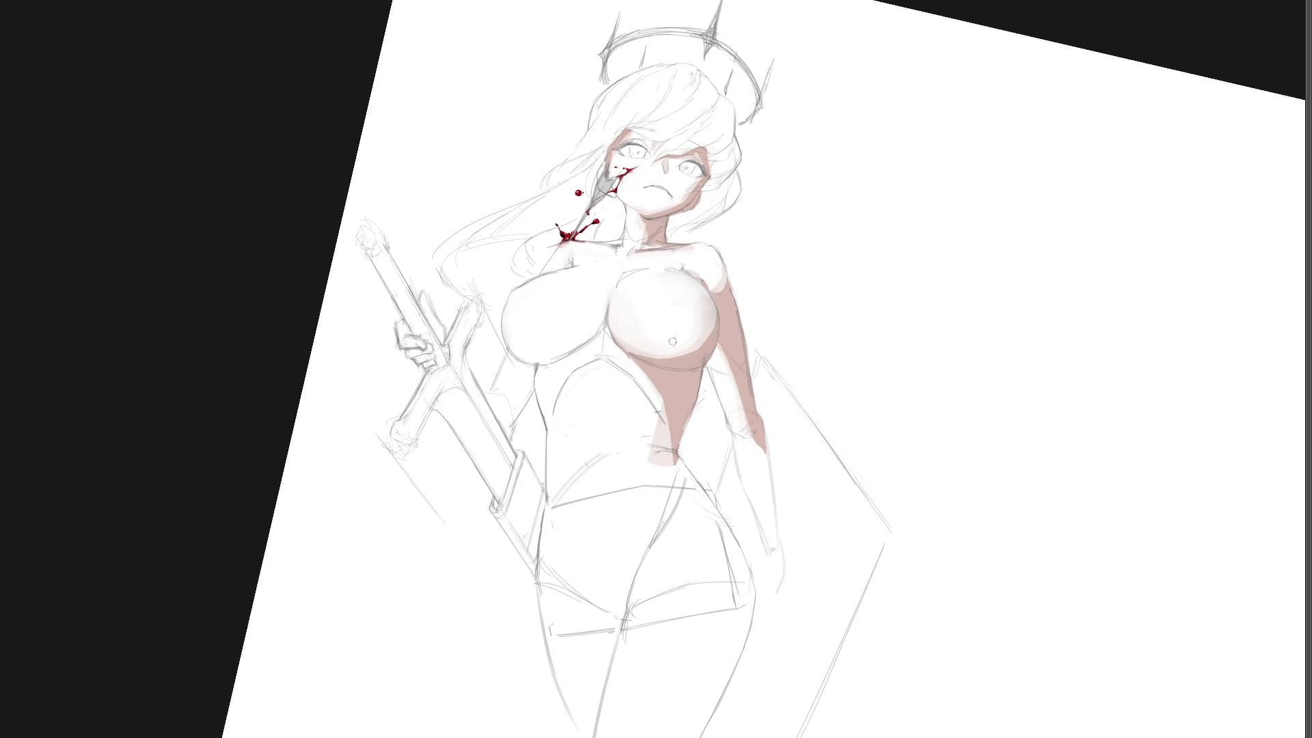
# Draw a pencil line along the figure's right forearm.
pyautogui.press('r')
pyautogui.moveTo(763, 290)
pyautogui.mouseDown()
pyautogui.moveTo(685, 406)
pyautogui.moveTo(684, 350)
pyautogui.moveTo(684, 381)
pyautogui.mouseUp()
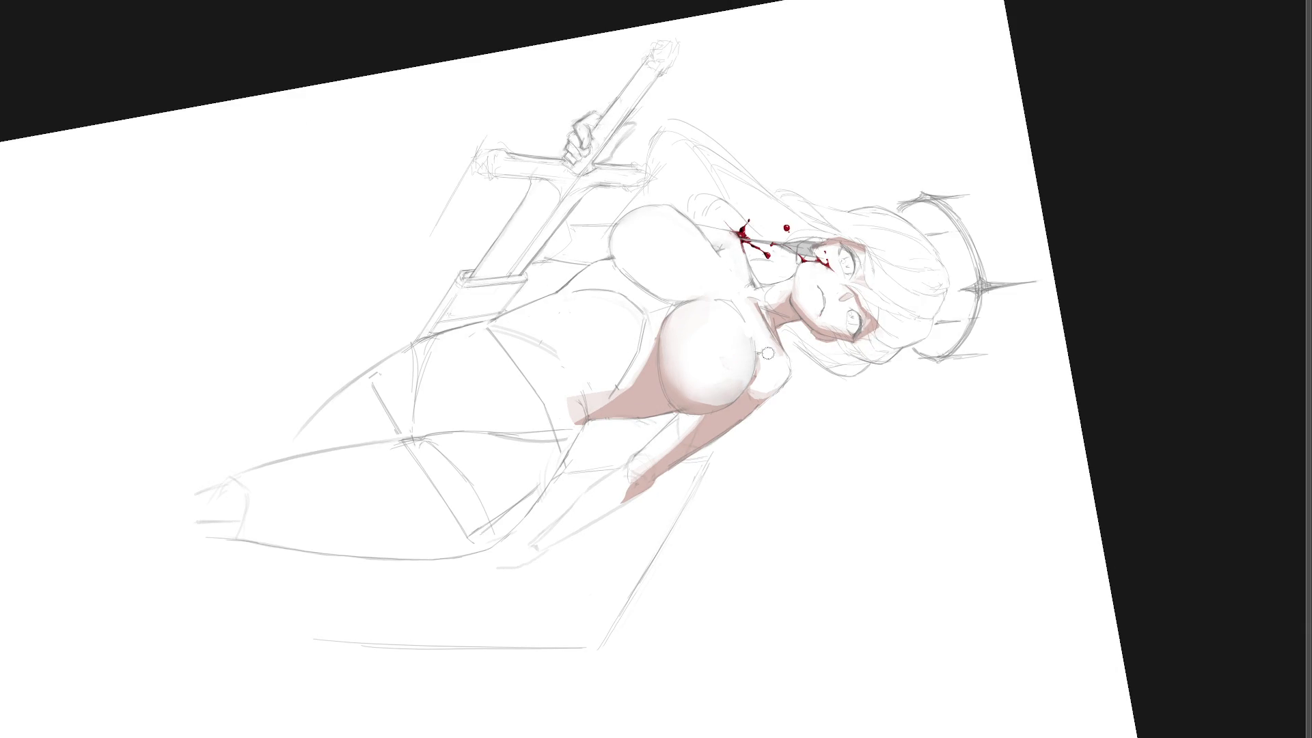
pyautogui.press('5')
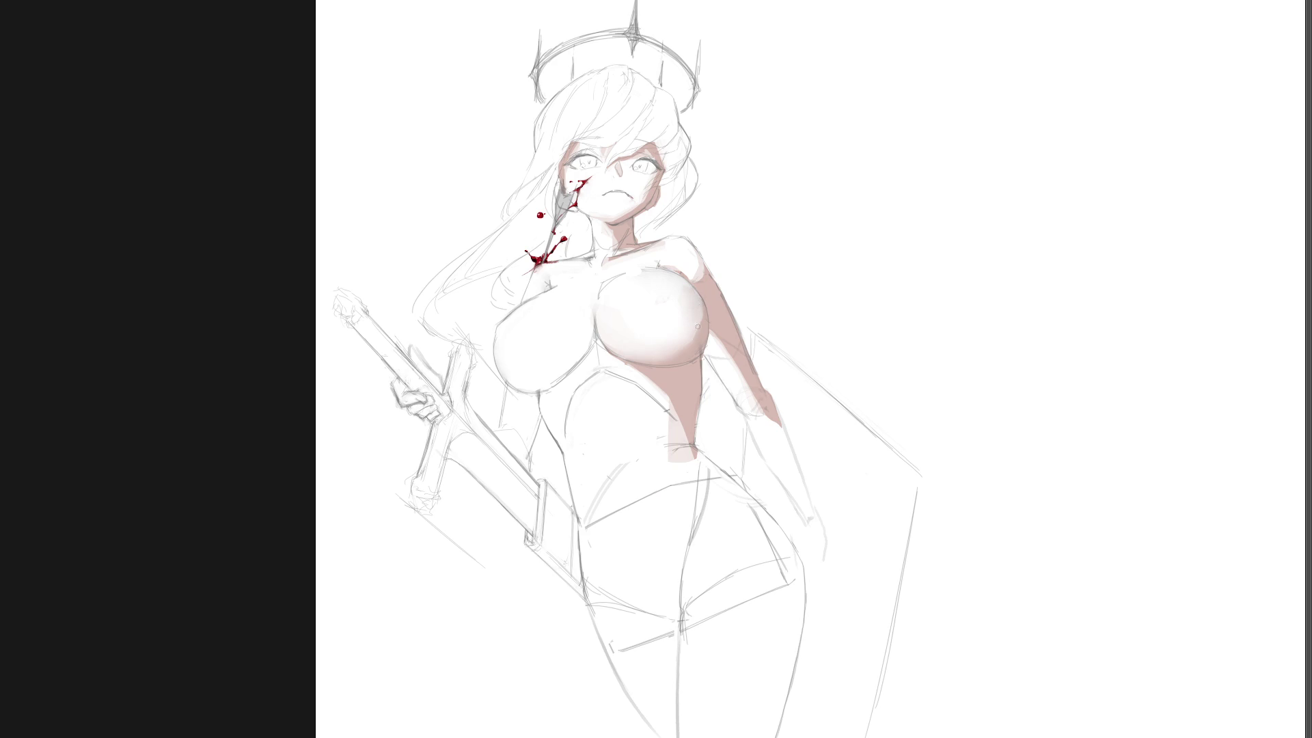
pyautogui.scroll(-3, 829, 424)
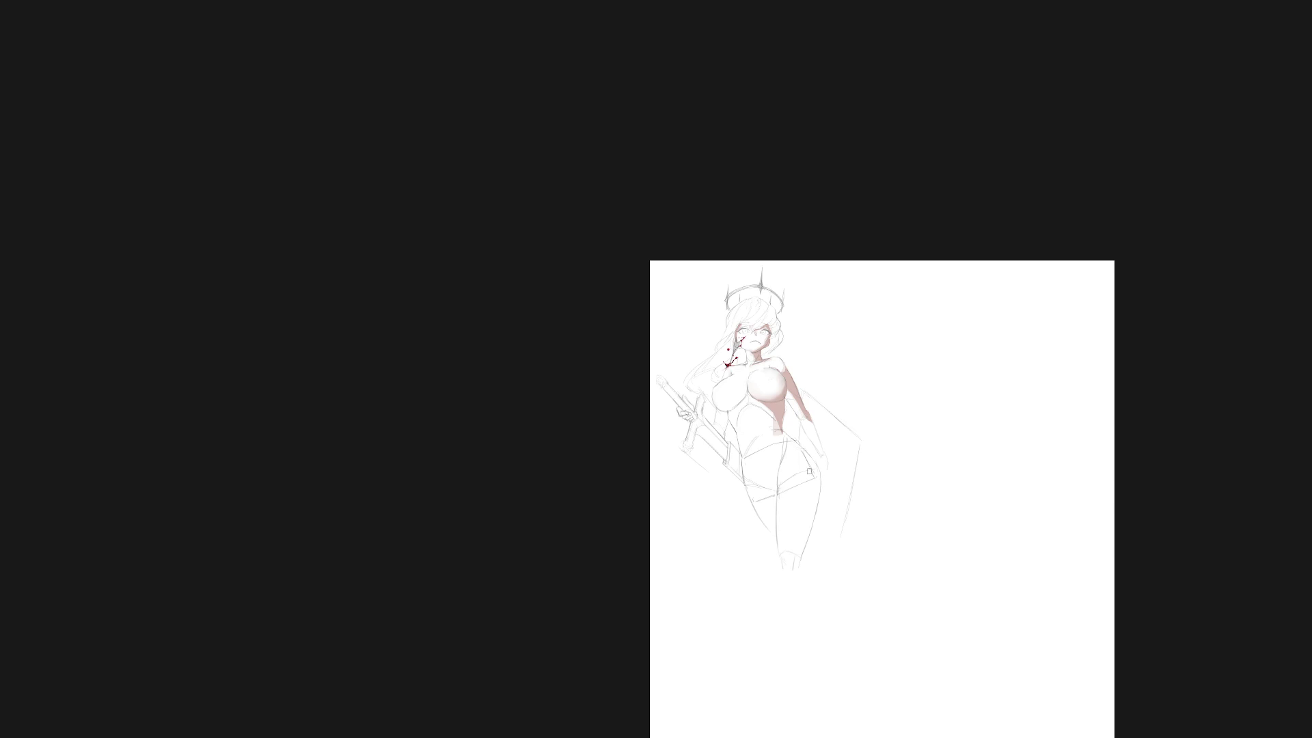
pyautogui.scroll(1, 837, 420)
pyautogui.scroll(2, 839, 428)
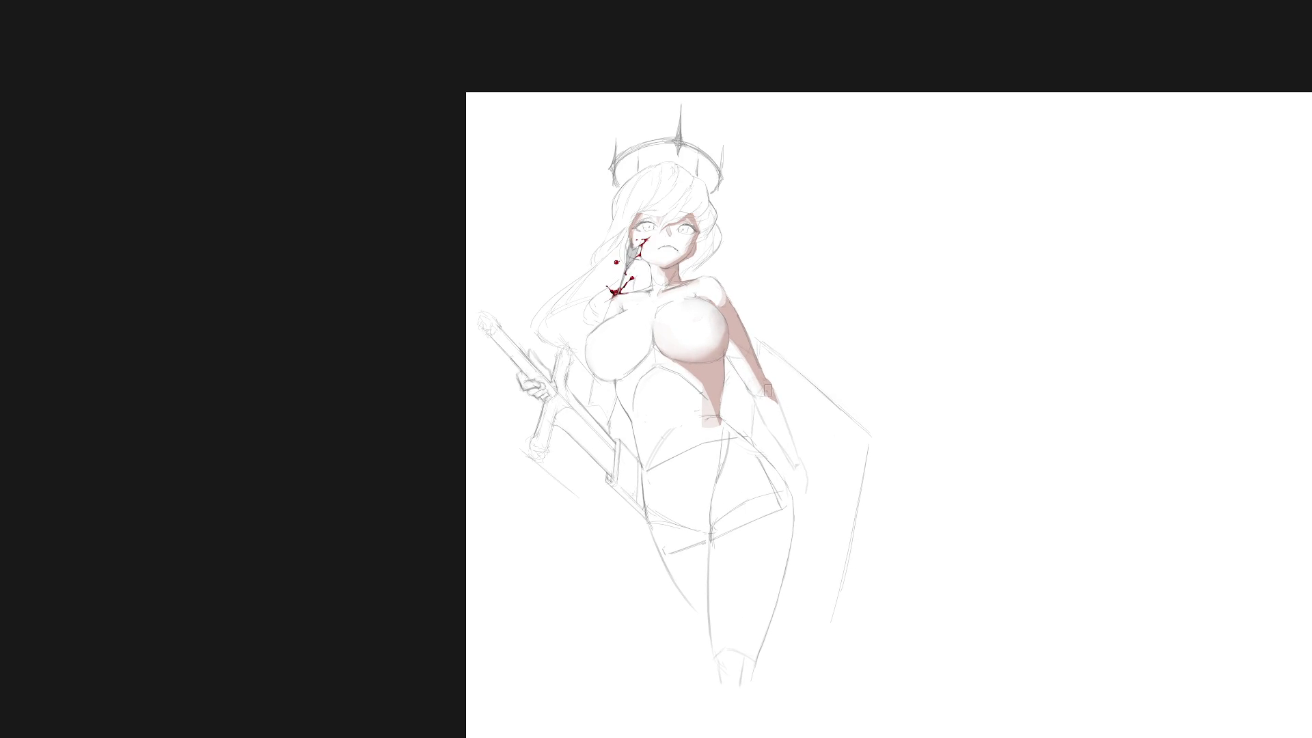
pyautogui.moveTo(766, 386); pyautogui.dragTo(800, 471)
# On a tilted view, lasso a selection enclosing the upper chest.
pyautogui.moveTo(834, 403); pyautogui.dragTo(808, 450)
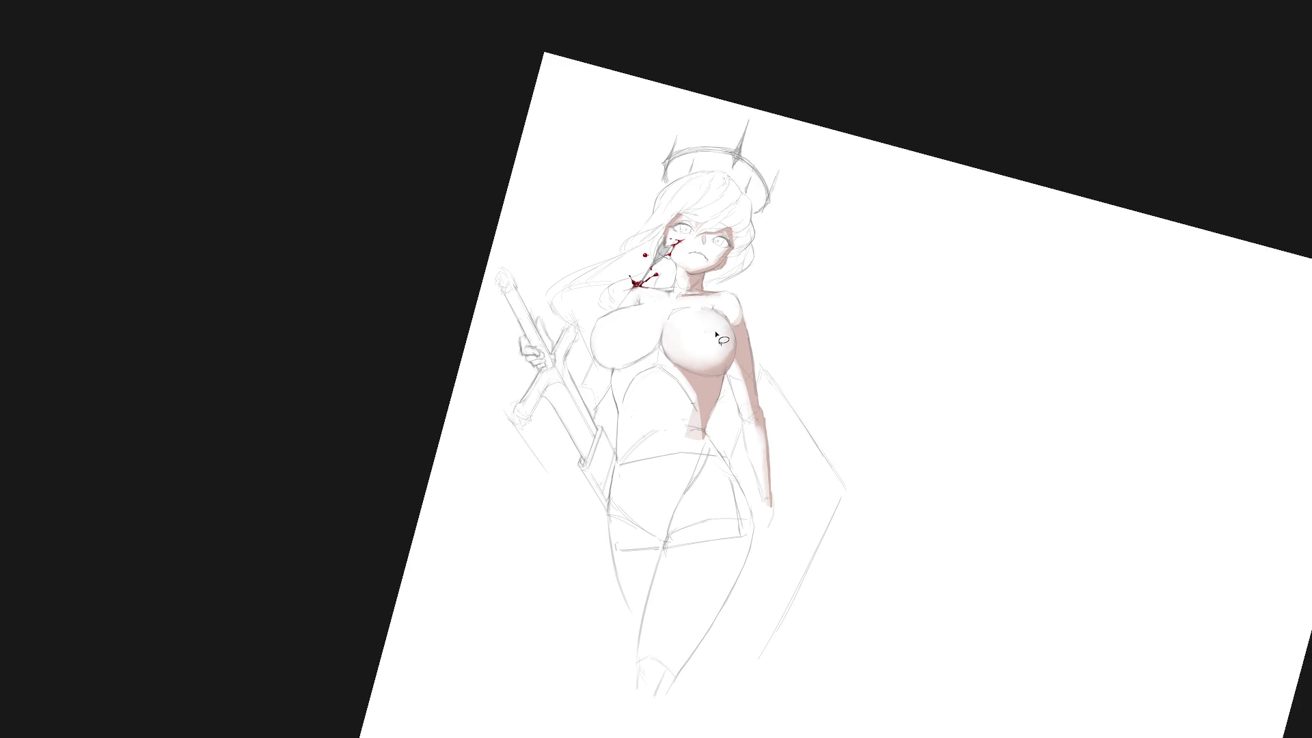
pyautogui.moveTo(722, 328)
pyautogui.mouseDown()
pyautogui.moveTo(784, 342)
pyautogui.moveTo(699, 301)
pyautogui.mouseUp()
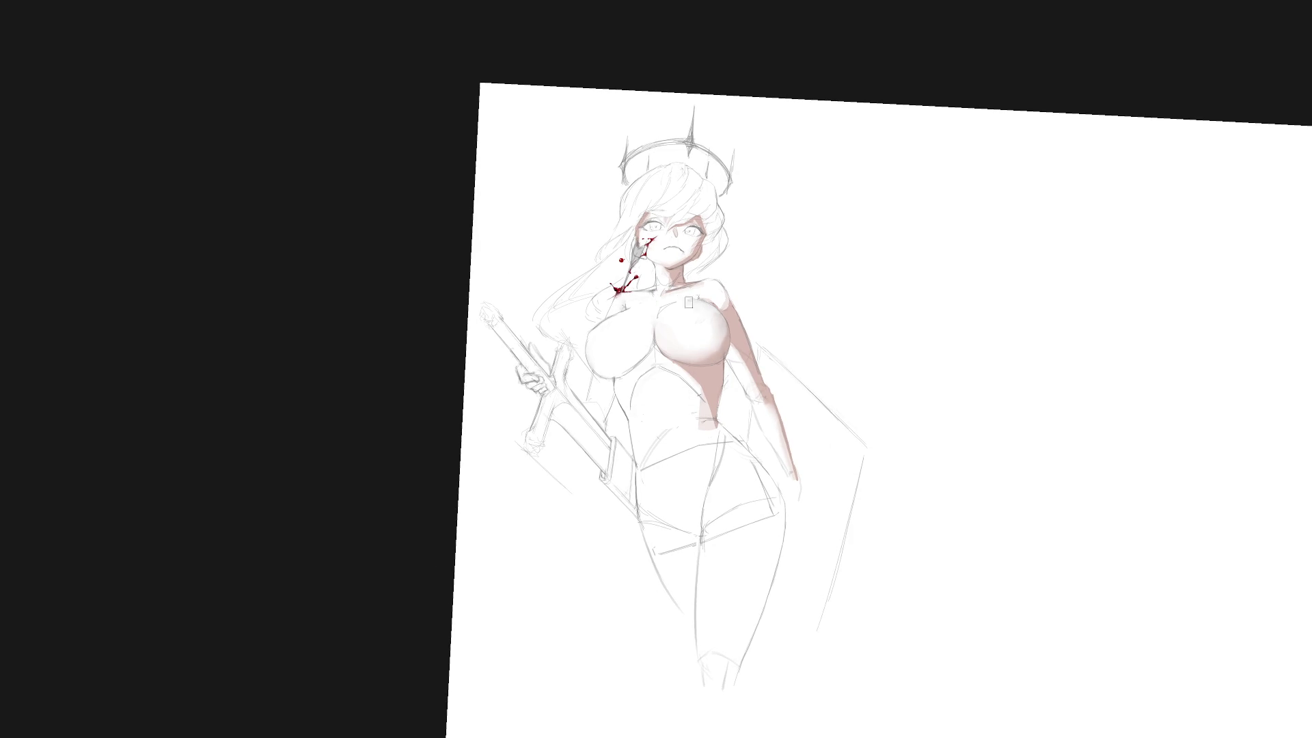
pyautogui.moveTo(842, 379); pyautogui.dragTo(786, 408)
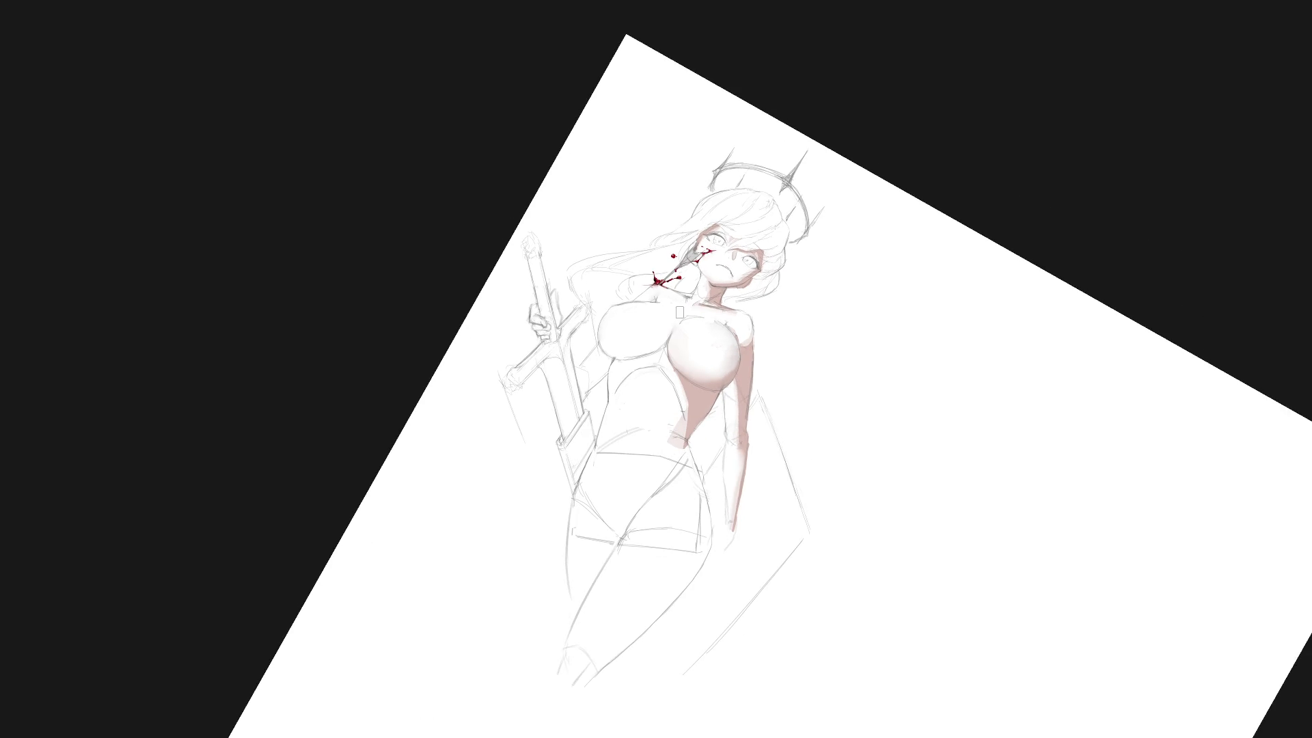
pyautogui.moveTo(692, 311)
pyautogui.mouseDown()
pyautogui.moveTo(659, 369)
pyautogui.moveTo(621, 367)
pyautogui.moveTo(618, 308)
pyautogui.moveTo(692, 310)
pyautogui.mouseUp()
pyautogui.moveTo(817, 299)
pyautogui.mouseDown()
pyautogui.moveTo(655, 327)
pyautogui.moveTo(704, 372)
pyautogui.moveTo(714, 321)
pyautogui.moveTo(679, 312)
pyautogui.moveTo(720, 328)
pyautogui.moveTo(690, 352)
pyautogui.moveTo(717, 327)
pyautogui.moveTo(716, 371)
pyautogui.moveTo(670, 328)
pyautogui.moveTo(704, 341)
pyautogui.moveTo(684, 314)
pyautogui.moveTo(690, 376)
pyautogui.mouseUp()
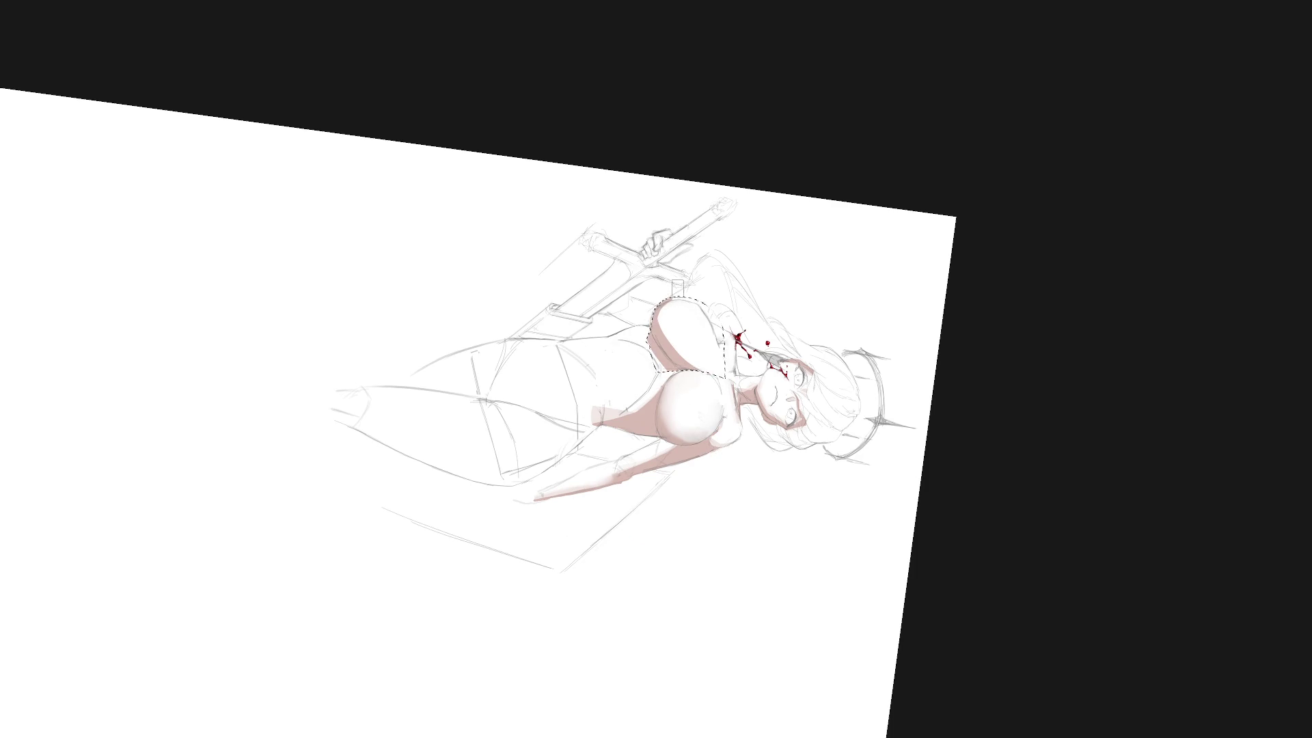
# Brush darker shading onto the right side of the upper breast, then deselect.
pyautogui.press('5')
pyautogui.moveTo(681, 287); pyautogui.dragTo(623, 328)
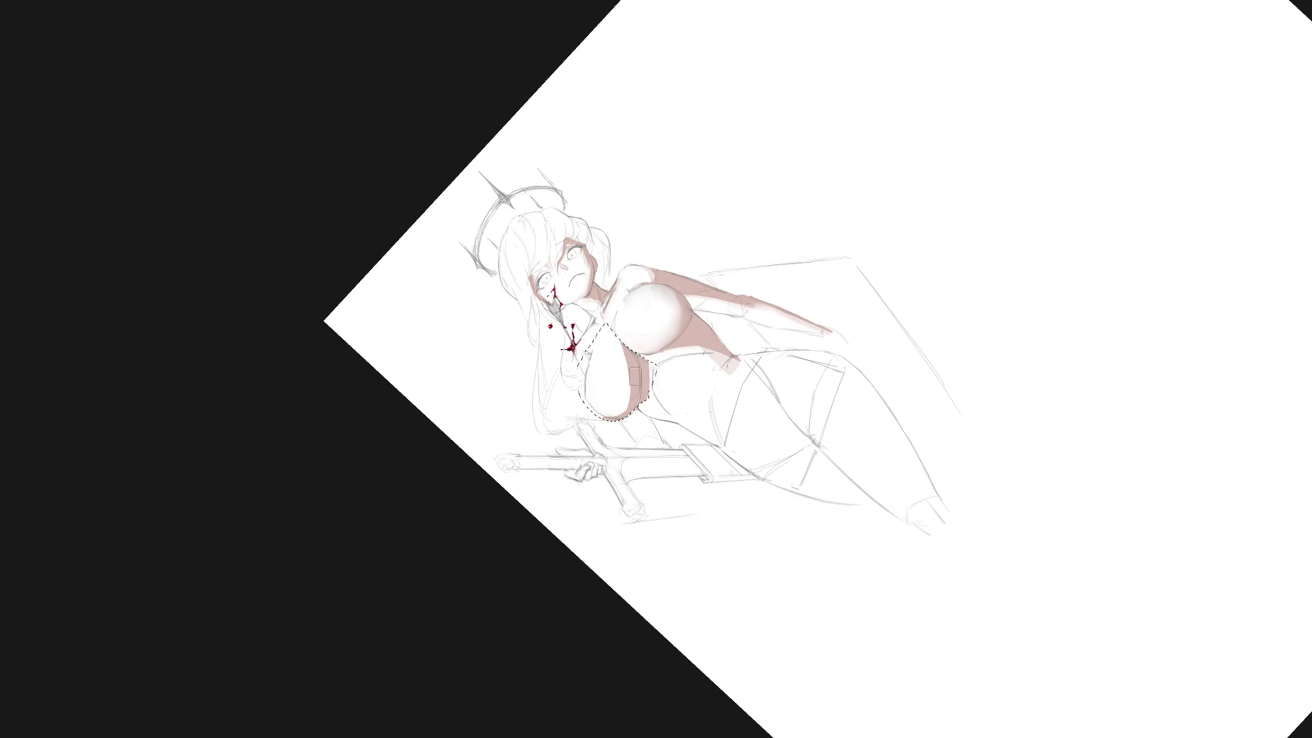
pyautogui.hotkey('ctrl', 'shift', 'a')
pyautogui.moveTo(763, 352)
pyautogui.mouseDown()
pyautogui.moveTo(615, 316)
pyautogui.moveTo(607, 366)
pyautogui.moveTo(612, 294)
pyautogui.mouseUp()
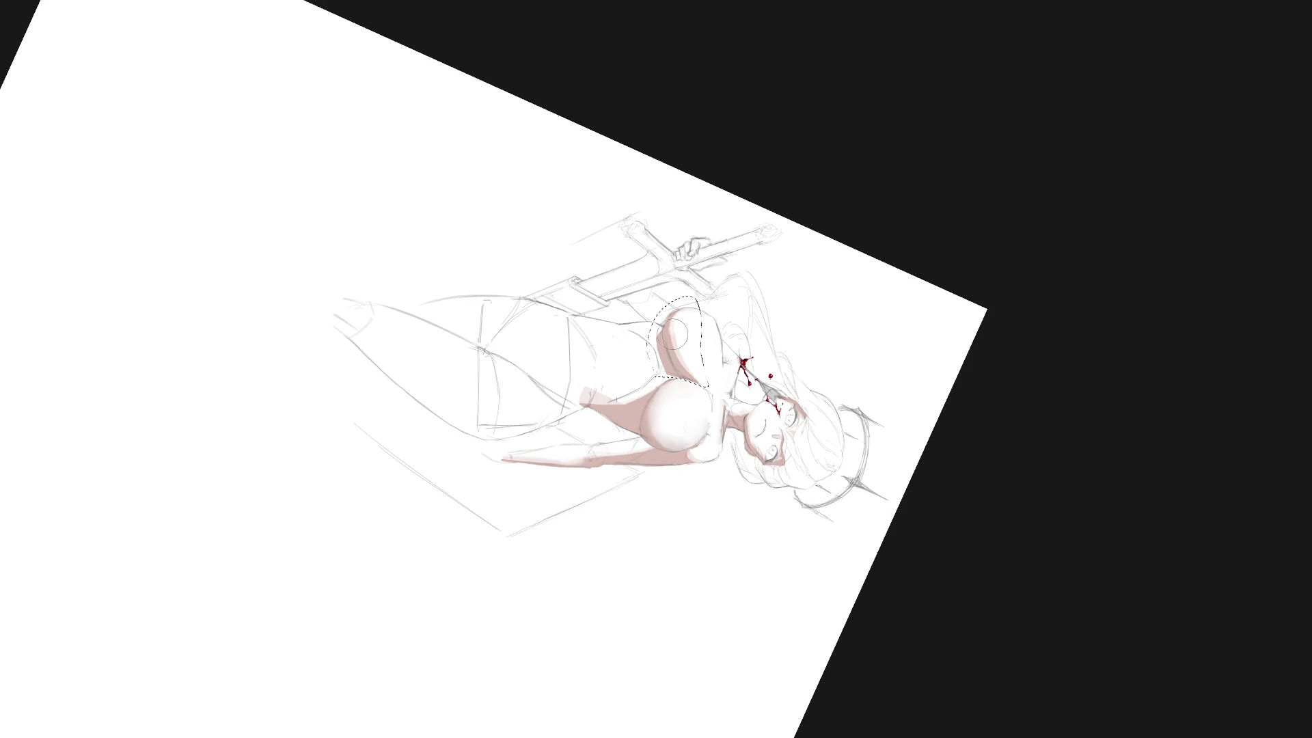
pyautogui.moveTo(704, 353); pyautogui.dragTo(702, 372)
pyautogui.hotkey('ctrl', 'd')
# Reset the view upright and start a new freehand selection near the chest.
pyautogui.press('5')
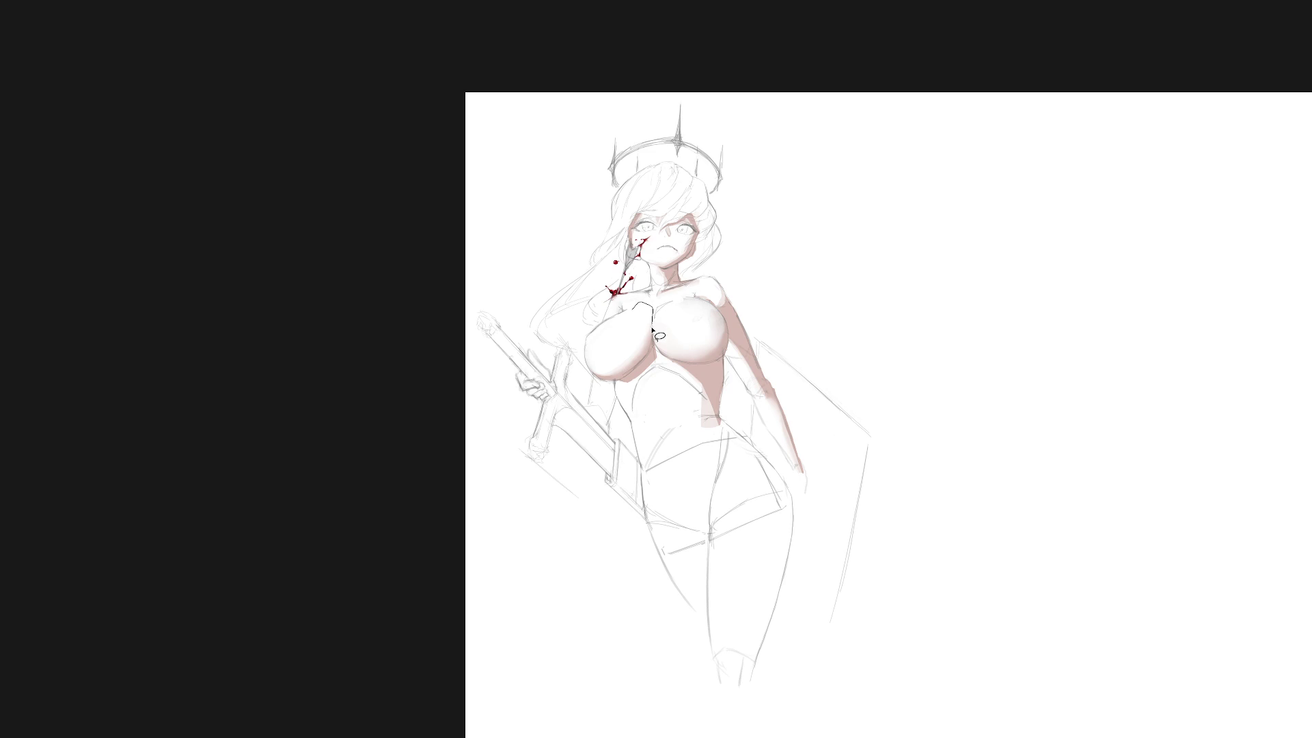
pyautogui.moveTo(654, 313)
pyautogui.mouseDown()
pyautogui.moveTo(635, 307)
pyautogui.moveTo(659, 304)
pyautogui.mouseUp()
pyautogui.press('l')
# Lasso the area under the breast, paint it with pink-brown shading, and deselect.
pyautogui.scroll(-2, 819, 337)
pyautogui.scroll(1, 746, 340)
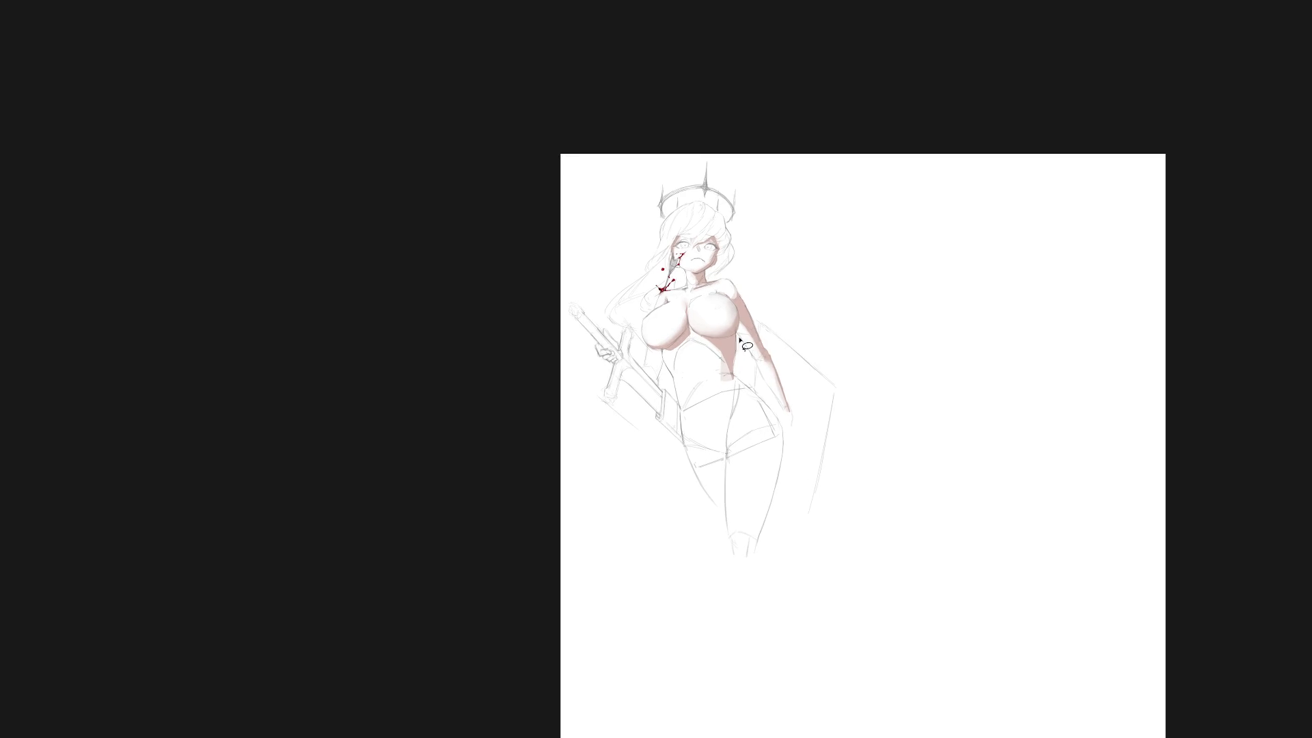
pyautogui.scroll(2, 747, 340)
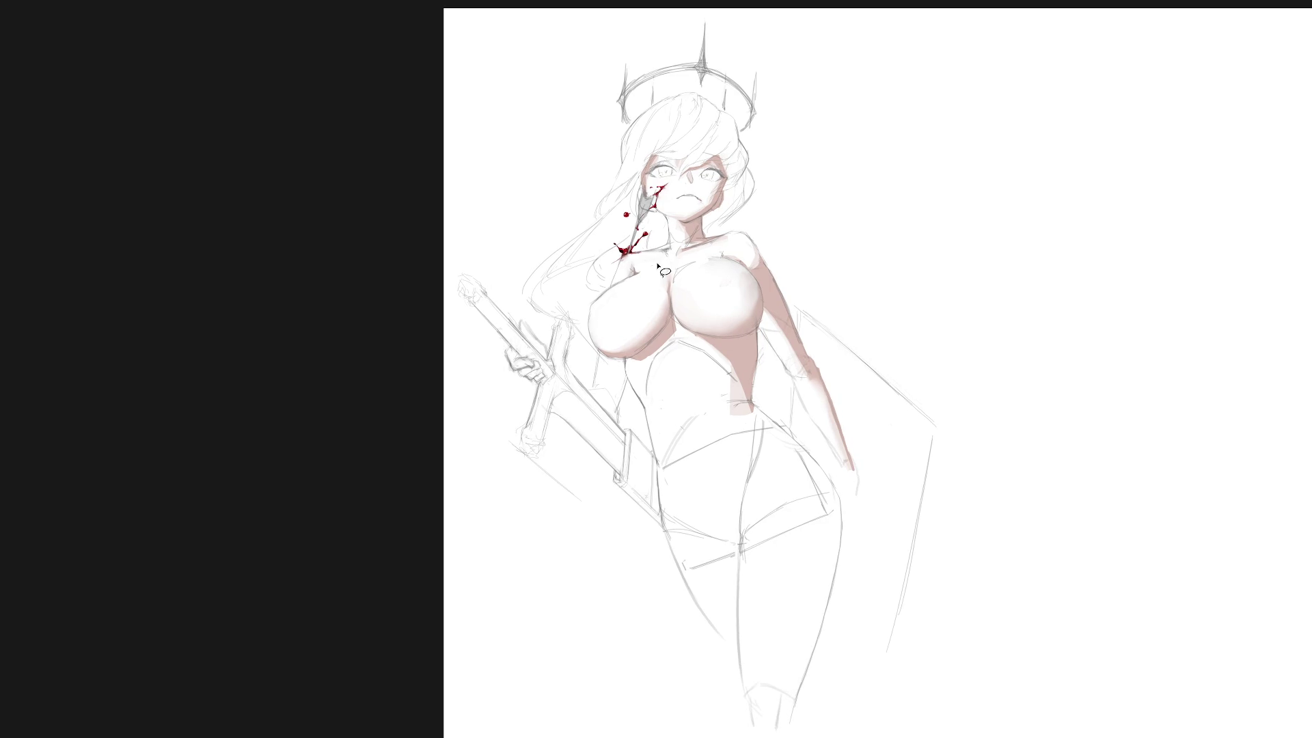
pyautogui.moveTo(670, 306)
pyautogui.mouseDown()
pyautogui.moveTo(690, 342)
pyautogui.moveTo(685, 376)
pyautogui.moveTo(653, 401)
pyautogui.moveTo(629, 359)
pyautogui.mouseUp()
pyautogui.moveTo(625, 355)
pyautogui.mouseDown()
pyautogui.moveTo(667, 364)
pyautogui.moveTo(679, 353)
pyautogui.moveTo(672, 314)
pyautogui.mouseUp()
pyautogui.press('b')
pyautogui.moveTo(636, 361); pyautogui.dragTo(676, 321)
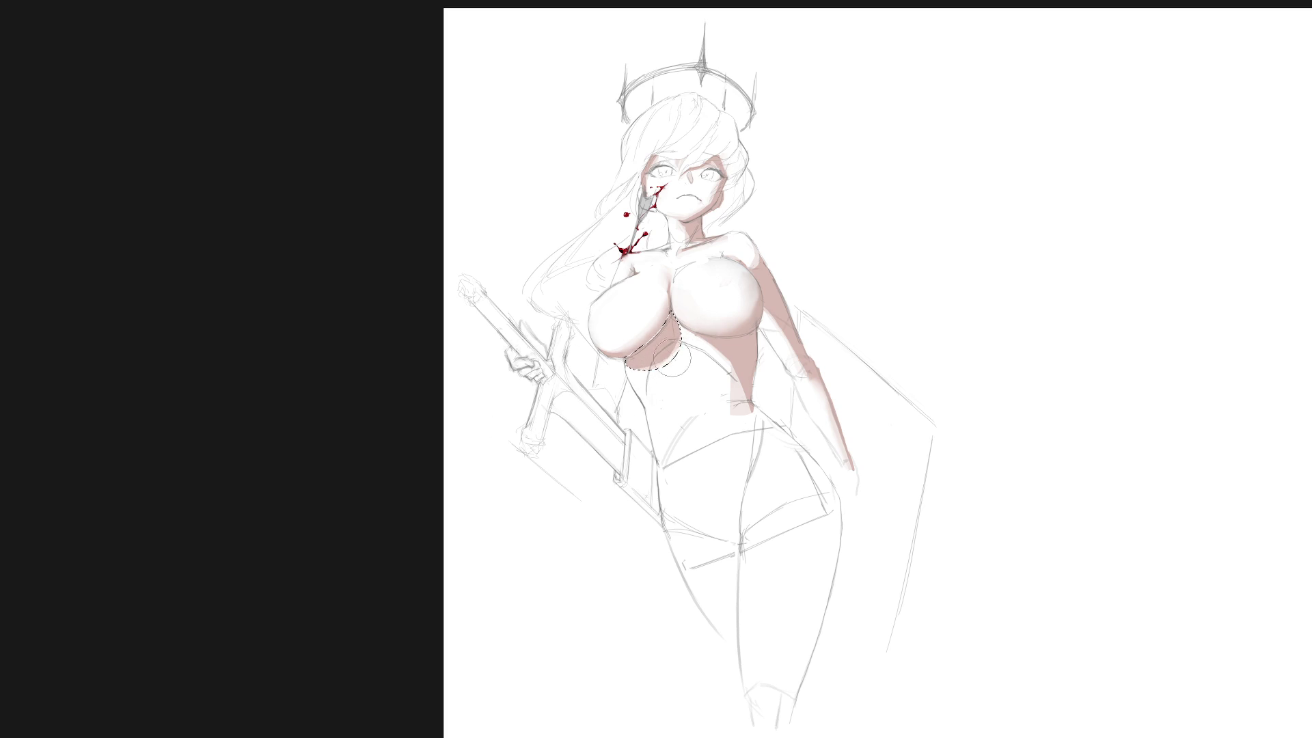
pyautogui.hotkey('alt', 'BackSpace')
pyautogui.hotkey('ctrl', 'd')
# On a tilted view, select a thin sliver along the chest and touch it up.
pyautogui.moveTo(703, 300); pyautogui.dragTo(689, 312)
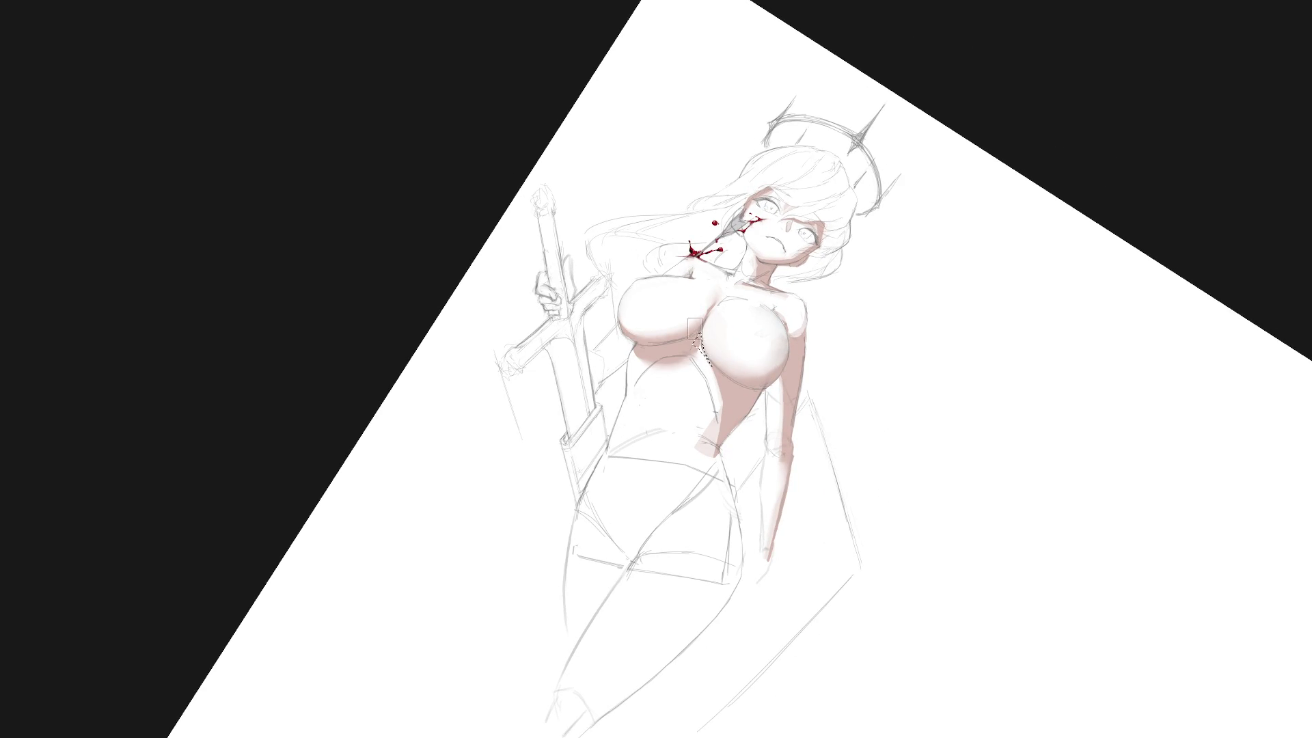
pyautogui.press('Escape')
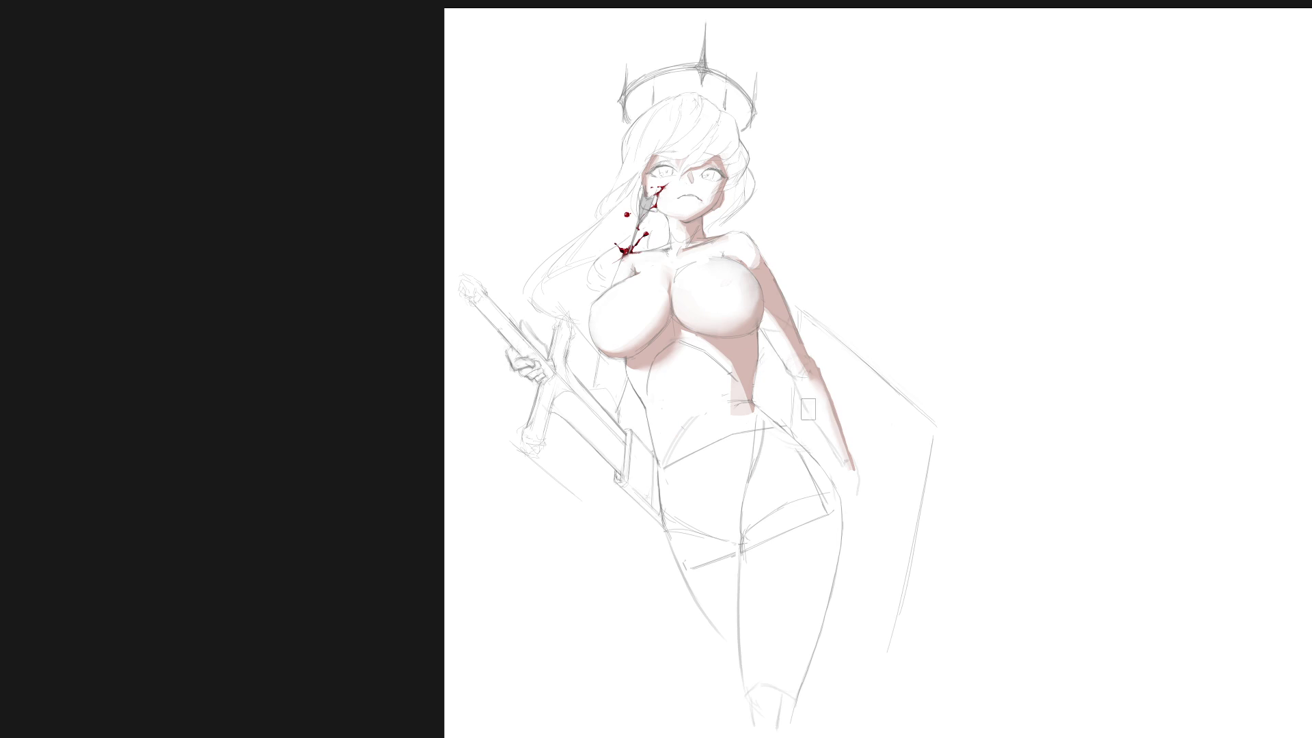
pyautogui.moveTo(795, 423); pyautogui.dragTo(735, 492)
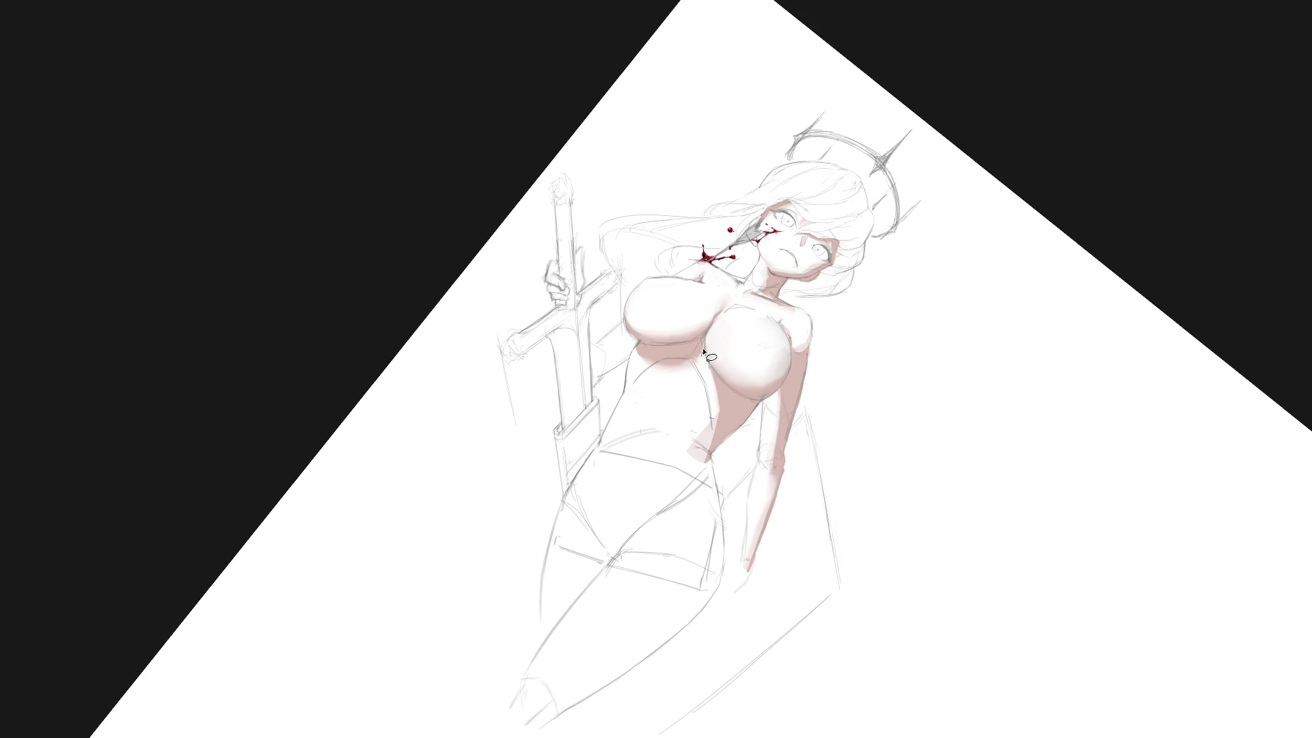
pyautogui.press('5')
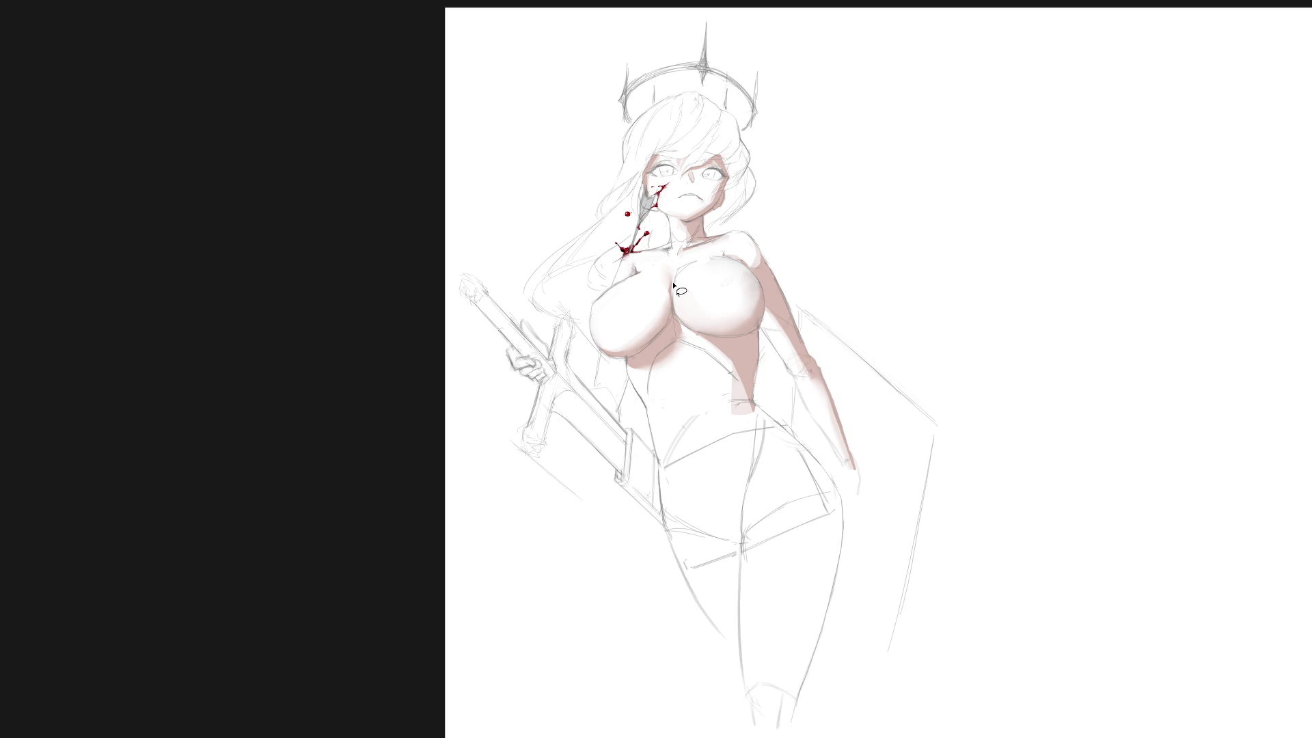
pyautogui.moveTo(671, 283)
pyautogui.mouseDown()
pyautogui.moveTo(680, 323)
pyautogui.moveTo(672, 287)
pyautogui.mouseUp()
pyautogui.hotkey('ctrl', 'd')
# Frame the shaded torso and start a selection at the shadow's bottom edge.
pyautogui.scroll(-5, 721, 260)
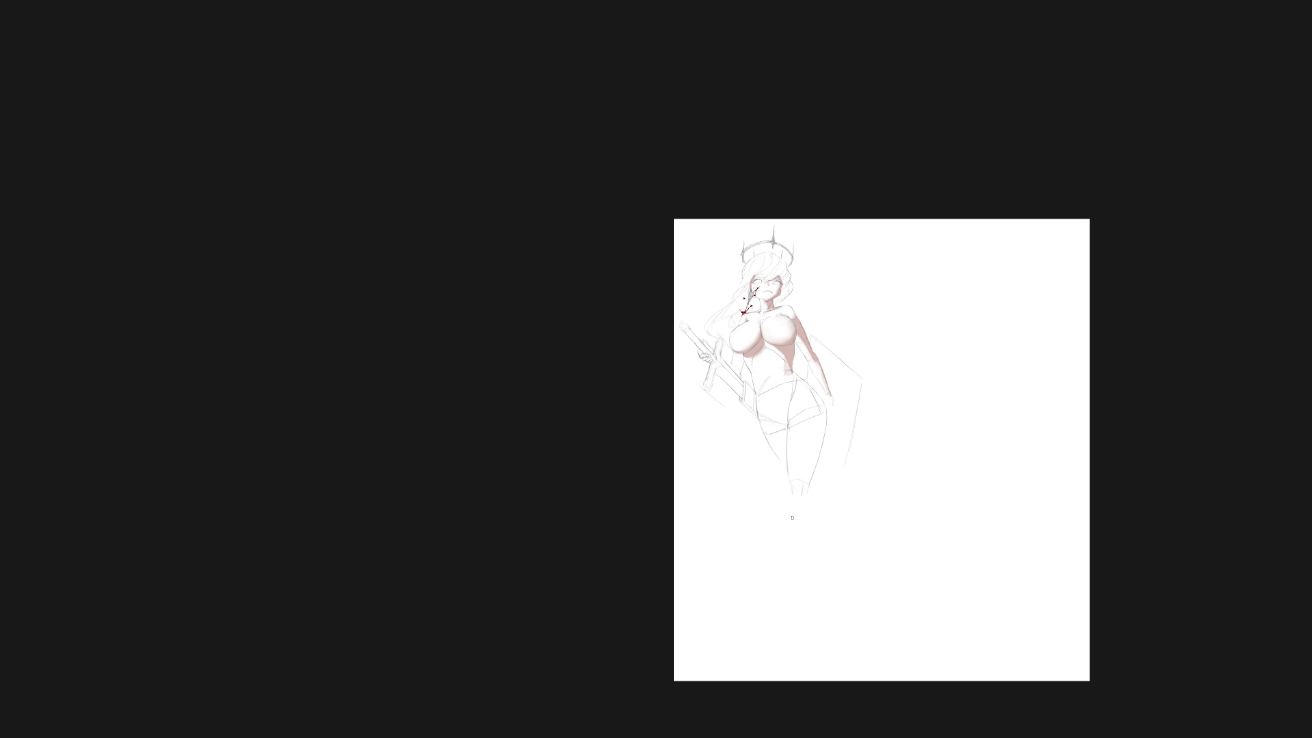
pyautogui.scroll(3, 781, 310)
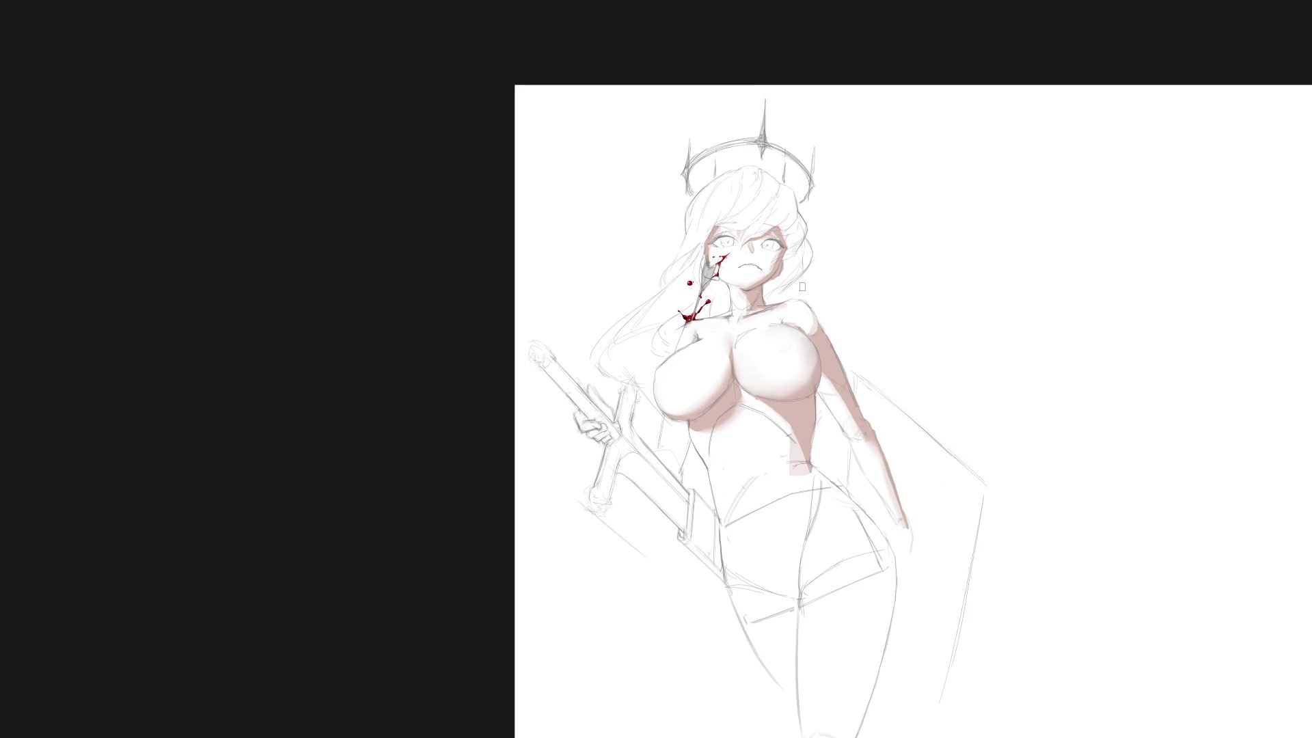
pyautogui.scroll(1, 802, 286)
pyautogui.scroll(2, 799, 280)
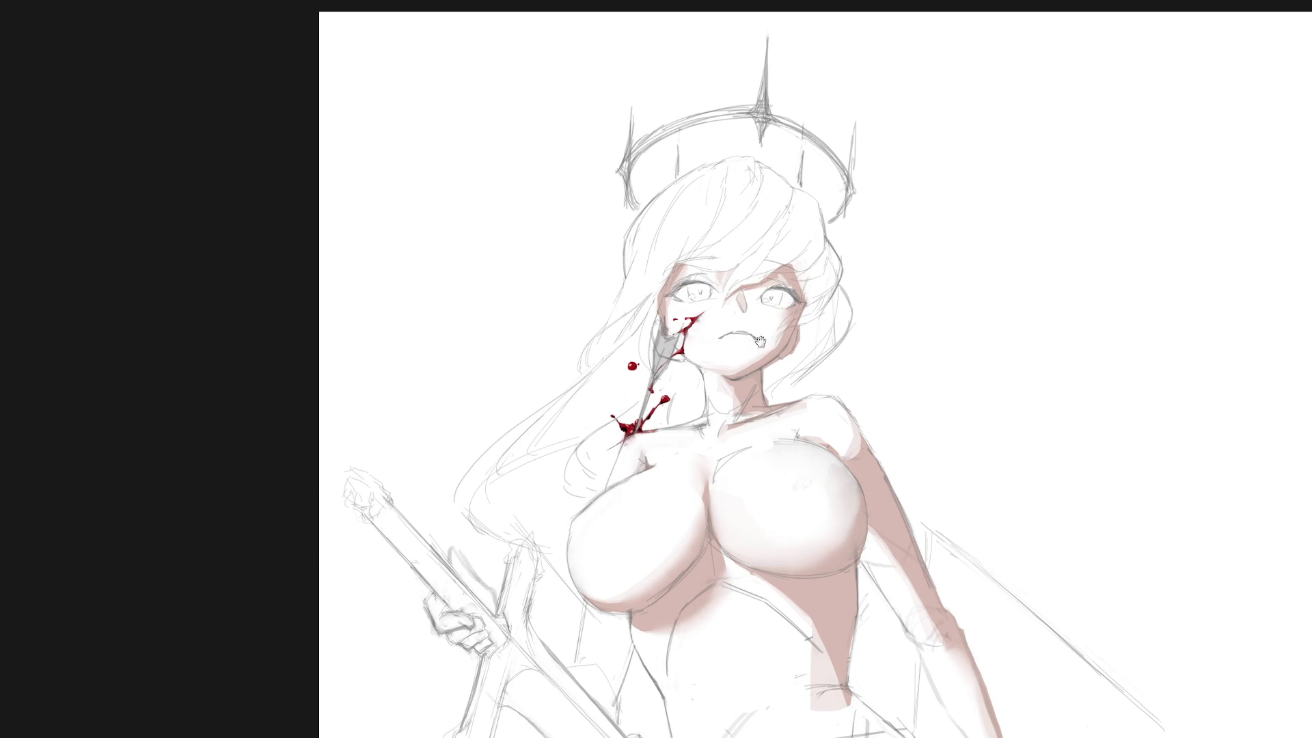
pyautogui.moveTo(760, 342); pyautogui.dragTo(760, 391)
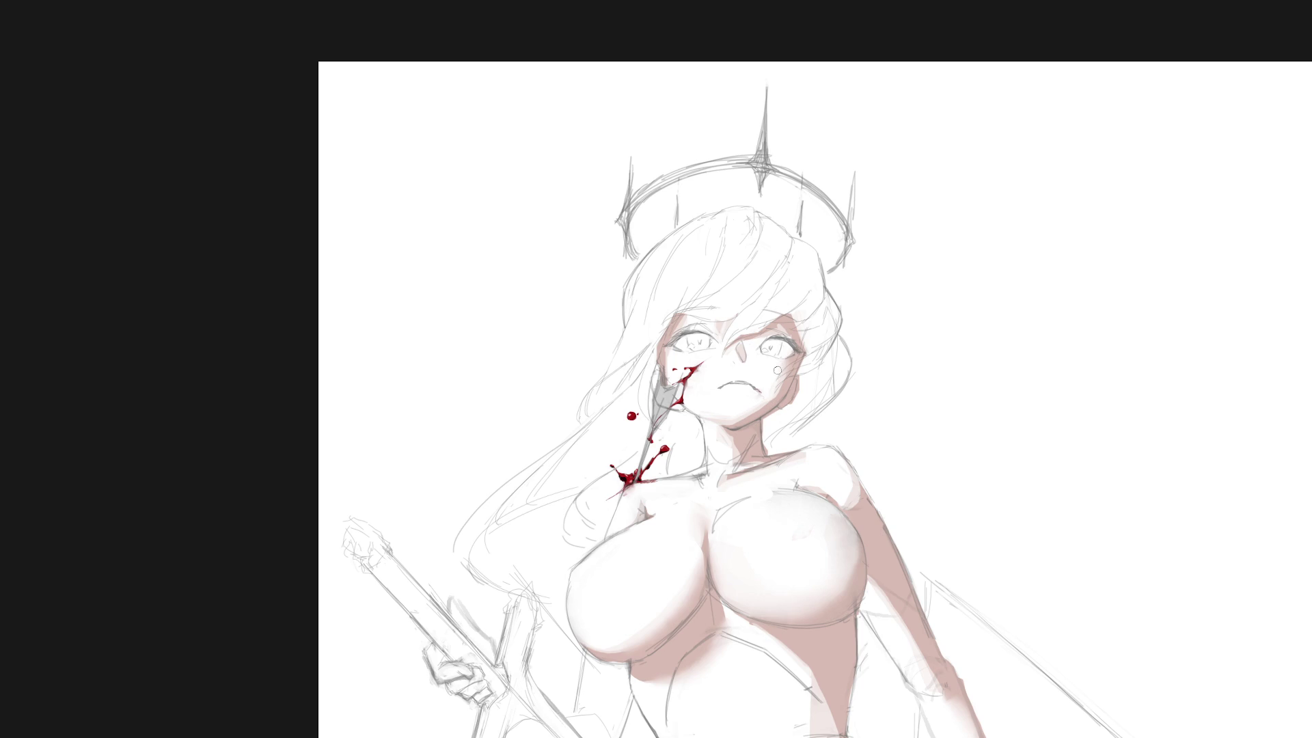
pyautogui.scroll(-3, 779, 365)
pyautogui.scroll(3, 806, 345)
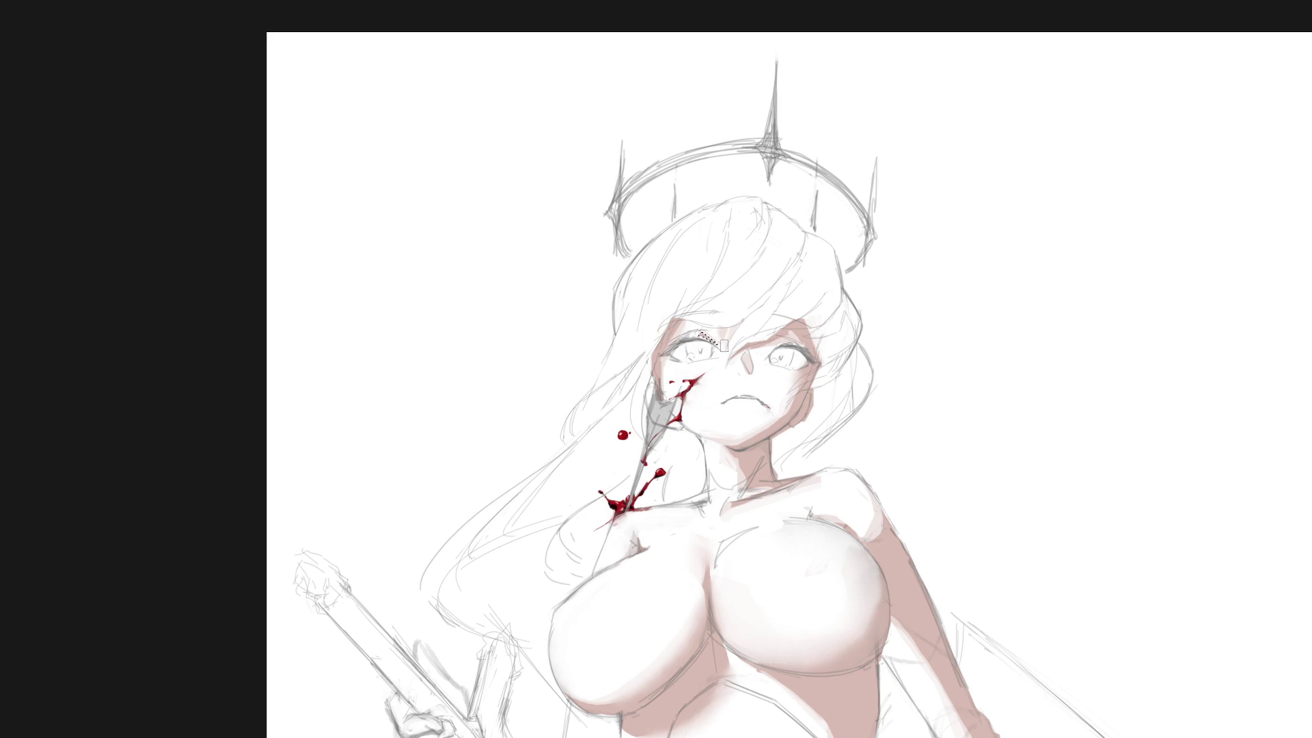
pyautogui.scroll(-5, 795, 372)
pyautogui.moveTo(947, 568); pyautogui.dragTo(877, 536)
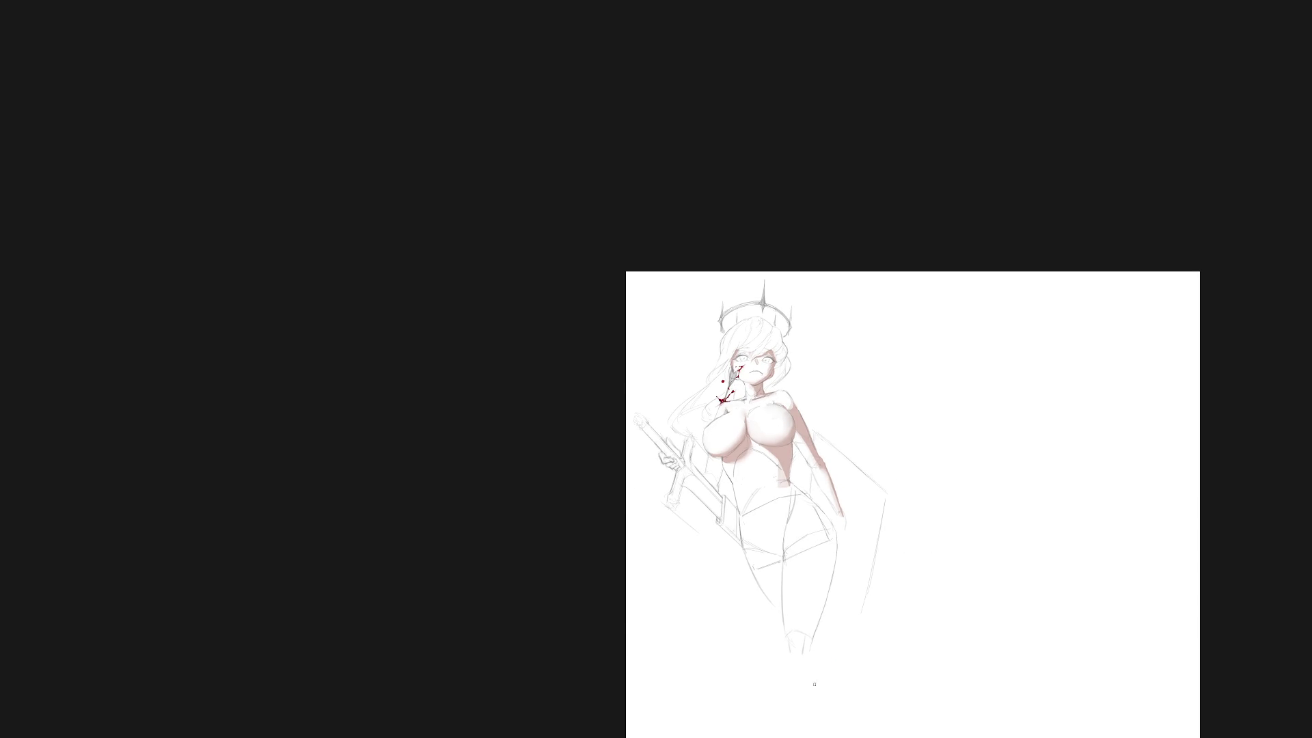
pyautogui.scroll(3, 823, 458)
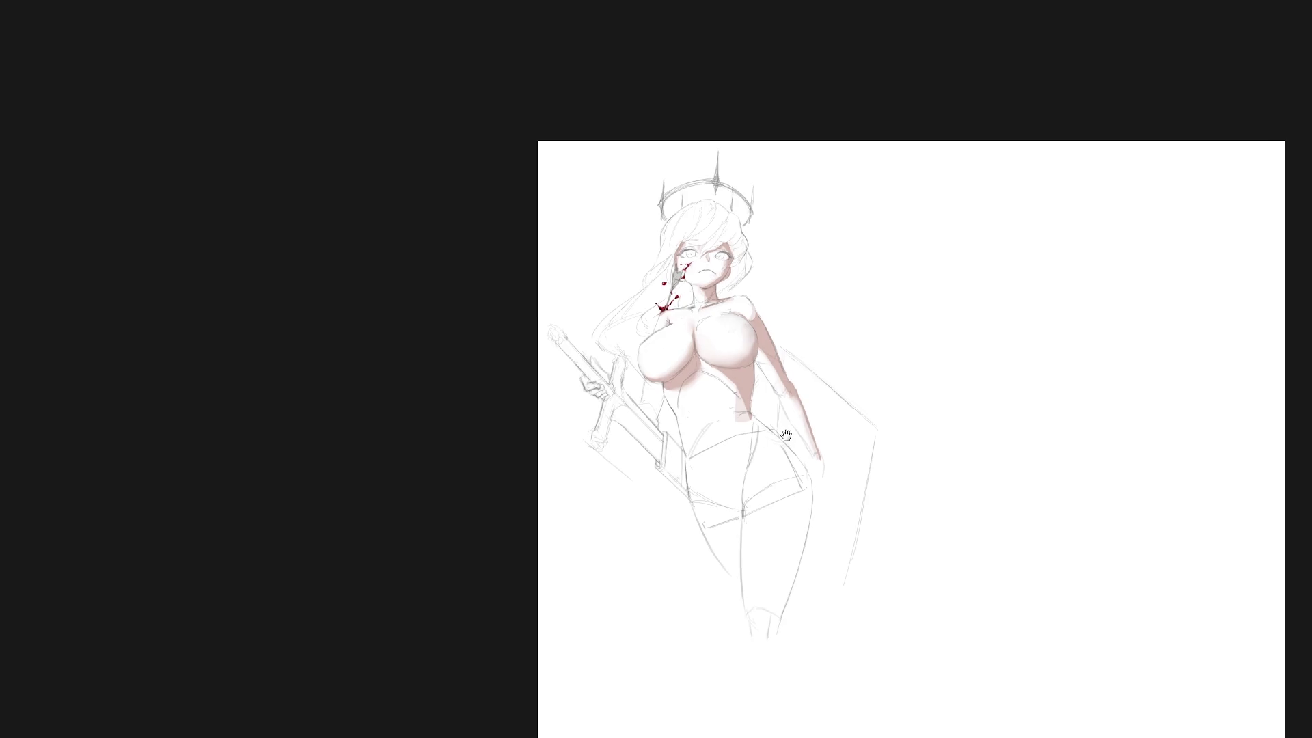
pyautogui.scroll(2, 782, 430)
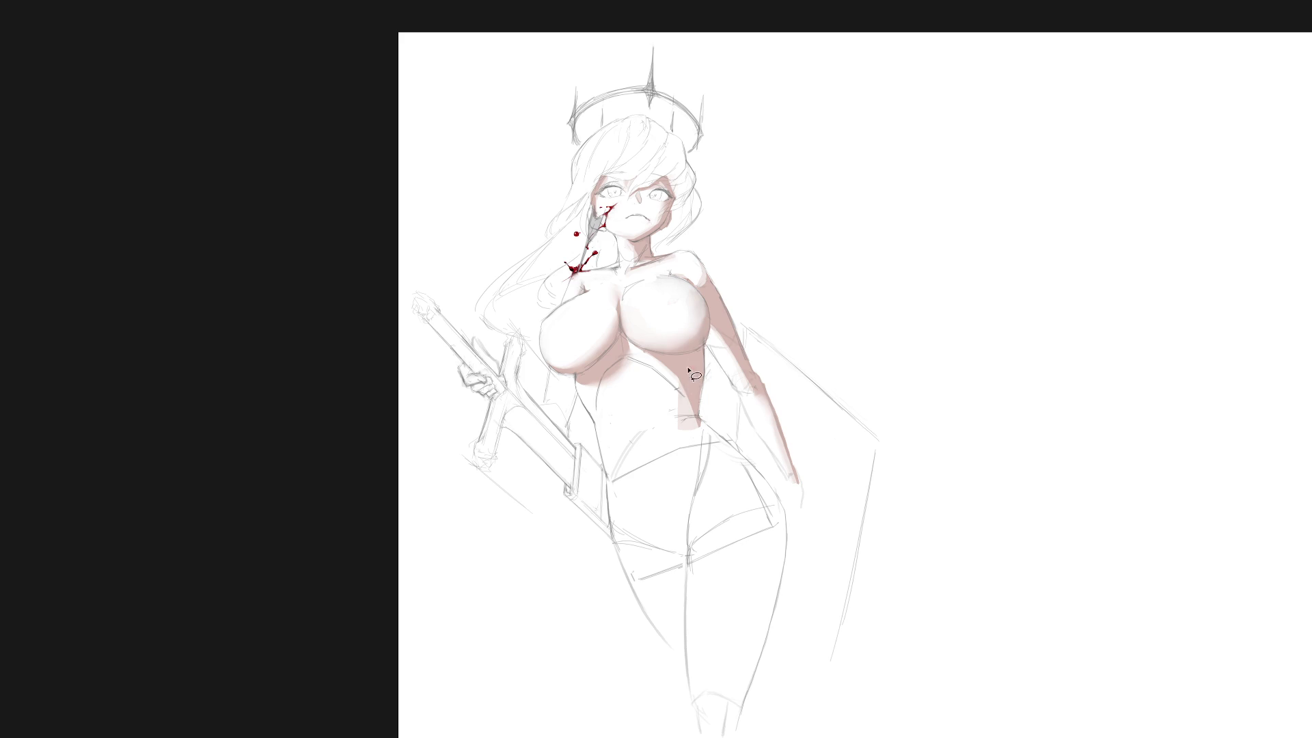
pyautogui.moveTo(681, 387); pyautogui.dragTo(691, 418)
# Patch the light shading gap, then lasso a narrow strip down the right hip and thigh.
pyautogui.press('e')
pyautogui.press('l')
pyautogui.moveTo(706, 425)
pyautogui.mouseDown()
pyautogui.moveTo(718, 437)
pyautogui.moveTo(700, 418)
pyautogui.moveTo(705, 470)
pyautogui.moveTo(683, 549)
pyautogui.moveTo(697, 413)
pyautogui.moveTo(714, 540)
pyautogui.moveTo(774, 598)
pyautogui.moveTo(779, 488)
pyautogui.mouseUp()
# Shade the outer right thigh edge with the pink skin shadow tone.
pyautogui.press('6')
pyautogui.moveTo(656, 392)
pyautogui.mouseDown()
pyautogui.moveTo(709, 470)
pyautogui.moveTo(677, 586)
pyautogui.moveTo(673, 570)
pyautogui.mouseUp()
pyautogui.press('5')
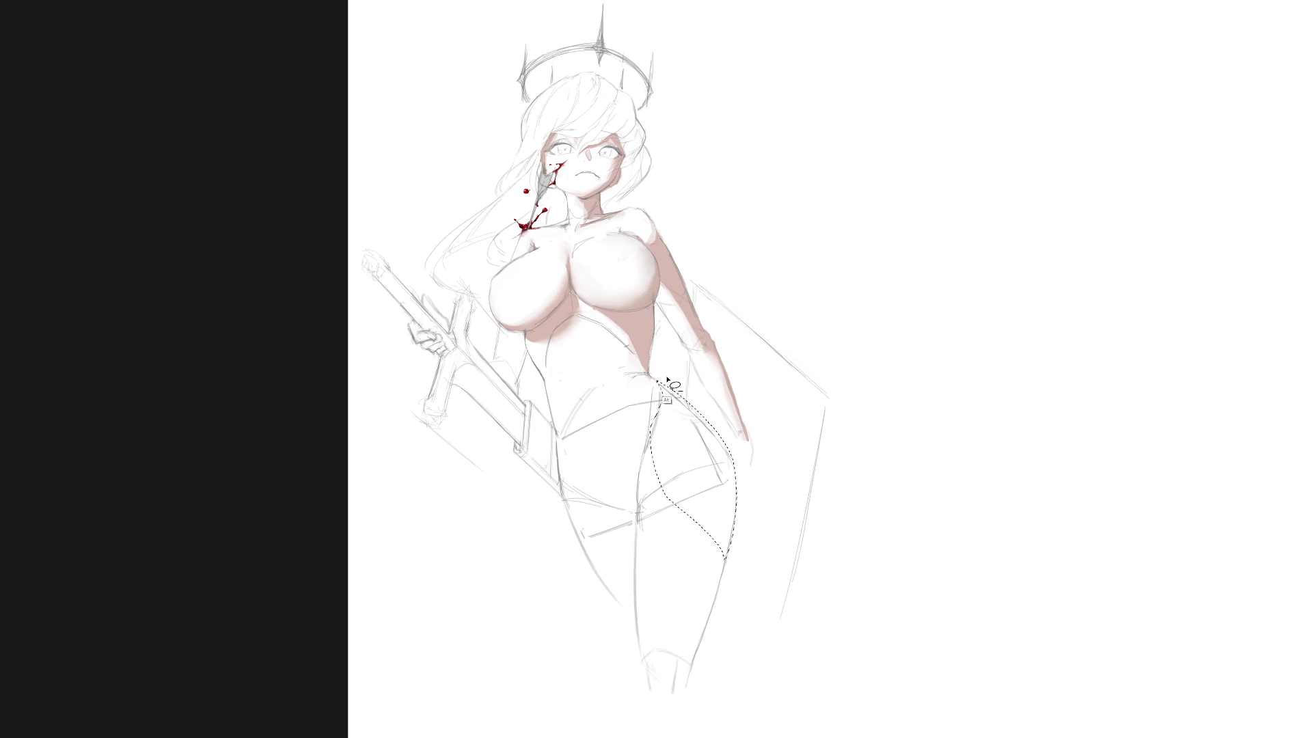
pyautogui.moveTo(685, 387)
pyautogui.mouseDown()
pyautogui.moveTo(711, 410)
pyautogui.moveTo(690, 444)
pyautogui.moveTo(727, 427)
pyautogui.mouseUp()
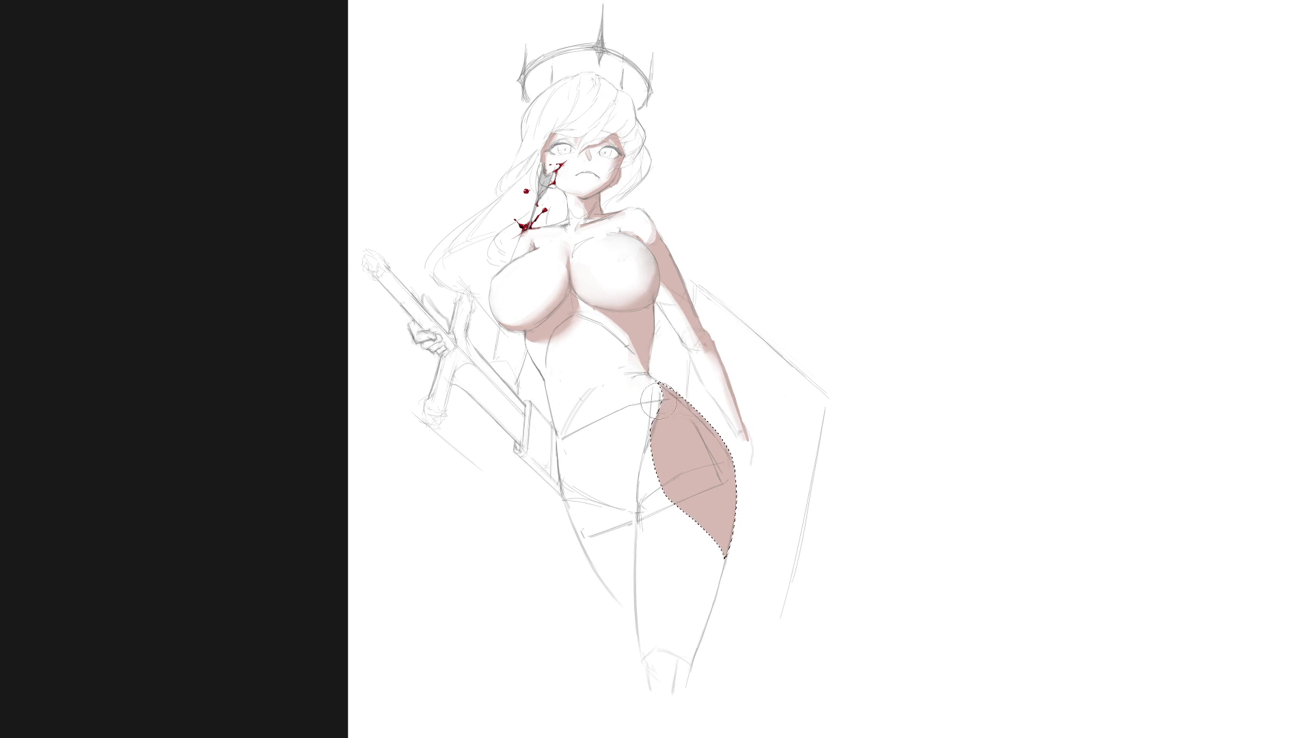
pyautogui.press('v')
pyautogui.hotkey('ctrl', 'd')
pyautogui.press('b')
# Fill the rest of the leg with the skin shadow tone and soften its left edge.
pyautogui.moveTo(673, 367)
pyautogui.mouseDown()
pyautogui.moveTo(693, 419)
pyautogui.moveTo(691, 515)
pyautogui.moveTo(704, 504)
pyautogui.mouseUp()
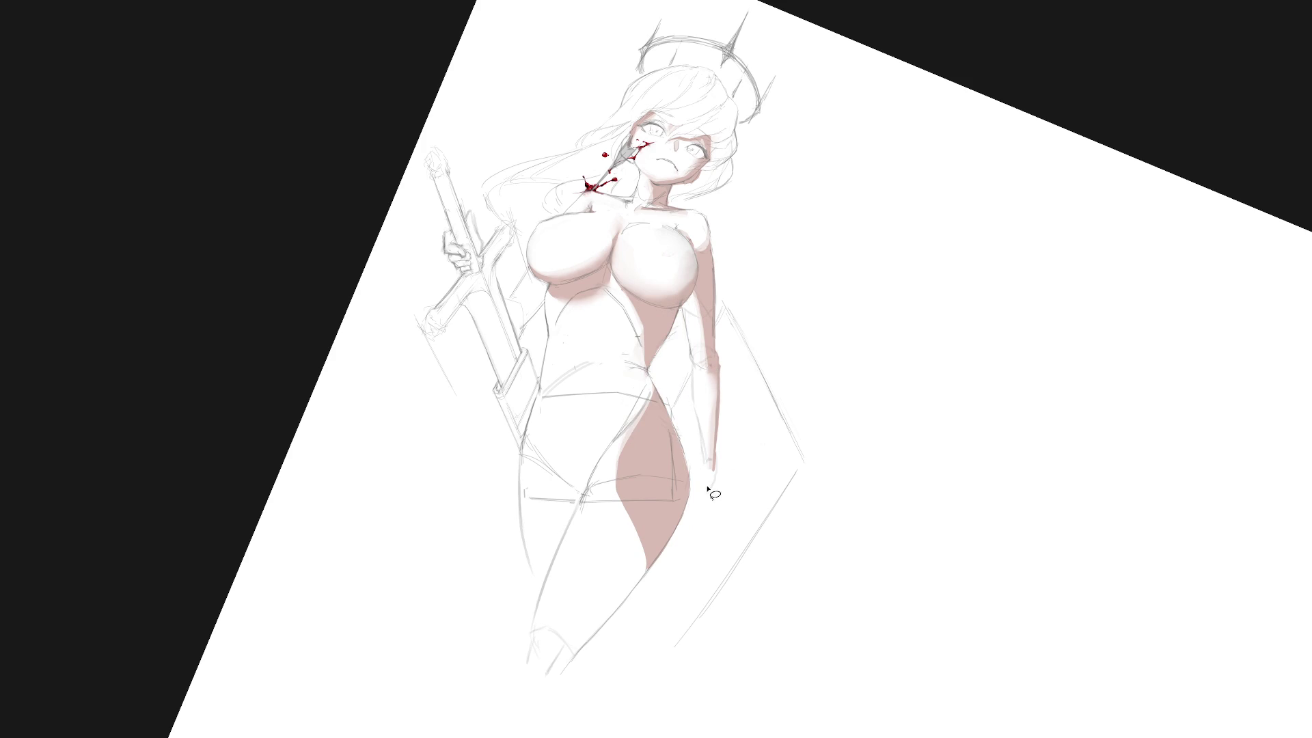
pyautogui.press('Escape')
pyautogui.scroll(-2, 723, 501)
pyautogui.scroll(-5, 776, 469)
pyautogui.scroll(4, 797, 491)
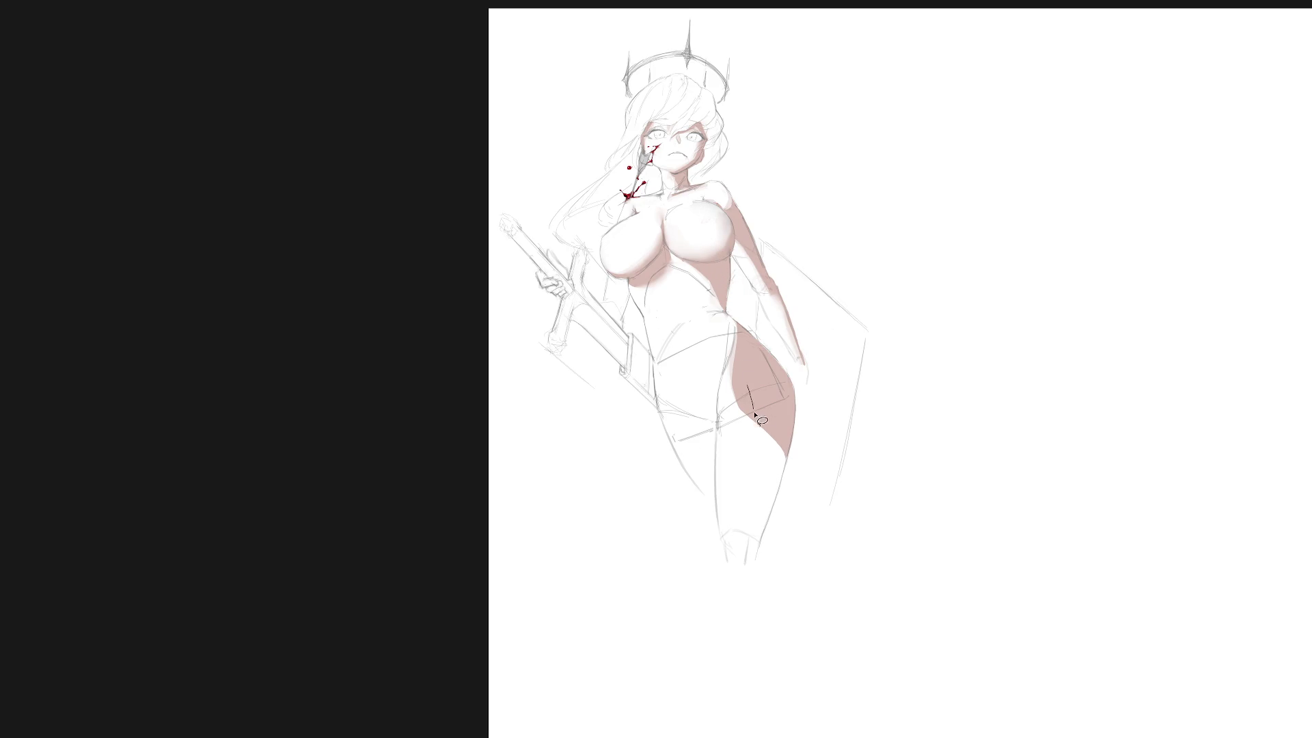
pyautogui.moveTo(754, 444)
pyautogui.mouseDown()
pyautogui.moveTo(750, 564)
pyautogui.moveTo(790, 444)
pyautogui.mouseUp()
pyautogui.hotkey('alt', 'BackSpace')
pyautogui.hotkey('ctrl', 'd')
pyautogui.moveTo(725, 381)
pyautogui.mouseDown()
pyautogui.moveTo(748, 437)
pyautogui.moveTo(752, 557)
pyautogui.mouseUp()
# Paint the skin shadow into a selected strip along the inner leg.
pyautogui.press('l')
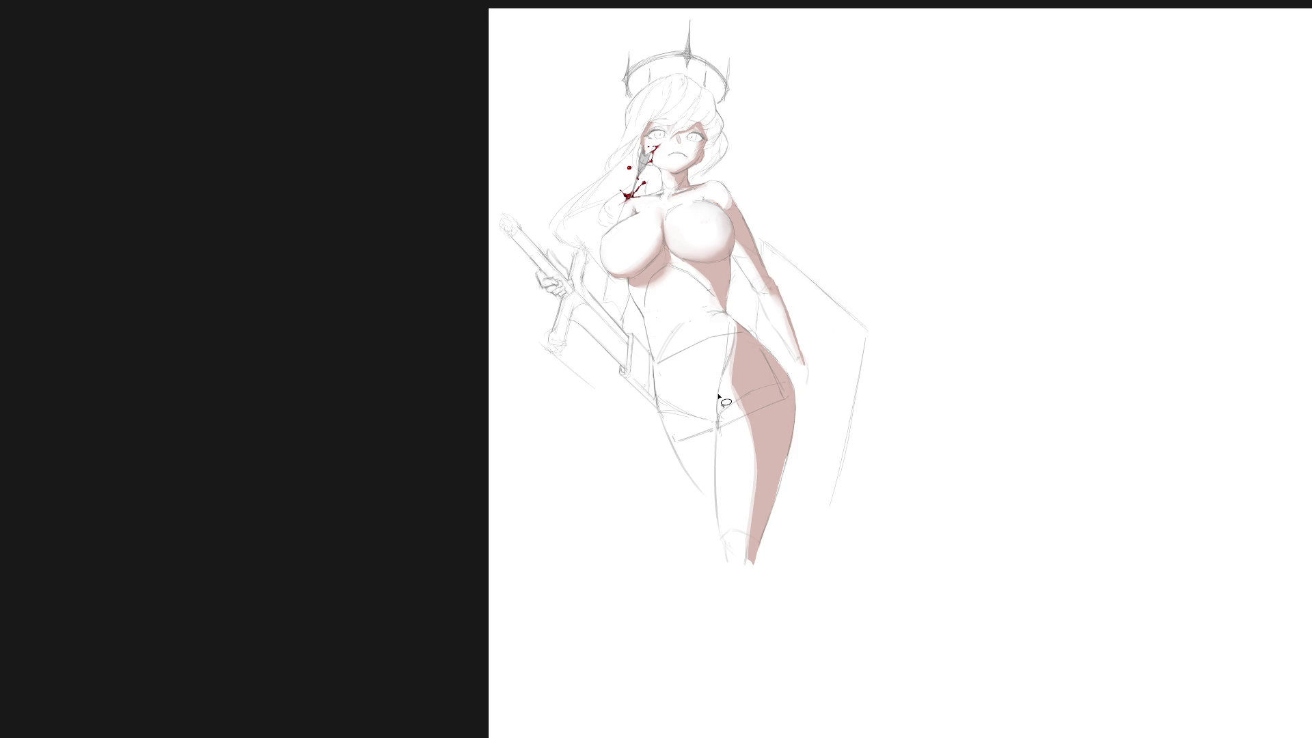
pyautogui.moveTo(702, 420)
pyautogui.mouseDown()
pyautogui.moveTo(715, 517)
pyautogui.moveTo(715, 403)
pyautogui.mouseUp()
pyautogui.press('b')
pyautogui.moveTo(704, 417)
pyautogui.mouseDown()
pyautogui.moveTo(726, 362)
pyautogui.moveTo(700, 420)
pyautogui.mouseUp()
pyautogui.scroll(2, 806, 397)
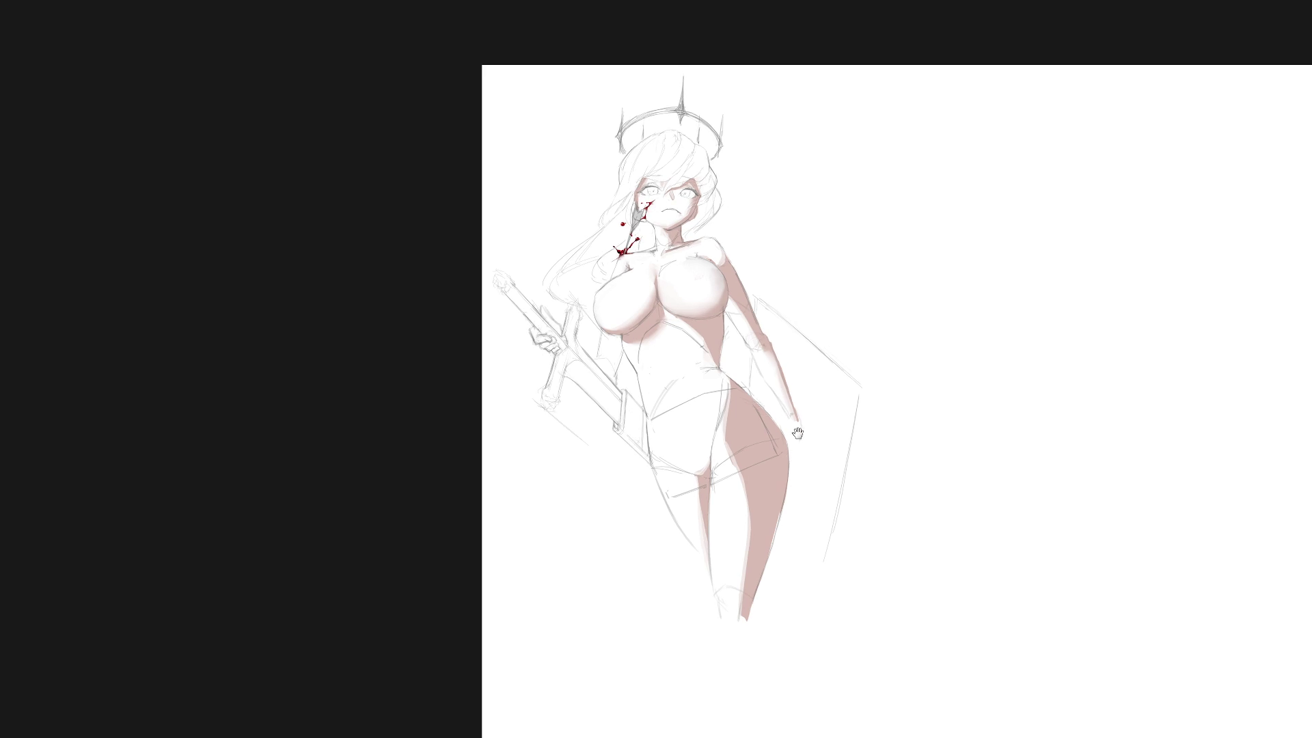
pyautogui.scroll(2, 728, 345)
# Shade a narrow strip below the navel with the skin shadow tone.
pyautogui.press('l')
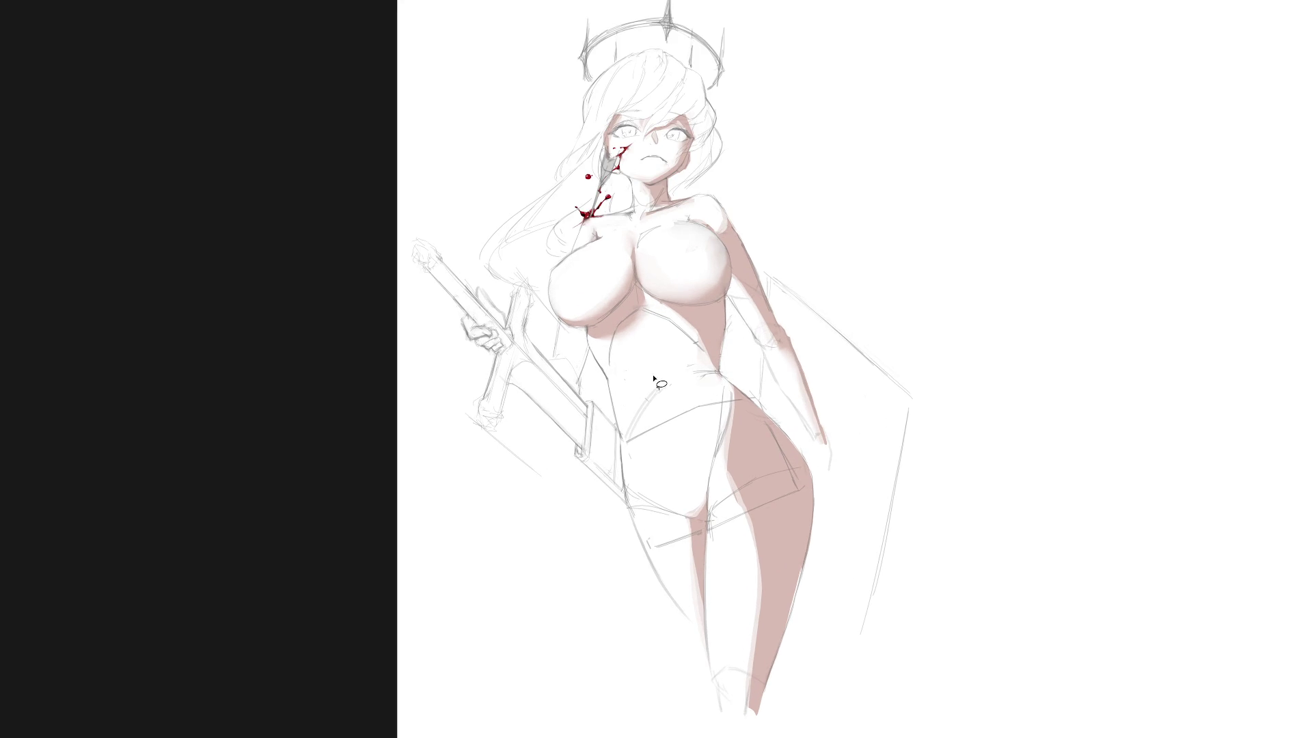
pyautogui.moveTo(652, 374); pyautogui.dragTo(673, 446)
pyautogui.press('b')
pyautogui.moveTo(651, 371)
pyautogui.mouseDown()
pyautogui.moveTo(677, 464)
pyautogui.moveTo(657, 374)
pyautogui.moveTo(669, 454)
pyautogui.mouseUp()
pyautogui.hotkey('ctrl', 'd')
# Fill a strip beside the waist with the skin shadow tone.
pyautogui.scroll(2, 810, 424)
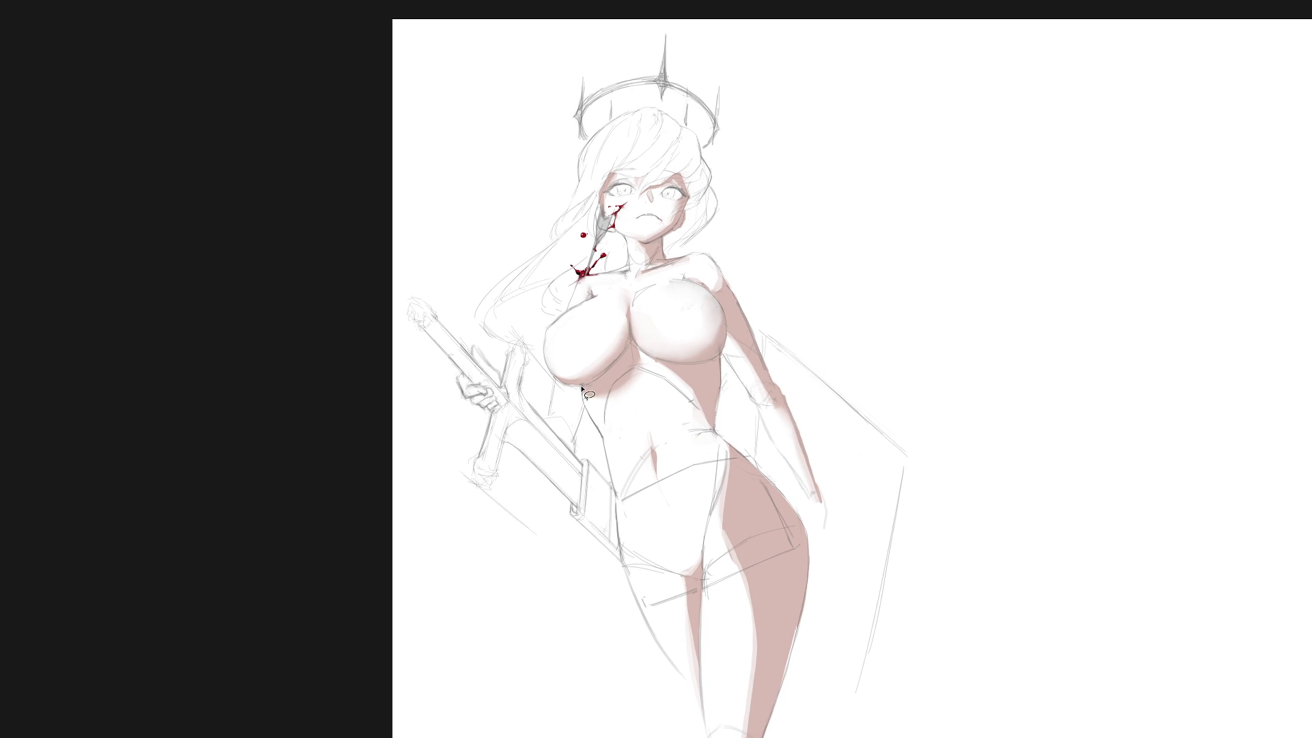
pyautogui.moveTo(580, 384)
pyautogui.mouseDown()
pyautogui.moveTo(565, 435)
pyautogui.moveTo(578, 448)
pyautogui.moveTo(582, 393)
pyautogui.mouseUp()
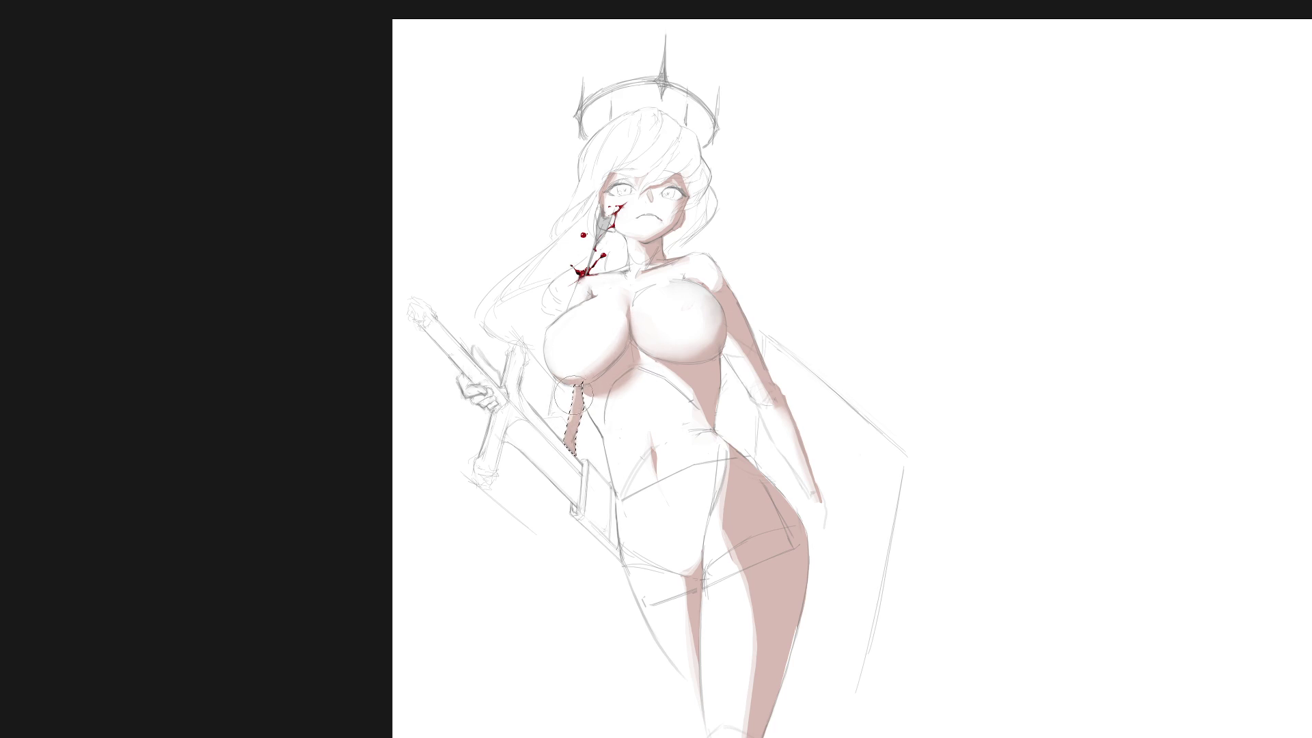
pyautogui.moveTo(571, 405); pyautogui.dragTo(572, 437)
pyautogui.hotkey('ctrl', 'd')
pyautogui.press('b')
pyautogui.scroll(-4, 891, 511)
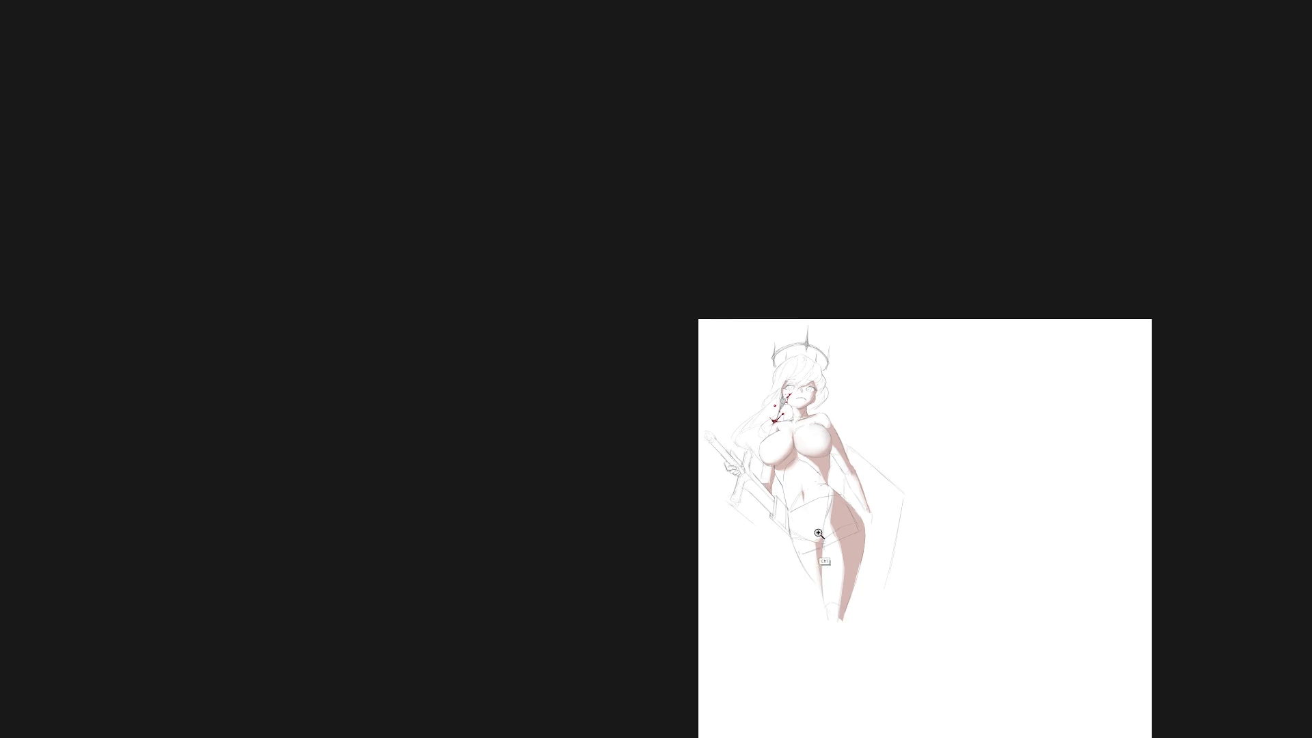
pyautogui.scroll(3, 786, 506)
pyautogui.scroll(3, 724, 440)
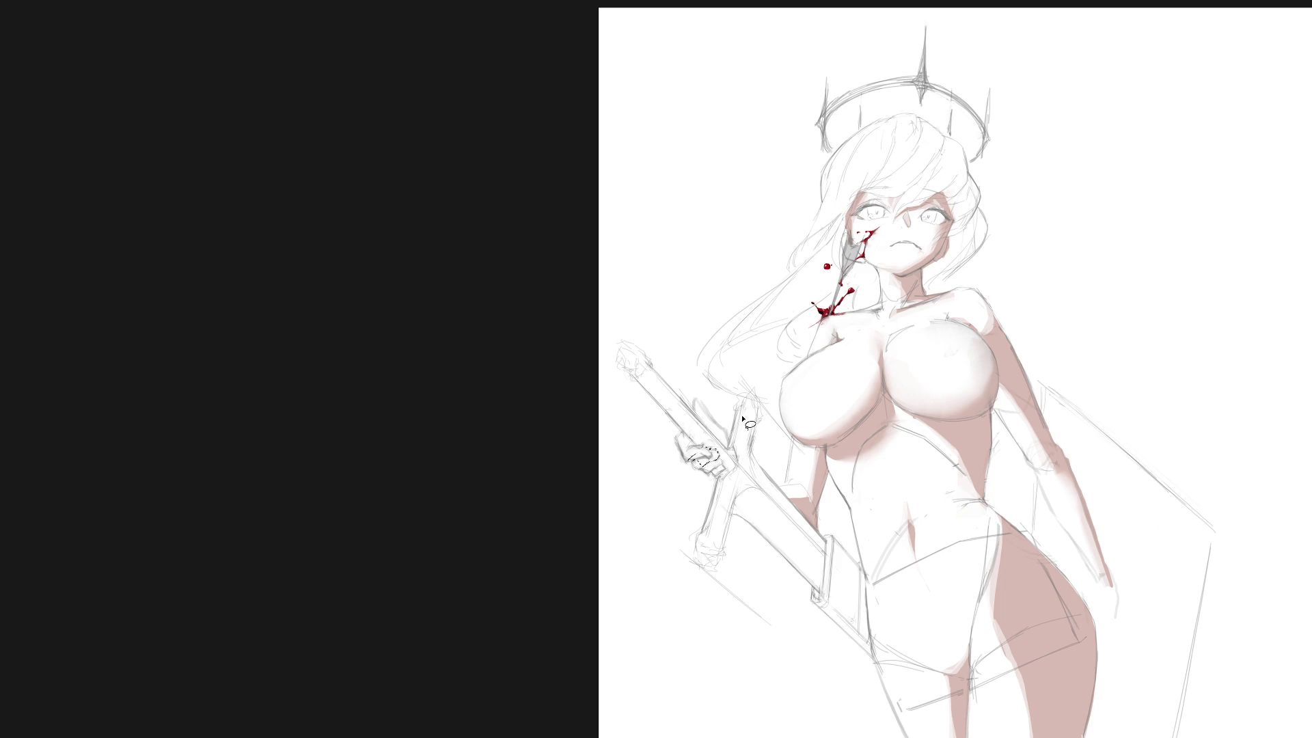
# Select the hand gripping the sword and fill its thumb area with skin colour.
pyautogui.moveTo(707, 451)
pyautogui.mouseDown()
pyautogui.moveTo(718, 478)
pyautogui.moveTo(728, 471)
pyautogui.moveTo(705, 451)
pyautogui.mouseUp()
pyautogui.moveTo(726, 451); pyautogui.dragTo(714, 437)
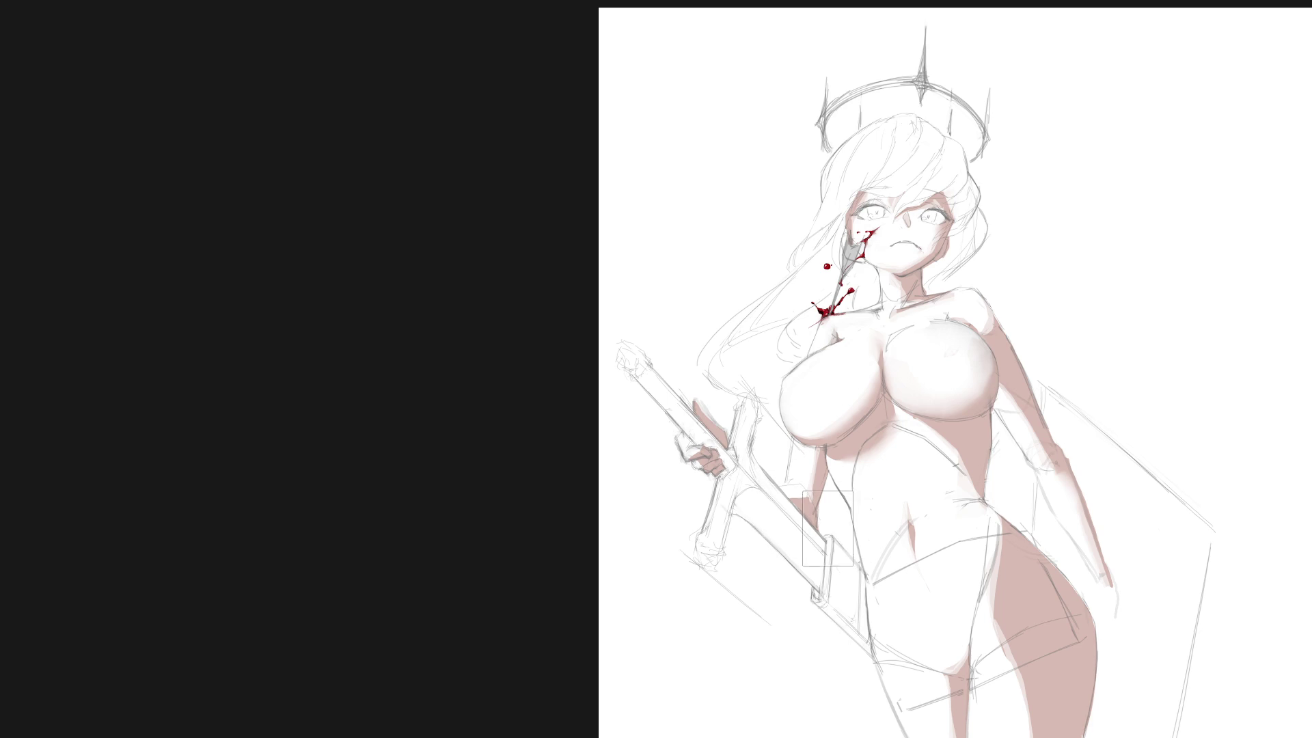
pyautogui.press('b')
pyautogui.hotkey('ctrl', 'r')
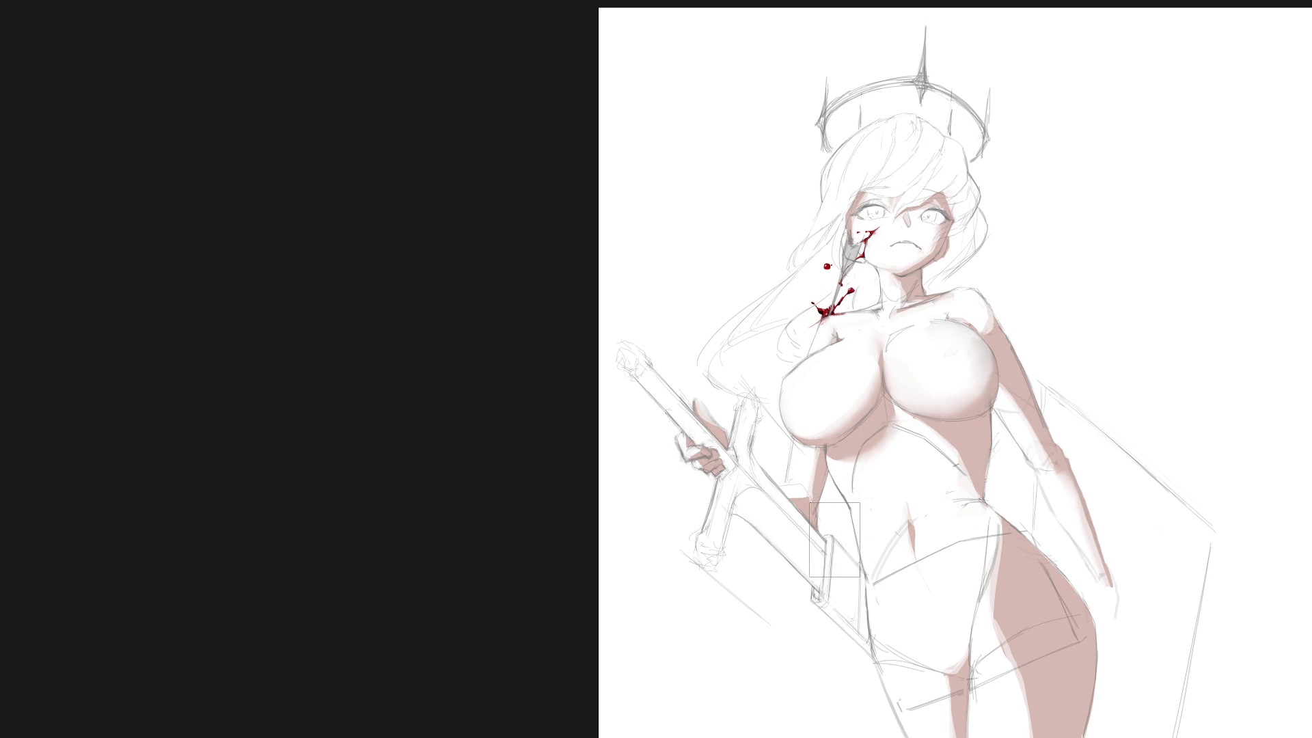
pyautogui.moveTo(694, 459); pyautogui.dragTo(710, 470)
pyautogui.hotkey('ctrl', 'd')
# Transform the hand near the sword hilt and clear stray marks around it.
pyautogui.hotkey('ctrl', 'z')
pyautogui.hotkey('ctrl', 't')
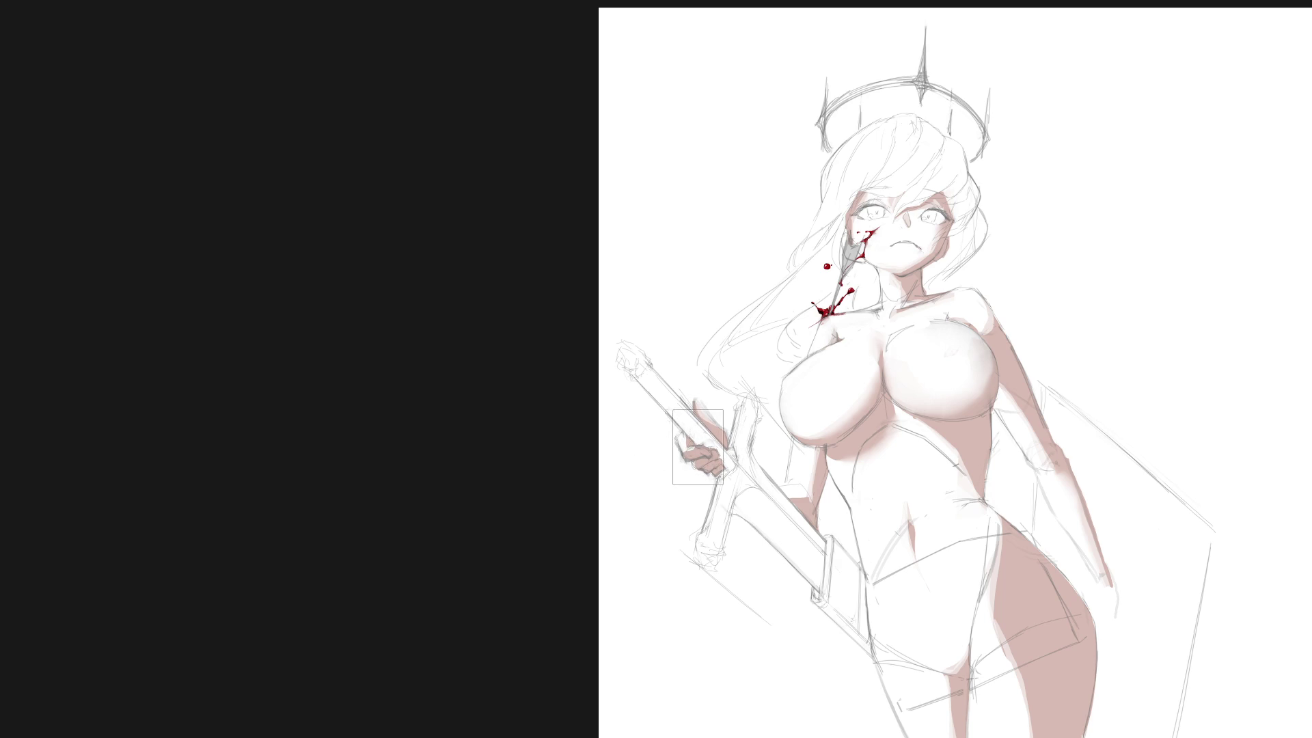
pyautogui.hotkey('ctrl', 'd')
pyautogui.press('l')
pyautogui.press('b')
pyautogui.moveTo(841, 588)
pyautogui.mouseDown()
pyautogui.moveTo(683, 516)
pyautogui.moveTo(668, 584)
pyautogui.moveTo(711, 424)
pyautogui.mouseUp()
pyautogui.press('5')
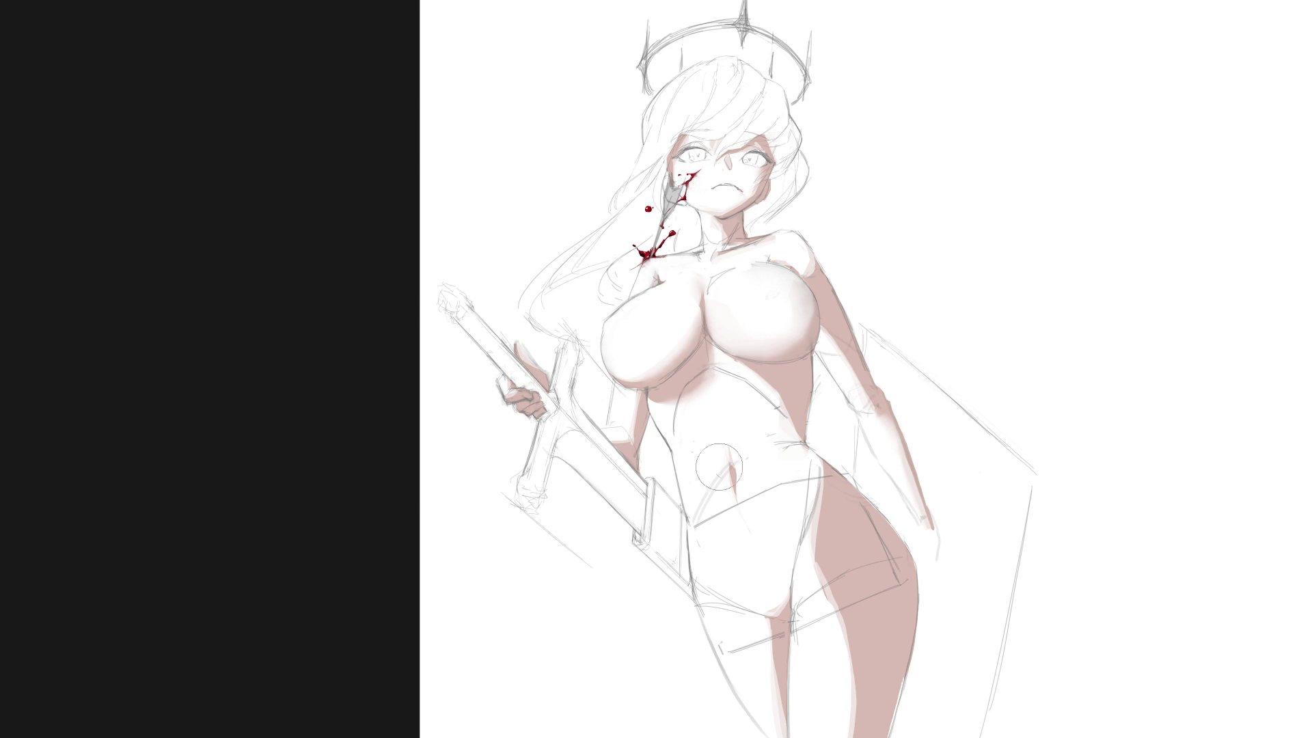
pyautogui.moveTo(765, 546); pyautogui.dragTo(718, 548)
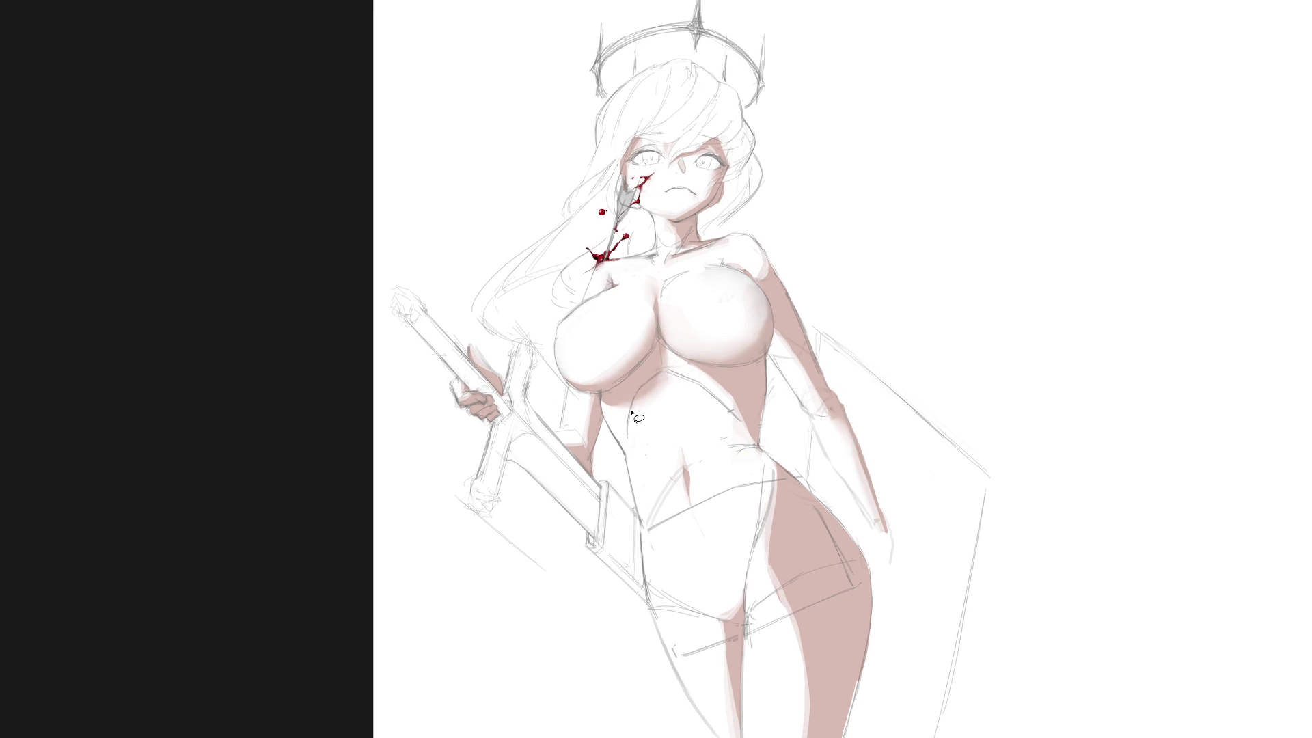
pyautogui.moveTo(629, 440)
pyautogui.mouseDown()
pyautogui.moveTo(633, 492)
pyautogui.moveTo(645, 391)
pyautogui.moveTo(633, 471)
pyautogui.mouseUp()
pyautogui.press('b')
pyautogui.press('[')
pyautogui.press('[')
pyautogui.press('[')
pyautogui.hotkey('ctrl', 'd')
pyautogui.hotkey('ctrl', 'd')
pyautogui.scroll(-4, 762, 446)
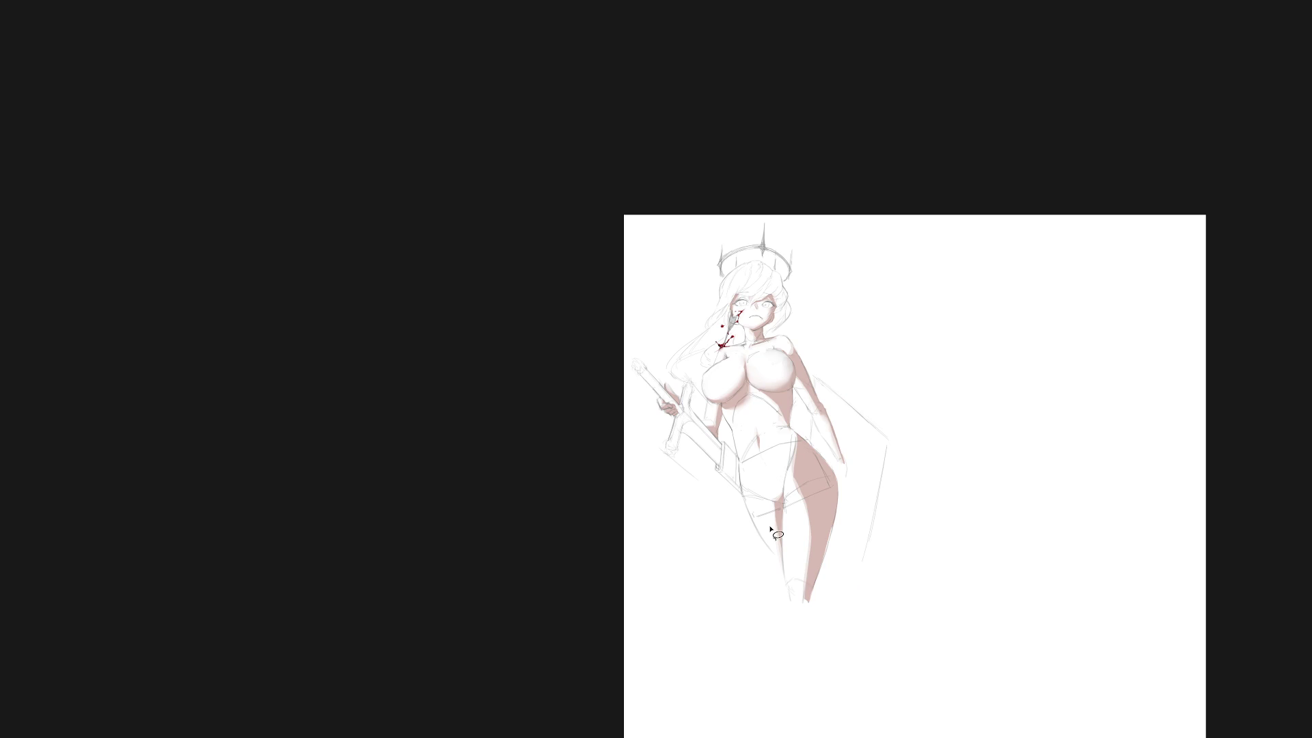
pyautogui.scroll(4, 806, 423)
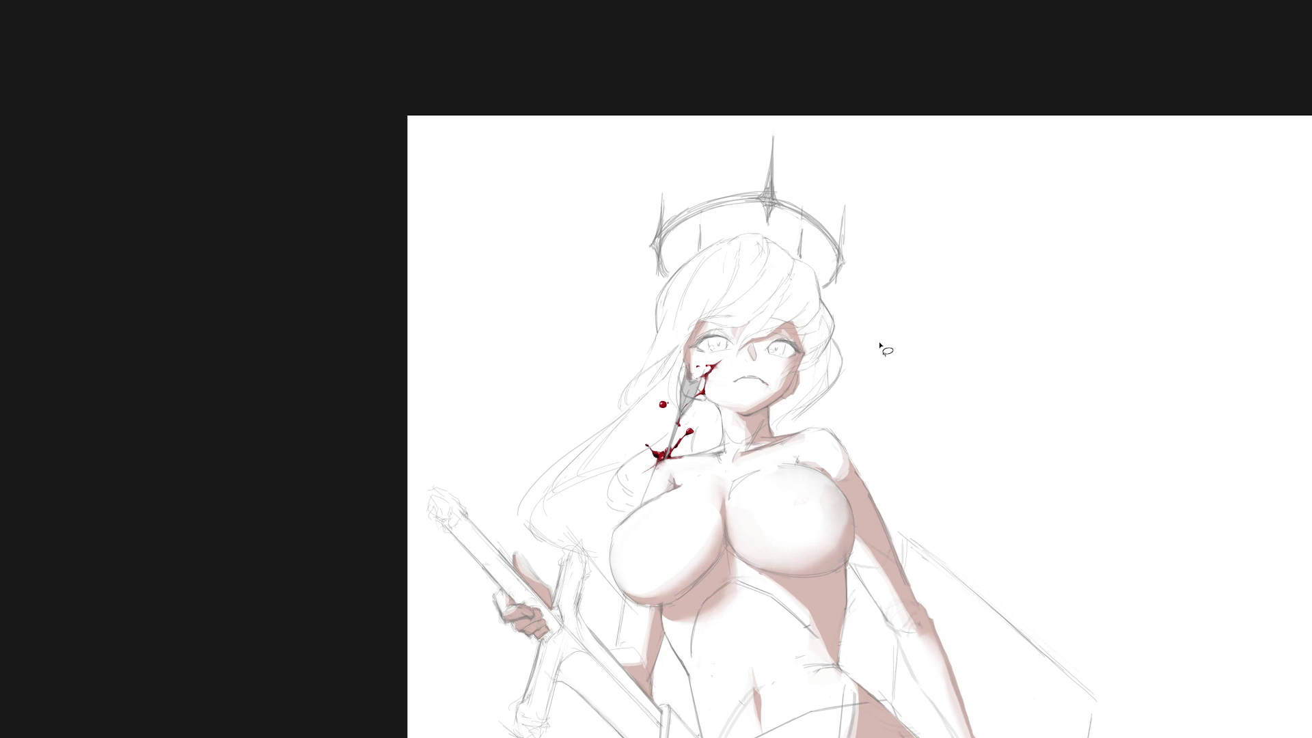
pyautogui.scroll(2, 711, 362)
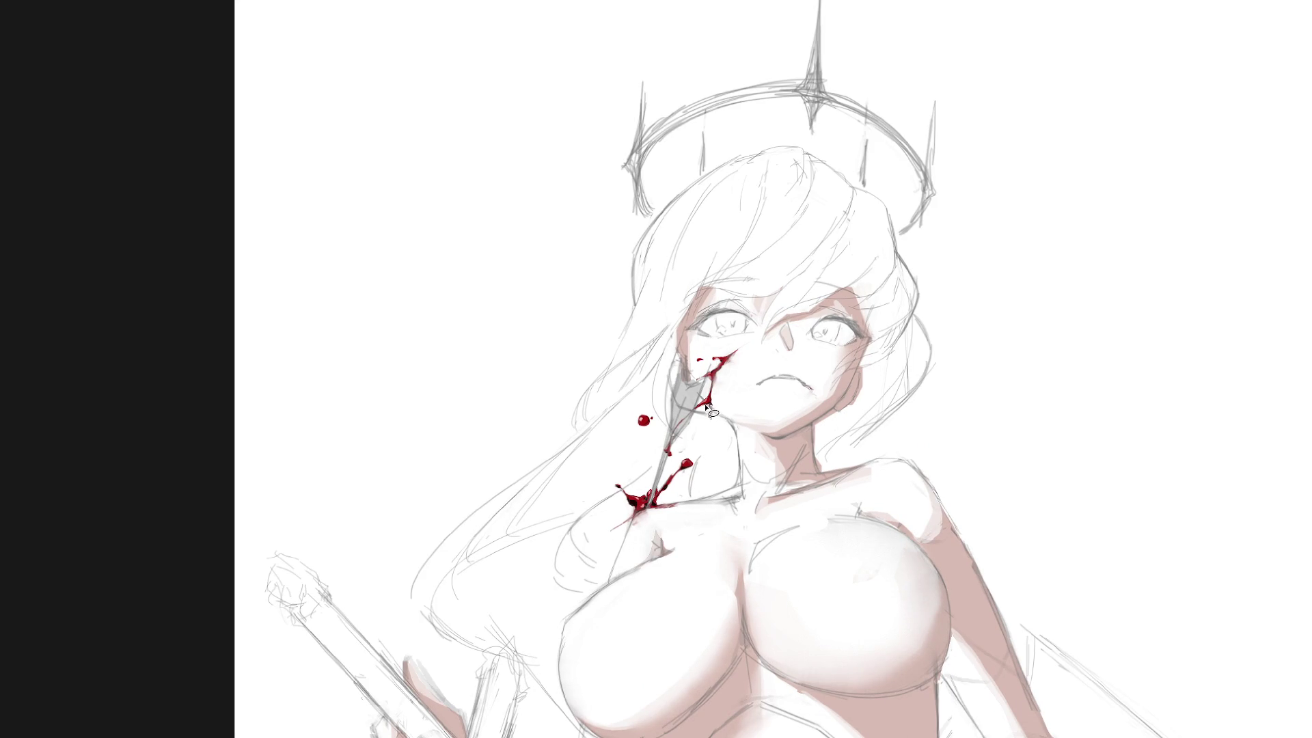
pyautogui.moveTo(698, 414); pyautogui.dragTo(706, 399)
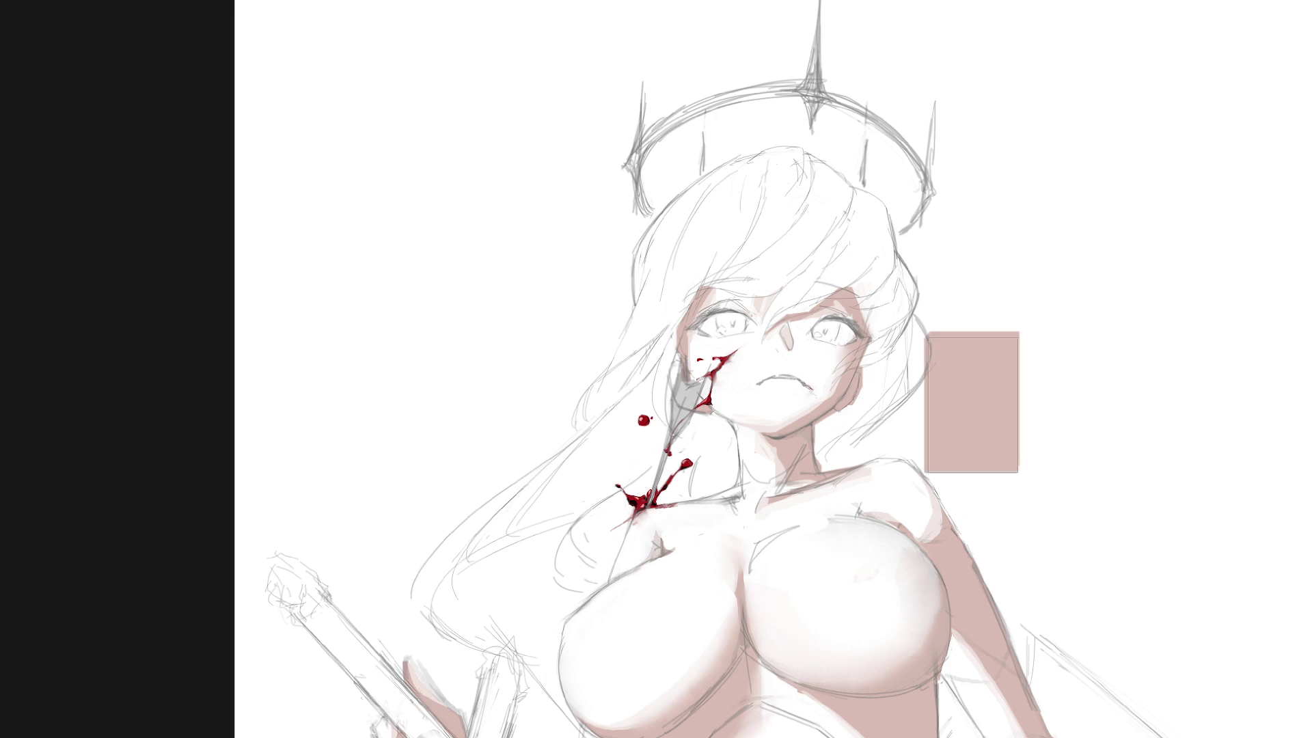
pyautogui.hotkey('ctrl', '-')
pyautogui.hotkey('ctrl', '-')
pyautogui.moveTo(847, 476); pyautogui.dragTo(712, 467)
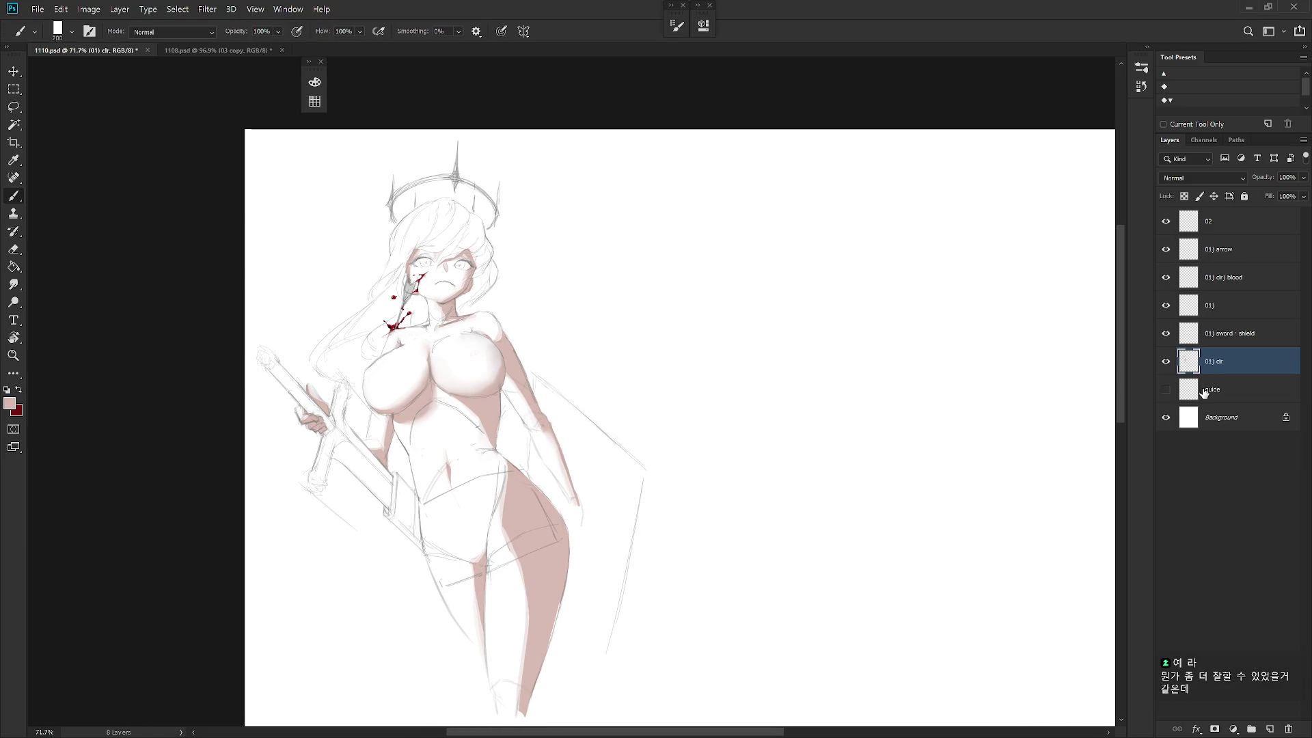
# Create a new empty layer named '01) clr' directly above the guide layer.
pyautogui.click(1208, 395)
pyautogui.hotkey('ctrl', 'shift', 'n')
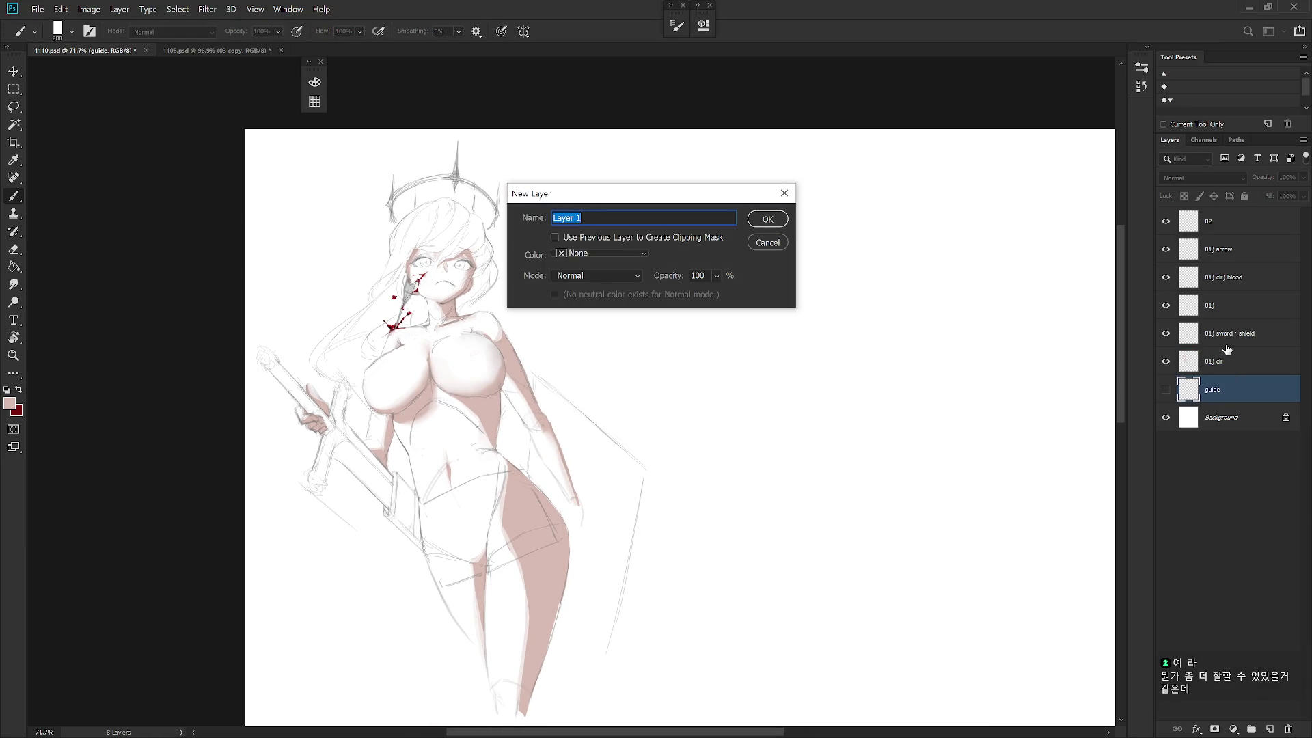
pyautogui.write('01) clr')
pyautogui.press('Return')
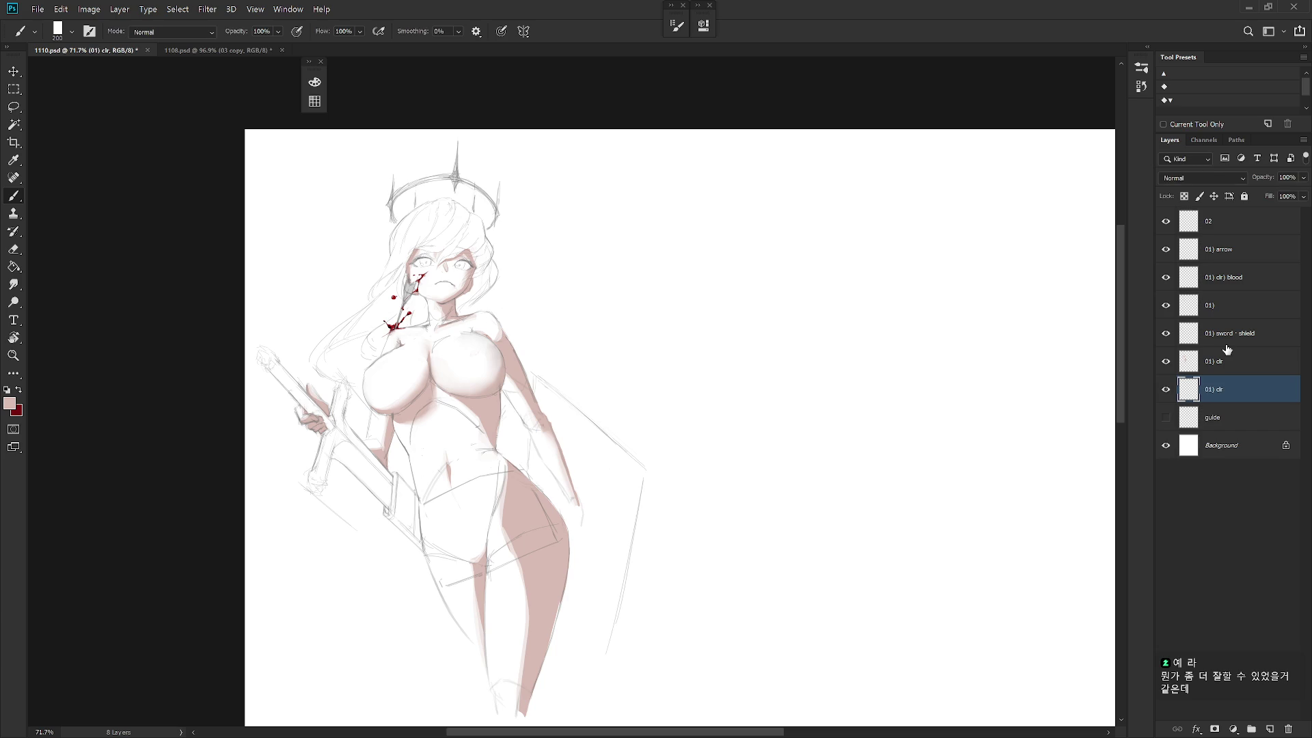
pyautogui.moveTo(611, 502); pyautogui.dragTo(659, 444)
# Lasso the body outline down the right side, around the foot and up to the chest.
pyautogui.press('l')
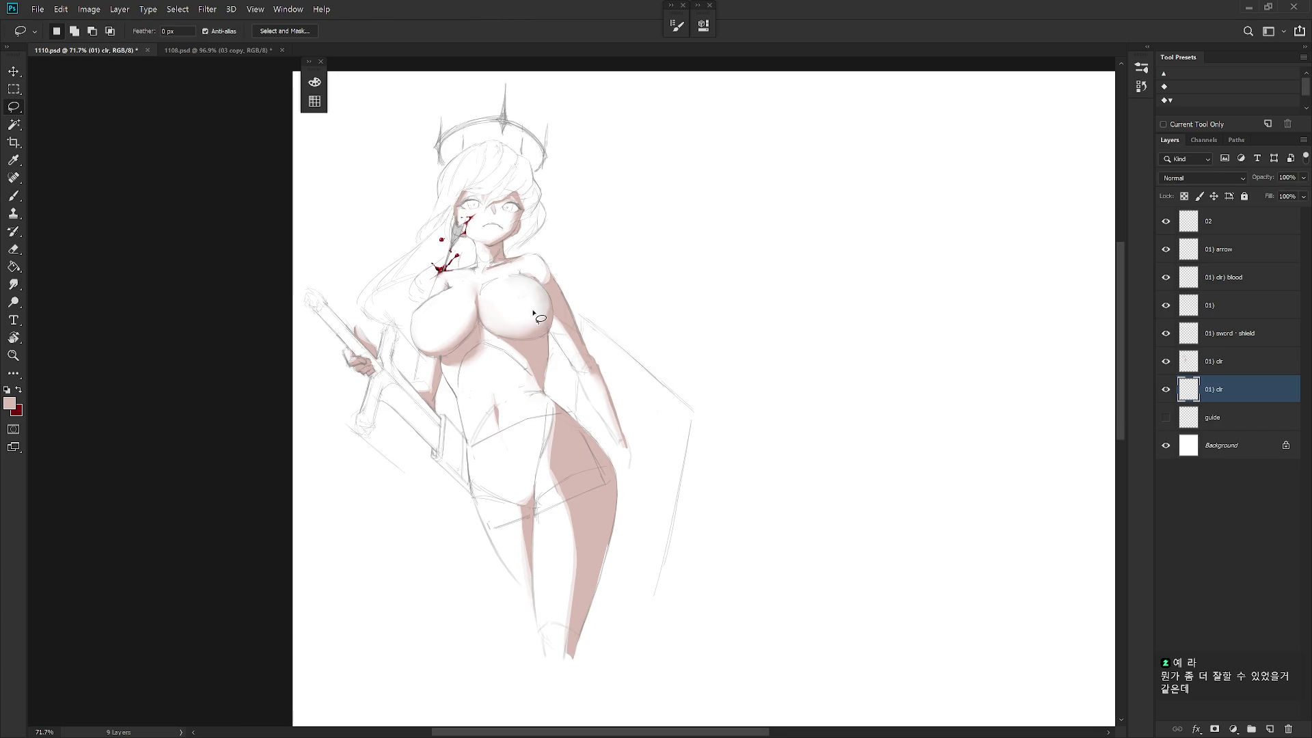
pyautogui.moveTo(549, 336); pyautogui.dragTo(547, 396)
pyautogui.moveTo(617, 478); pyautogui.dragTo(602, 555)
pyautogui.moveTo(577, 638)
pyautogui.mouseDown()
pyautogui.moveTo(546, 656)
pyautogui.moveTo(534, 606)
pyautogui.mouseUp()
pyautogui.moveTo(476, 509); pyautogui.dragTo(466, 444)
pyautogui.moveTo(440, 355); pyautogui.dragTo(421, 352)
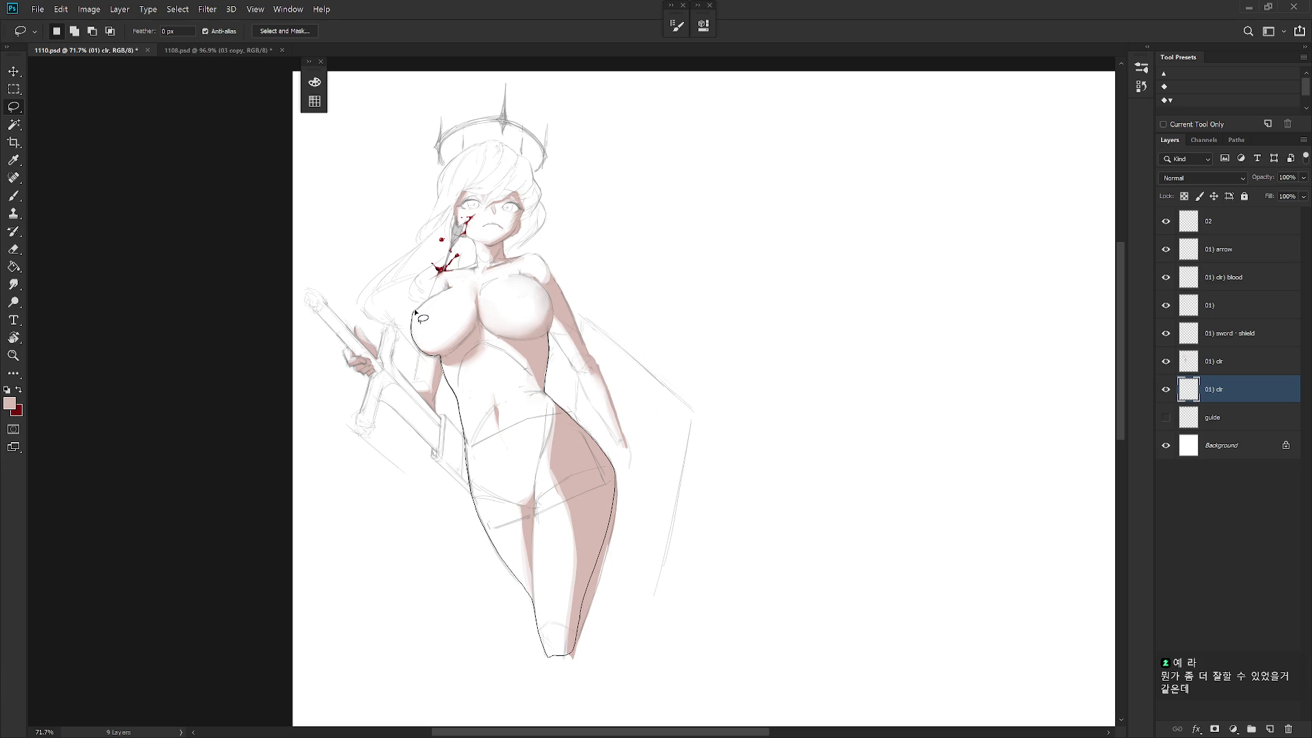
pyautogui.moveTo(432, 294)
pyautogui.mouseDown()
pyautogui.moveTo(441, 275)
pyautogui.moveTo(462, 276)
pyautogui.moveTo(509, 348)
pyautogui.moveTo(555, 325)
pyautogui.mouseUp()
pyautogui.press('shift')
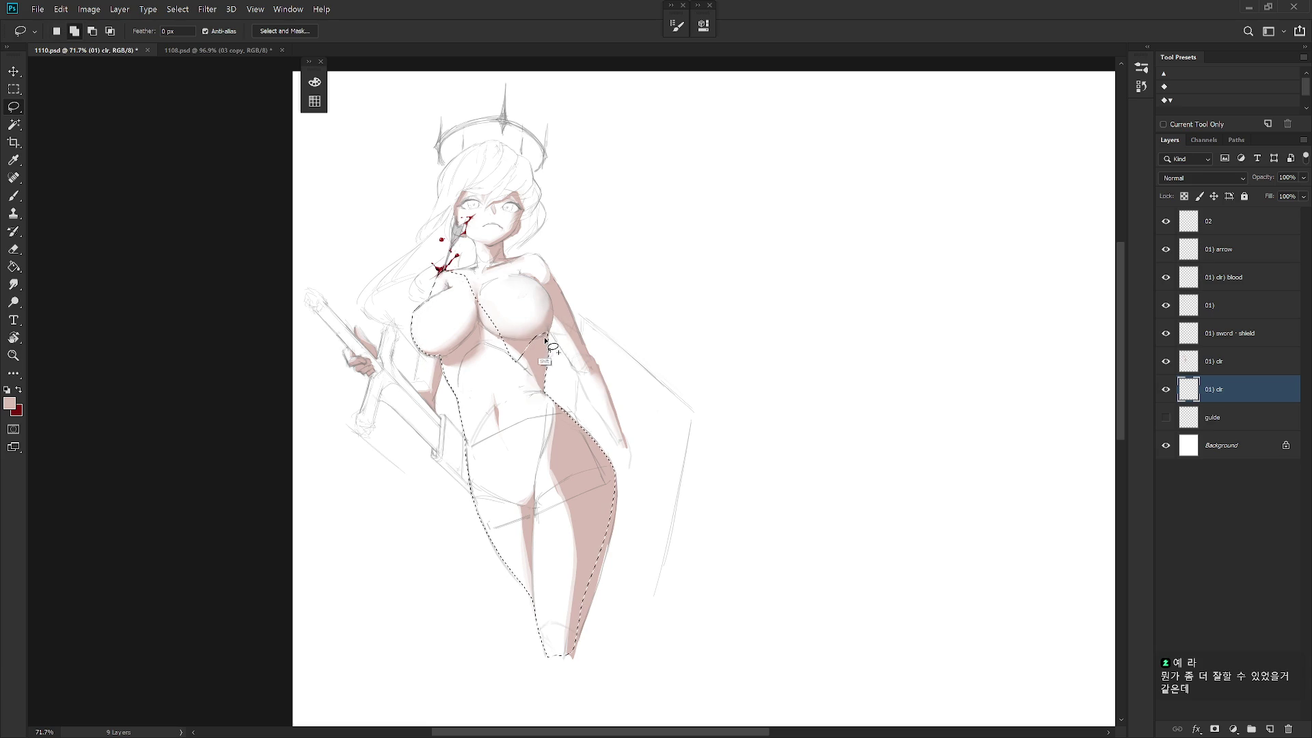
# Add the shoulder, neck and jaw area to the body selection.
pyautogui.moveTo(534, 262)
pyautogui.mouseDown()
pyautogui.moveTo(550, 301)
pyautogui.moveTo(520, 255)
pyautogui.moveTo(481, 240)
pyautogui.moveTo(448, 279)
pyautogui.moveTo(440, 355)
pyautogui.mouseUp()
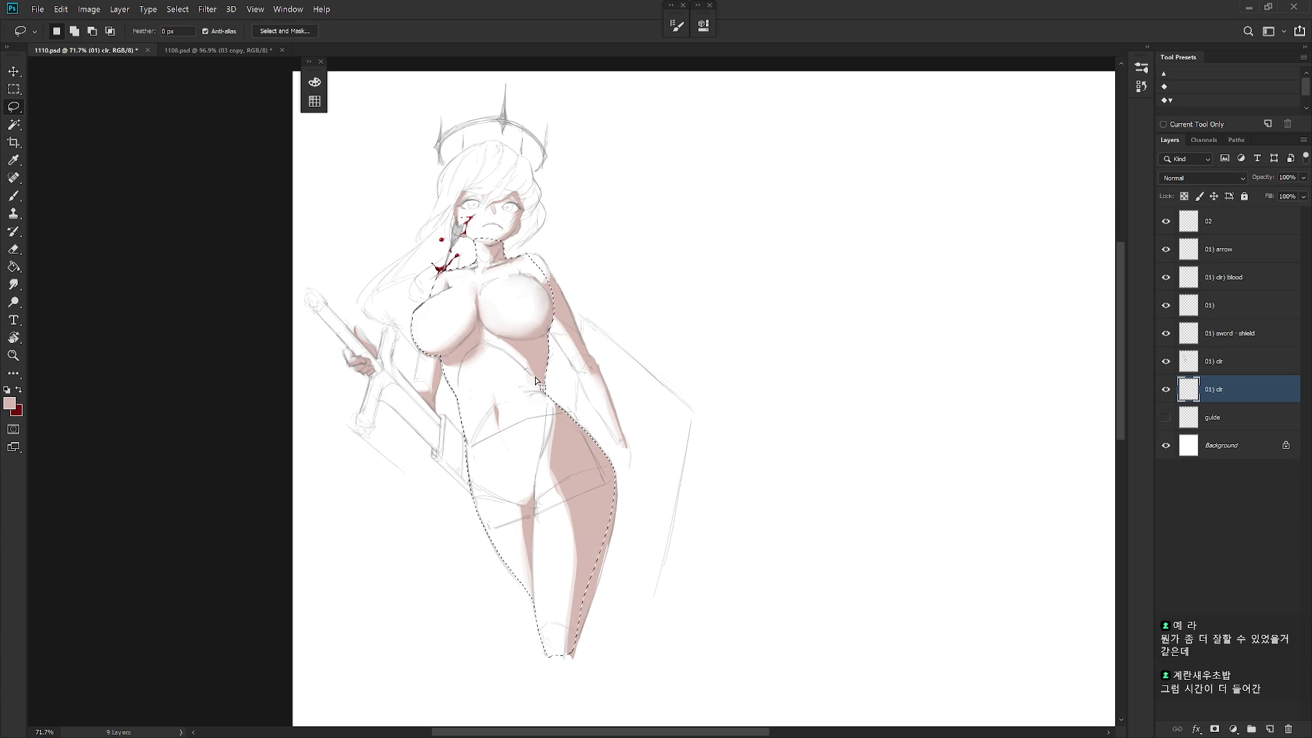
pyautogui.scroll(2, 517, 311)
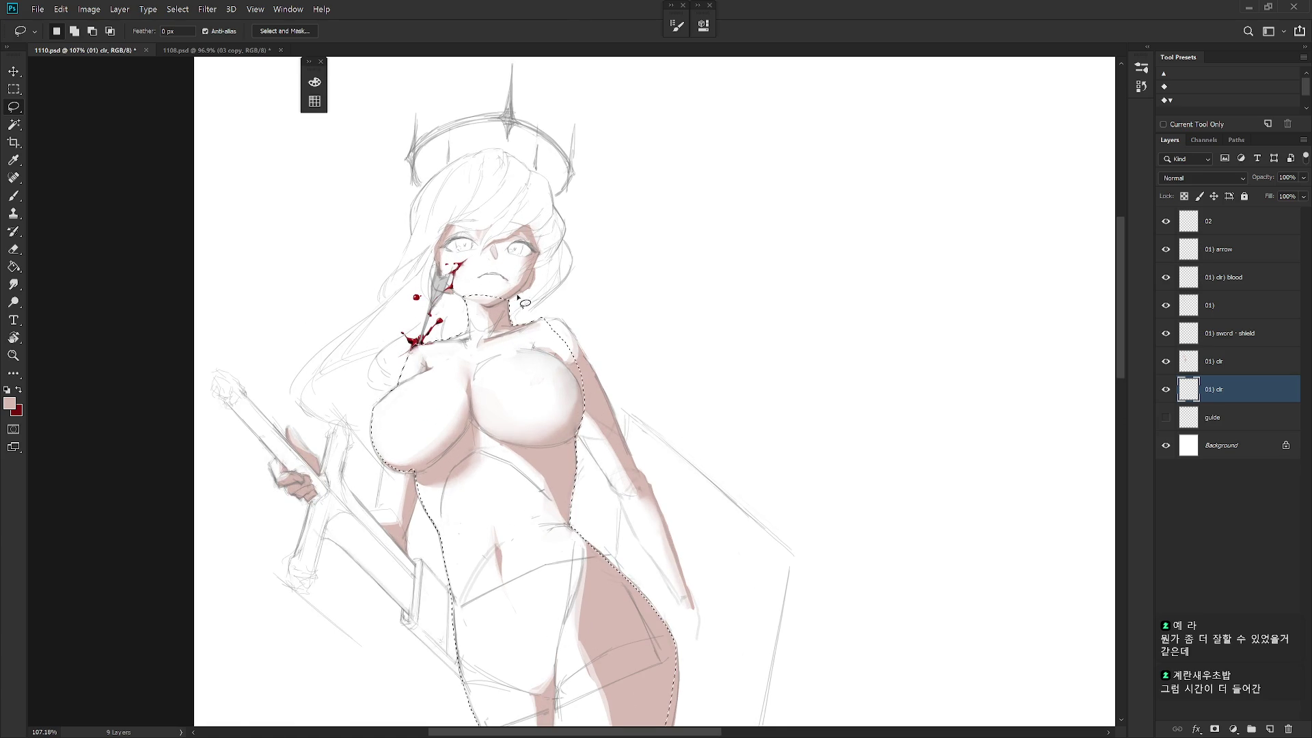
pyautogui.press('shift')
pyautogui.moveTo(509, 312)
pyautogui.mouseDown()
pyautogui.moveTo(549, 217)
pyautogui.moveTo(461, 170)
pyautogui.moveTo(420, 191)
pyautogui.moveTo(411, 225)
pyautogui.moveTo(469, 319)
pyautogui.moveTo(442, 341)
pyautogui.moveTo(470, 305)
pyautogui.moveTo(383, 363)
pyautogui.moveTo(429, 388)
pyautogui.moveTo(414, 436)
pyautogui.moveTo(387, 444)
pyautogui.moveTo(292, 398)
pyautogui.moveTo(295, 372)
pyautogui.moveTo(398, 279)
pyautogui.moveTo(430, 213)
pyautogui.mouseUp()
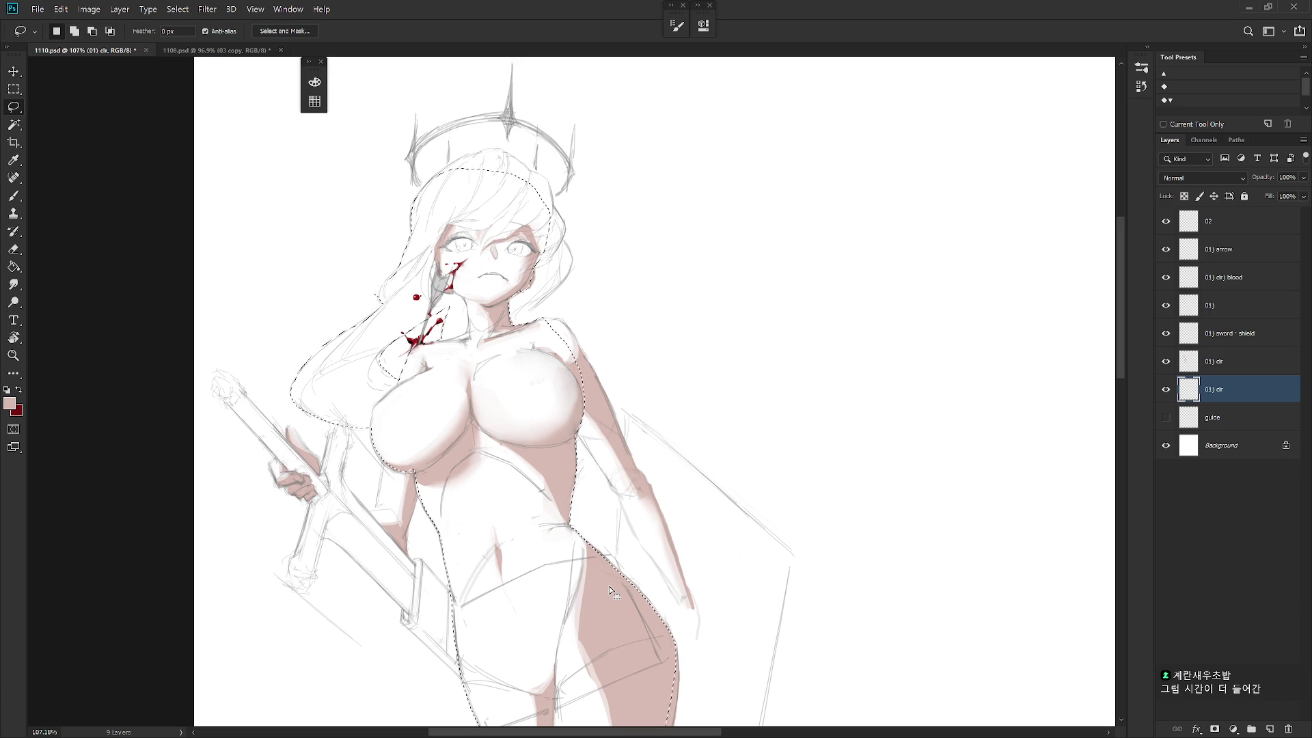
pyautogui.hotkey('ctrl', 'd')
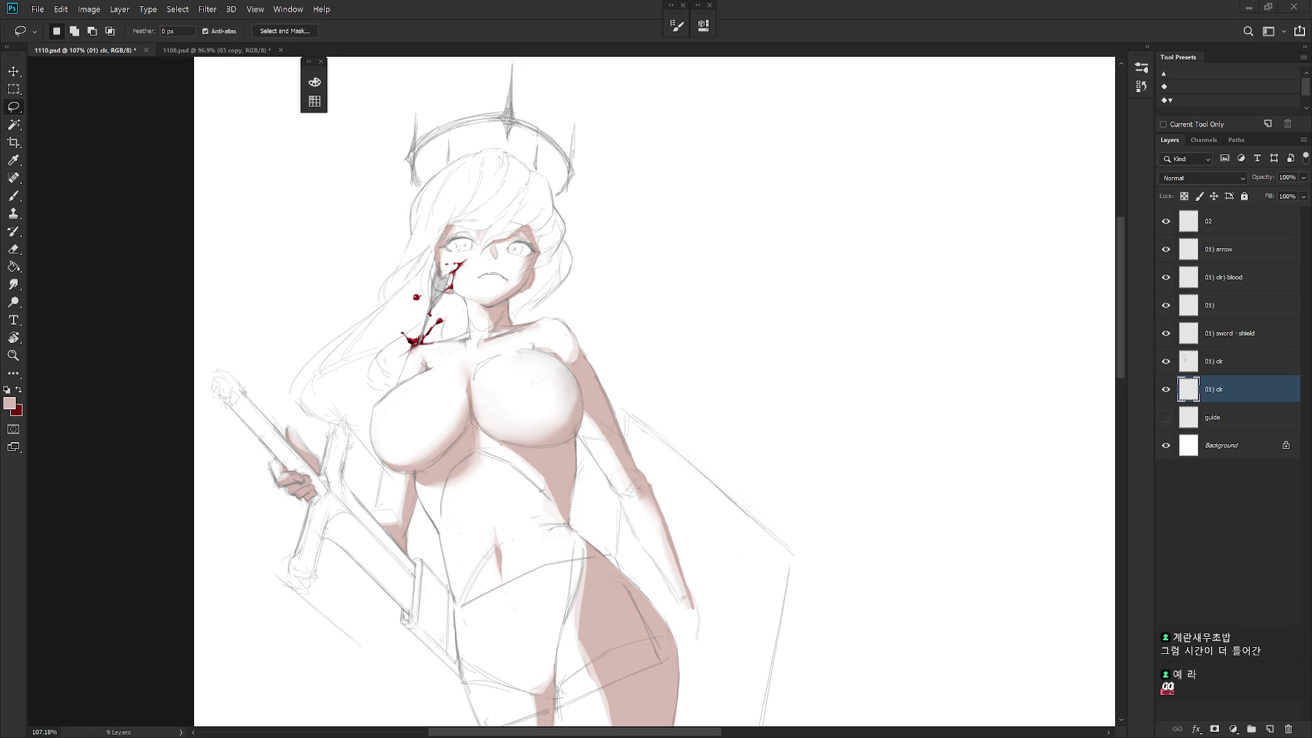
pyautogui.hotkey('ctrl', 'shift', 'd')
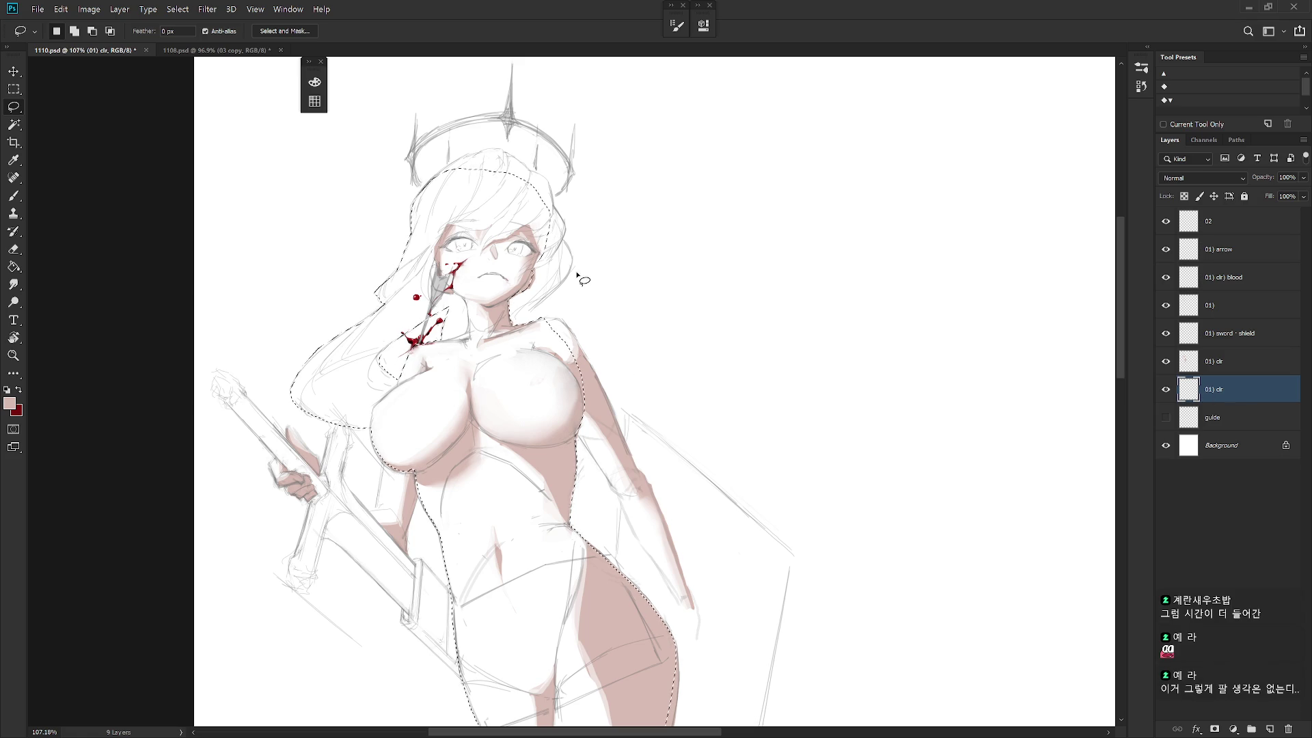
# Add the face, top of the head and hair to the figure selection.
pyautogui.press('shift')
pyautogui.moveTo(511, 332)
pyautogui.mouseDown()
pyautogui.moveTo(569, 280)
pyautogui.moveTo(564, 234)
pyautogui.mouseUp()
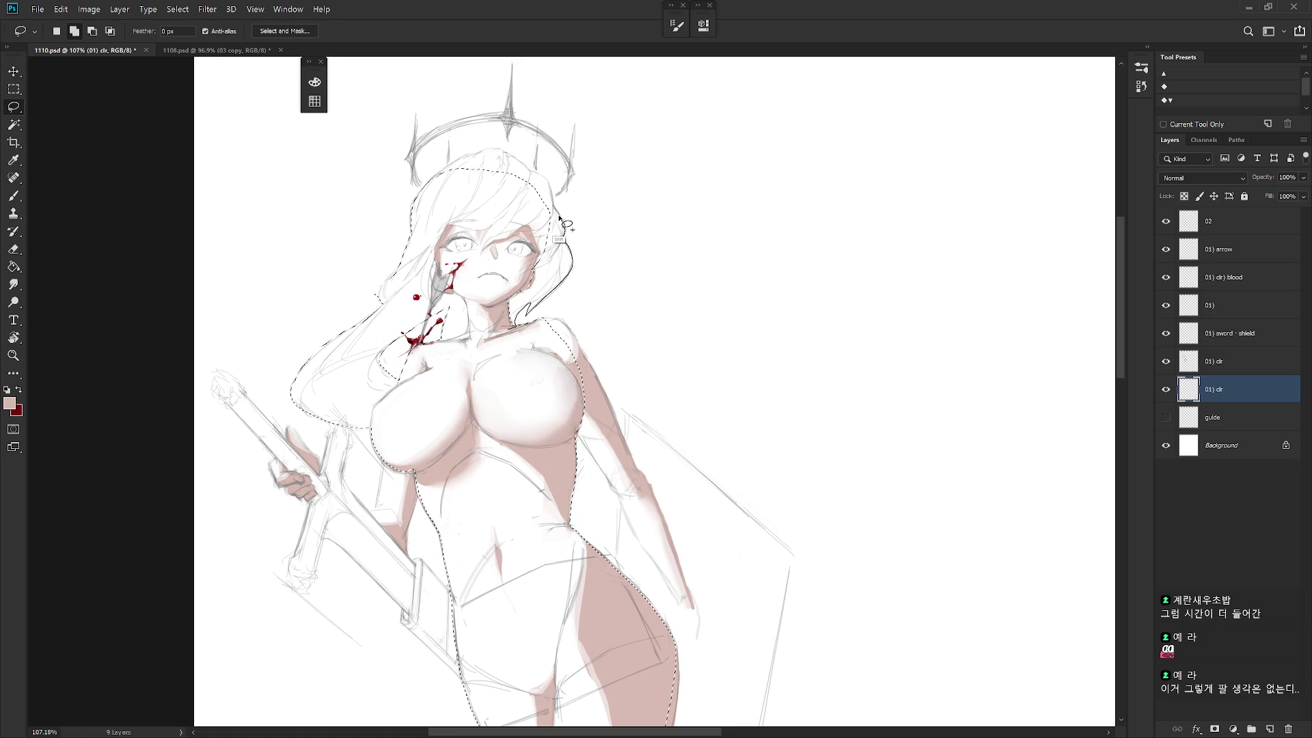
pyautogui.moveTo(556, 209); pyautogui.dragTo(551, 188)
pyautogui.moveTo(484, 152)
pyautogui.mouseDown()
pyautogui.moveTo(443, 179)
pyautogui.moveTo(427, 215)
pyautogui.moveTo(495, 278)
pyautogui.moveTo(505, 321)
pyautogui.mouseUp()
pyautogui.moveTo(704, 466); pyautogui.dragTo(787, 403)
pyautogui.moveTo(451, 364)
pyautogui.mouseDown()
pyautogui.moveTo(444, 424)
pyautogui.moveTo(427, 440)
pyautogui.moveTo(474, 505)
pyautogui.moveTo(495, 351)
pyautogui.mouseUp()
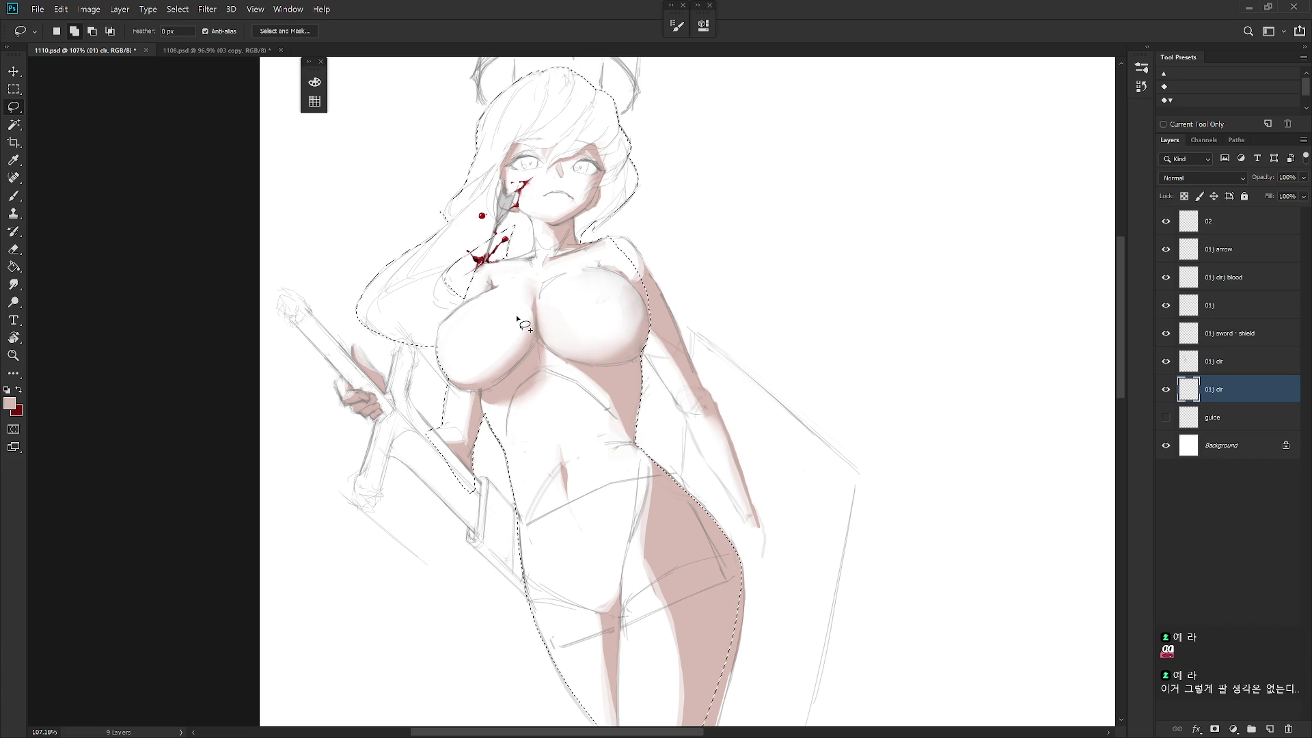
pyautogui.moveTo(478, 410); pyautogui.dragTo(467, 356)
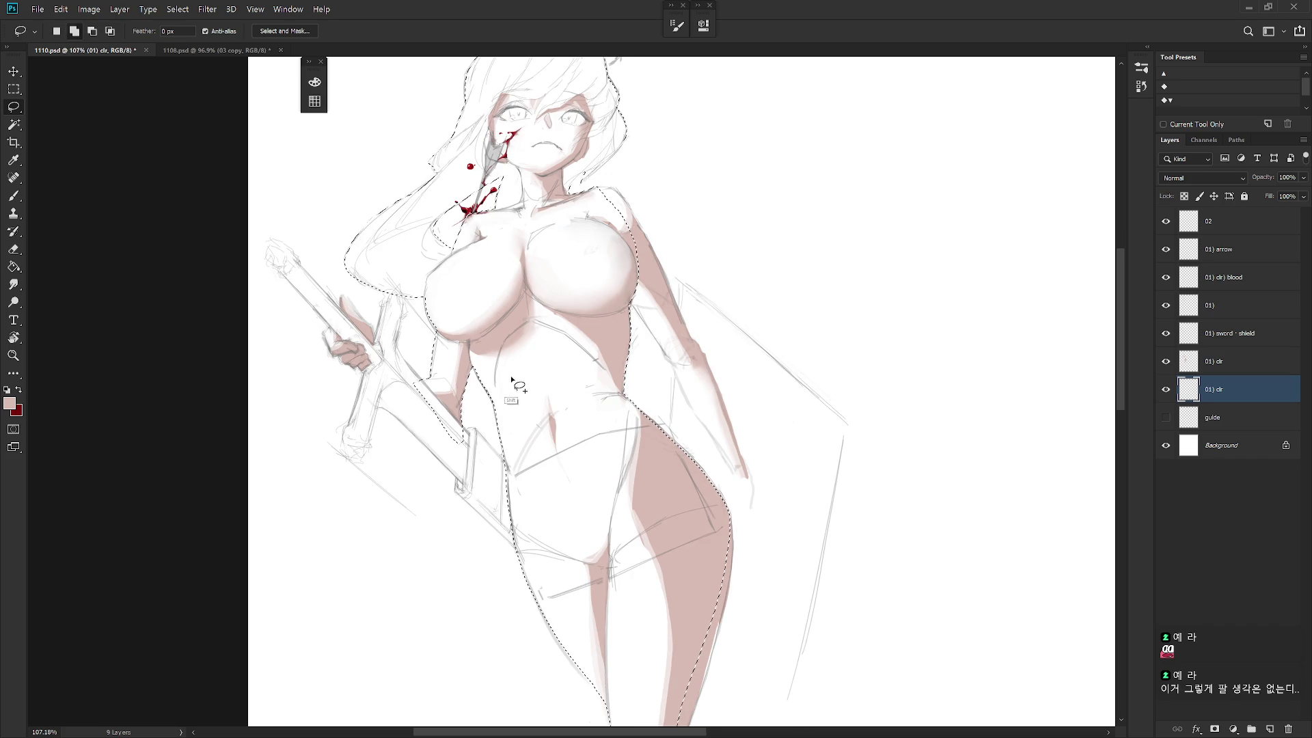
pyautogui.scroll(-3, 513, 379)
# Undo the accidental 'tL' text layer.
pyautogui.write('t')
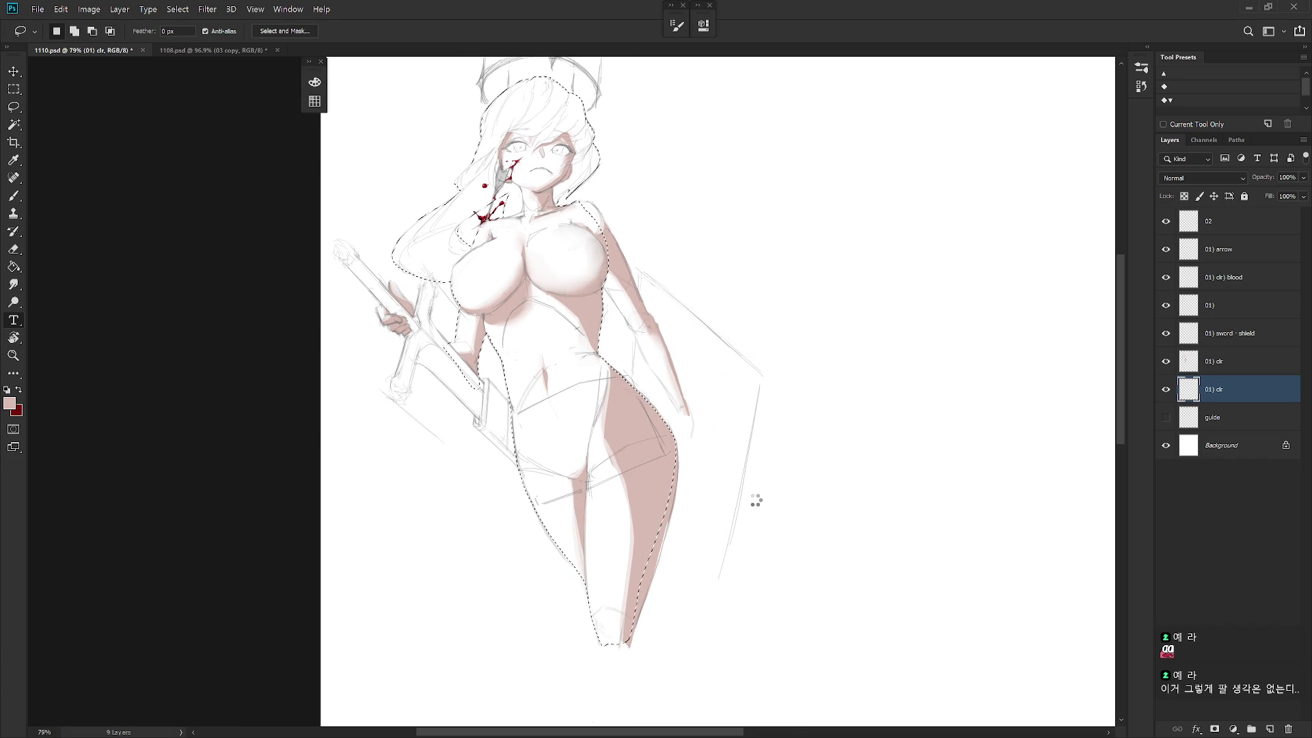
pyautogui.write('L')
pyautogui.click(662, 295)
pyautogui.hotkey('ctrl', 'z')
# Add the arm to the figure selection, tracing with the view tilted.
pyautogui.press('l')
pyautogui.press('r')
pyautogui.moveTo(759, 425); pyautogui.dragTo(709, 402)
pyautogui.press('l')
pyautogui.moveTo(627, 292)
pyautogui.mouseDown()
pyautogui.moveTo(680, 454)
pyautogui.moveTo(658, 285)
pyautogui.moveTo(631, 213)
pyautogui.mouseUp()
pyautogui.press('Escape')
pyautogui.moveTo(639, 485)
pyautogui.mouseDown()
pyautogui.moveTo(716, 478)
pyautogui.moveTo(682, 460)
pyautogui.mouseUp()
# Add the sword blade and grip to the selection.
pyautogui.press('r')
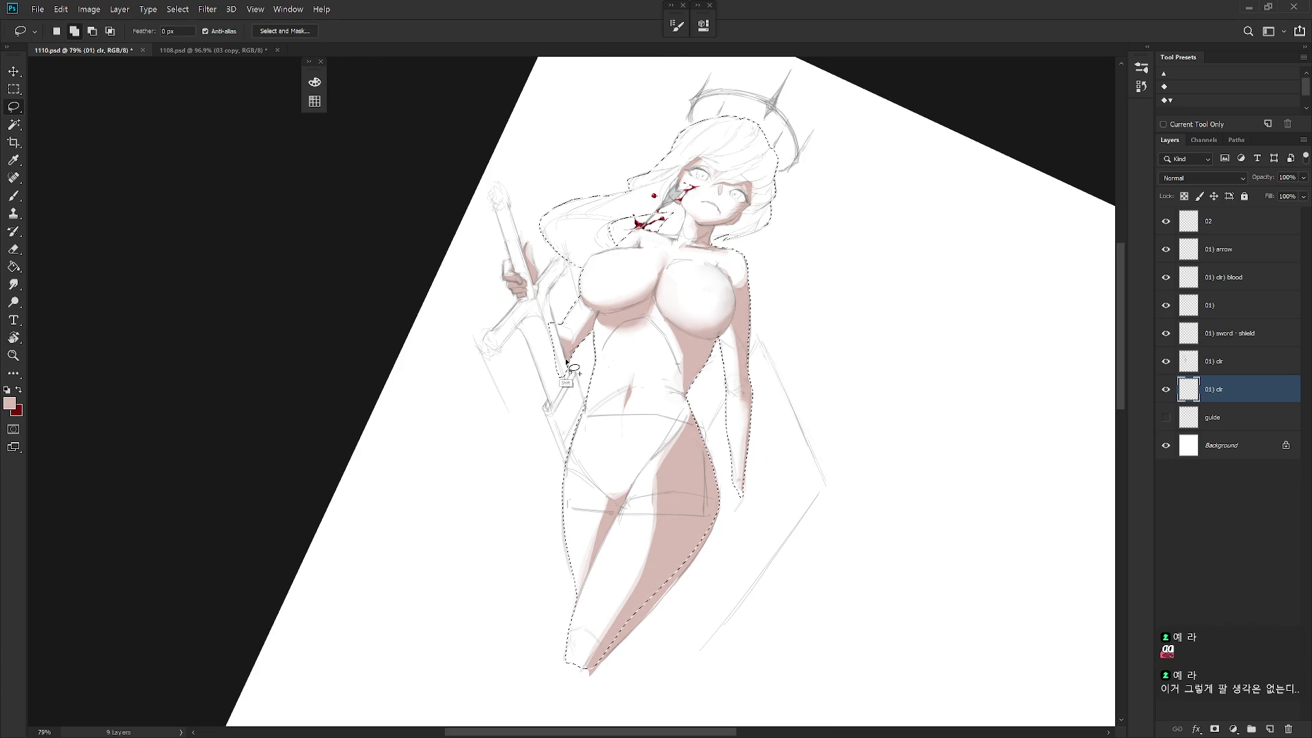
pyautogui.moveTo(570, 371)
pyautogui.mouseDown()
pyautogui.moveTo(588, 410)
pyautogui.moveTo(566, 474)
pyautogui.moveTo(552, 366)
pyautogui.moveTo(564, 367)
pyautogui.mouseUp()
pyautogui.moveTo(517, 329)
pyautogui.mouseDown()
pyautogui.moveTo(564, 396)
pyautogui.moveTo(571, 373)
pyautogui.moveTo(532, 249)
pyautogui.mouseUp()
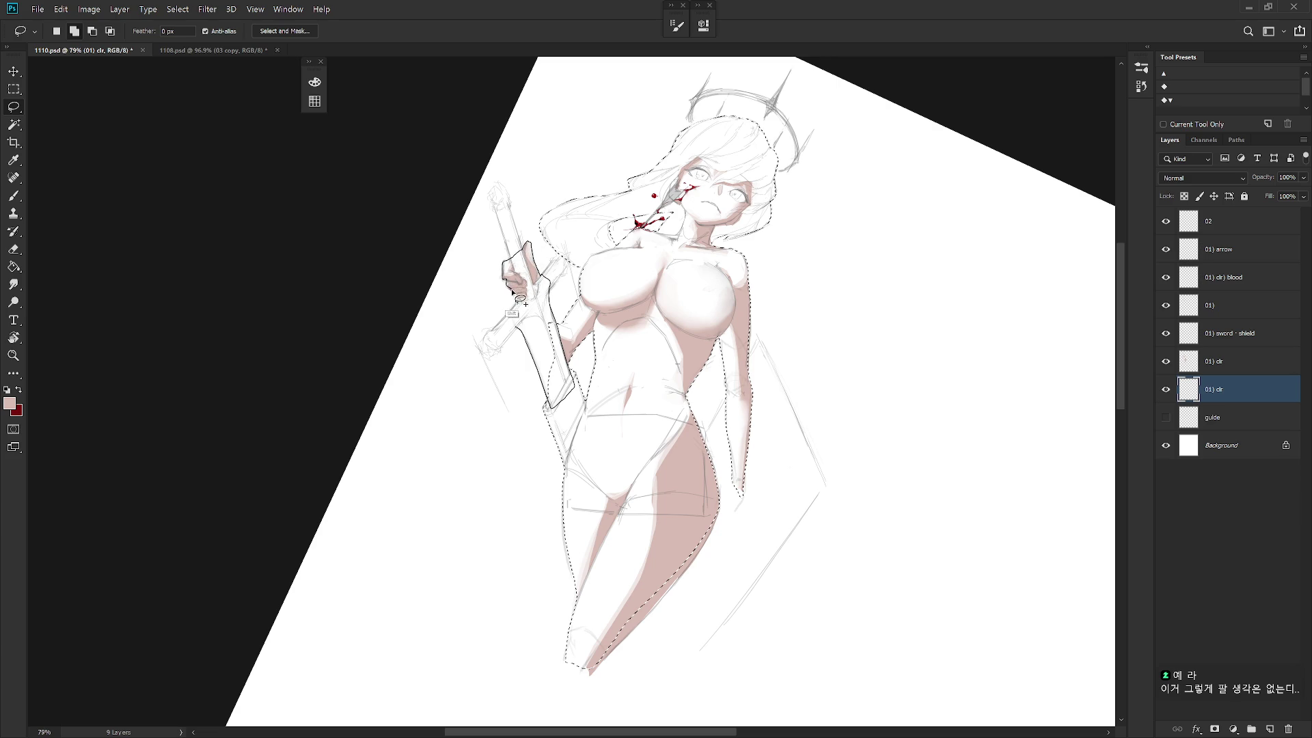
pyautogui.moveTo(523, 309); pyautogui.dragTo(521, 303)
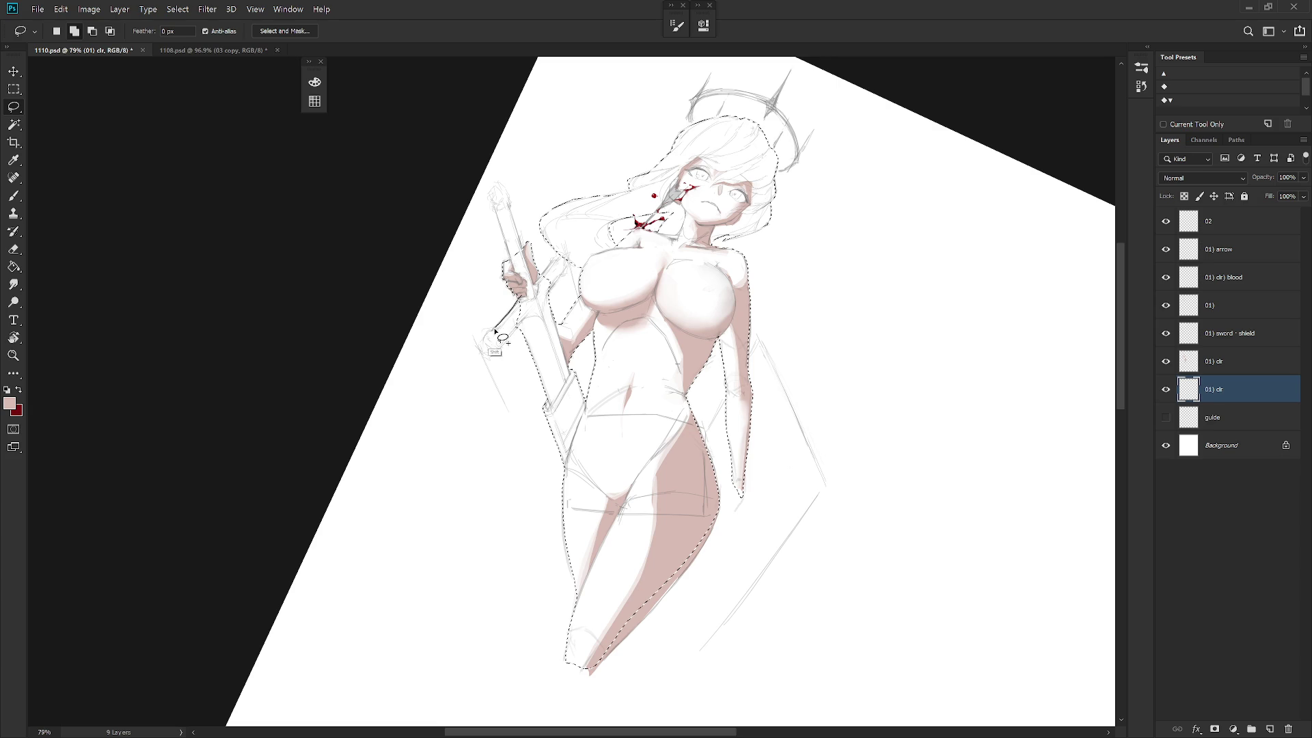
pyautogui.moveTo(485, 337)
pyautogui.mouseDown()
pyautogui.moveTo(479, 350)
pyautogui.moveTo(513, 336)
pyautogui.moveTo(554, 259)
pyautogui.moveTo(577, 272)
pyautogui.moveTo(558, 300)
pyautogui.moveTo(518, 273)
pyautogui.moveTo(493, 207)
pyautogui.mouseUp()
# Fill the figure selection with a pale greyish lavender from the Color panel, then deselect.
pyautogui.press('Escape')
pyautogui.moveTo(757, 321); pyautogui.dragTo(740, 353)
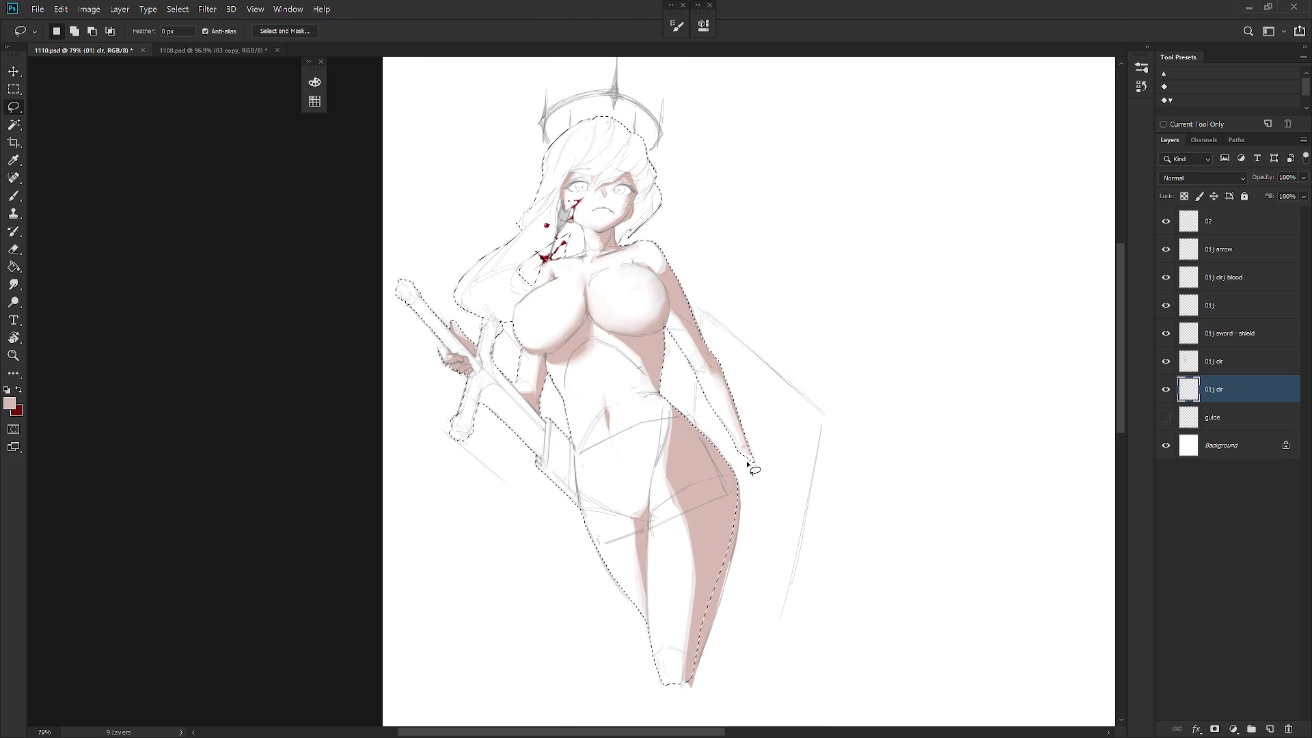
pyautogui.press('F6')
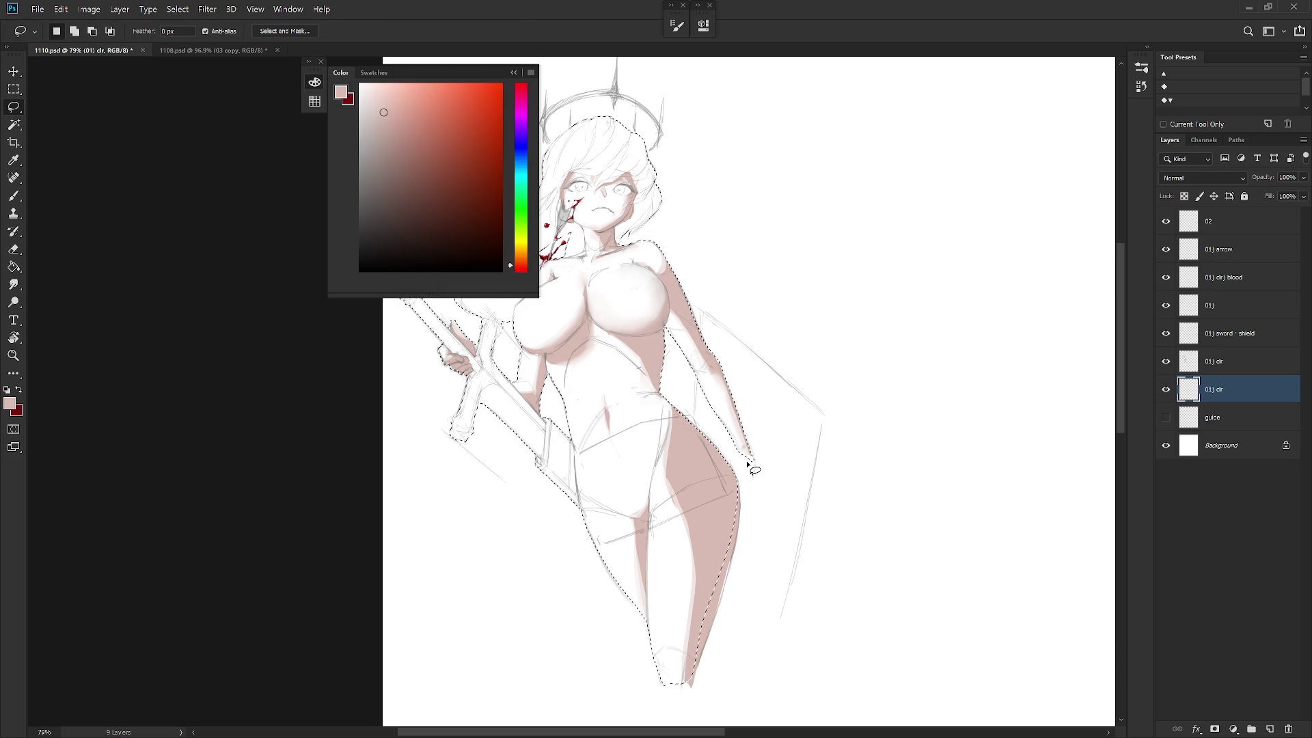
pyautogui.click(525, 144)
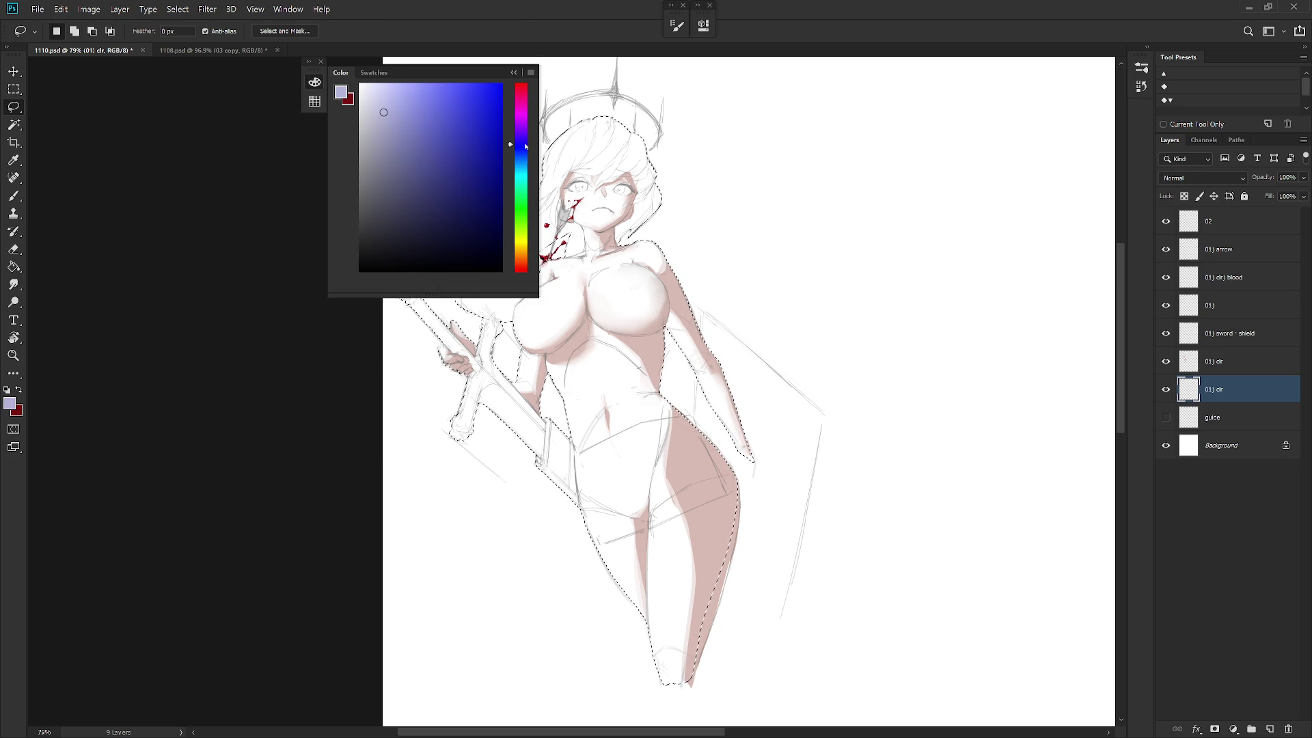
pyautogui.click(373, 103)
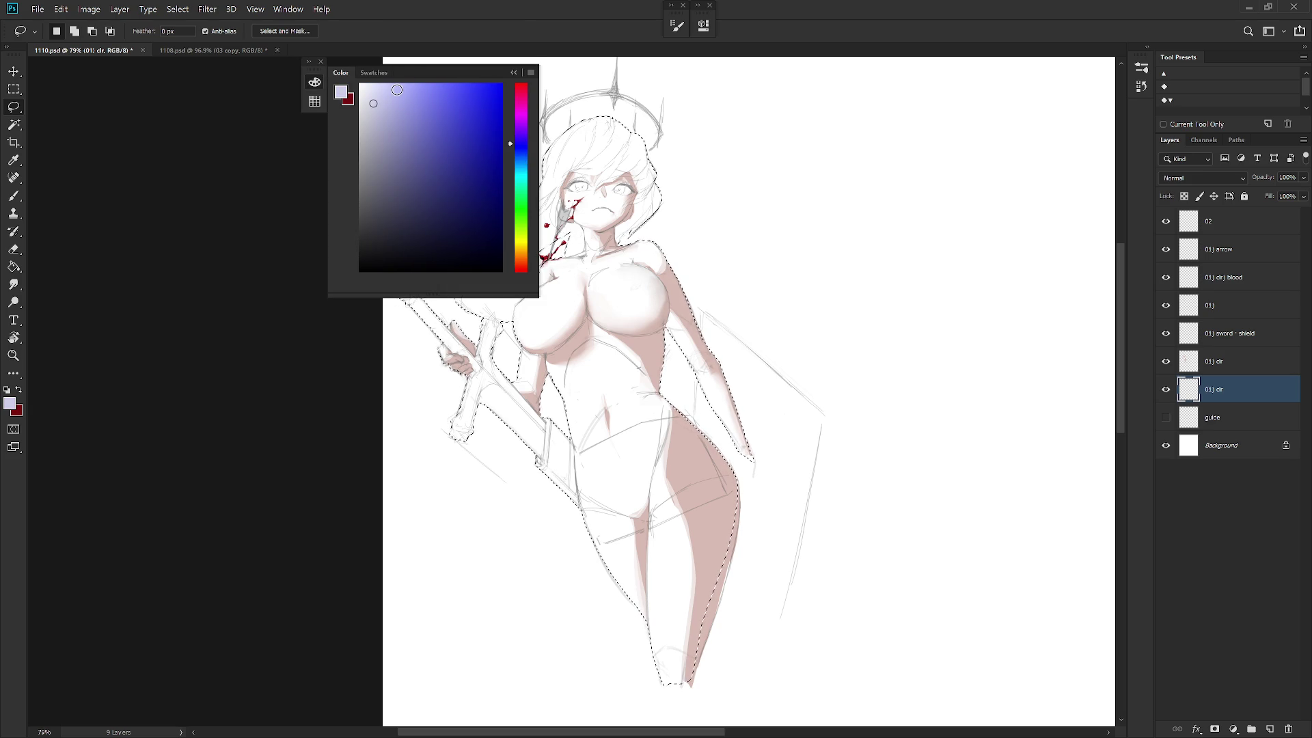
pyautogui.click(368, 107)
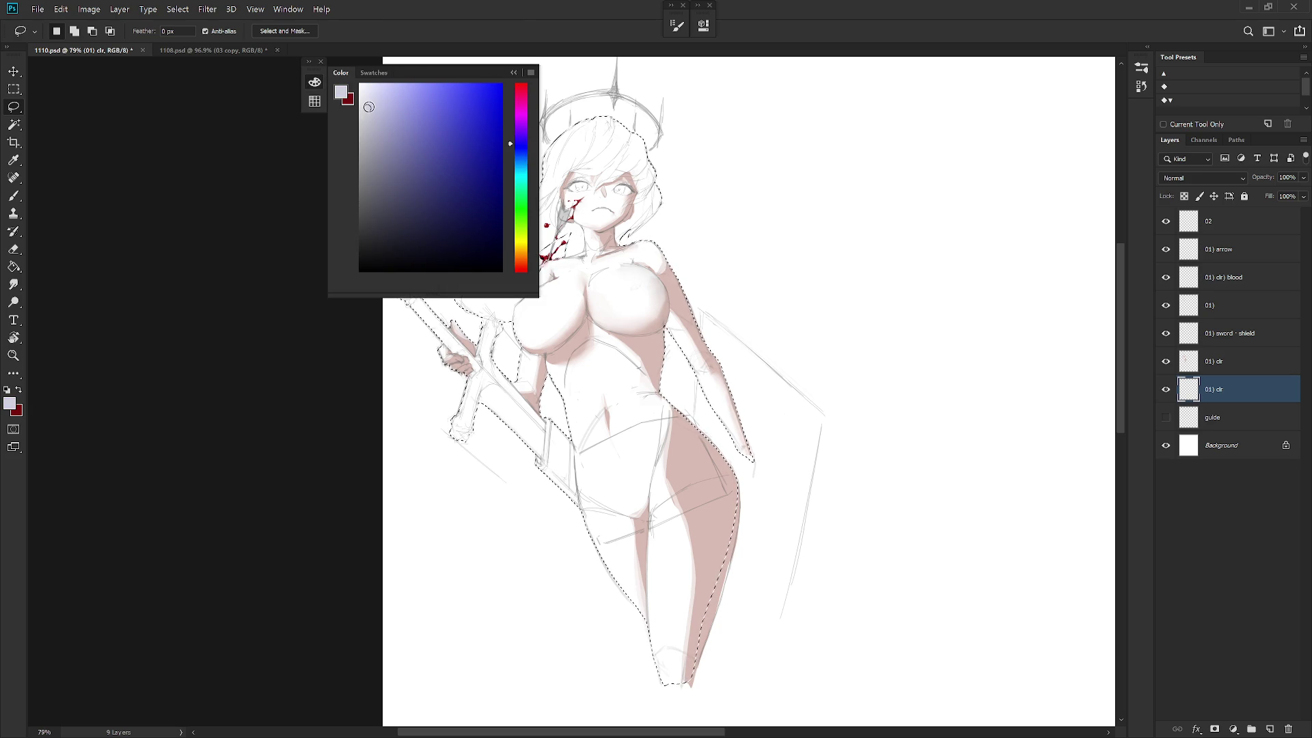
pyautogui.hotkey('alt', 'BackSpace')
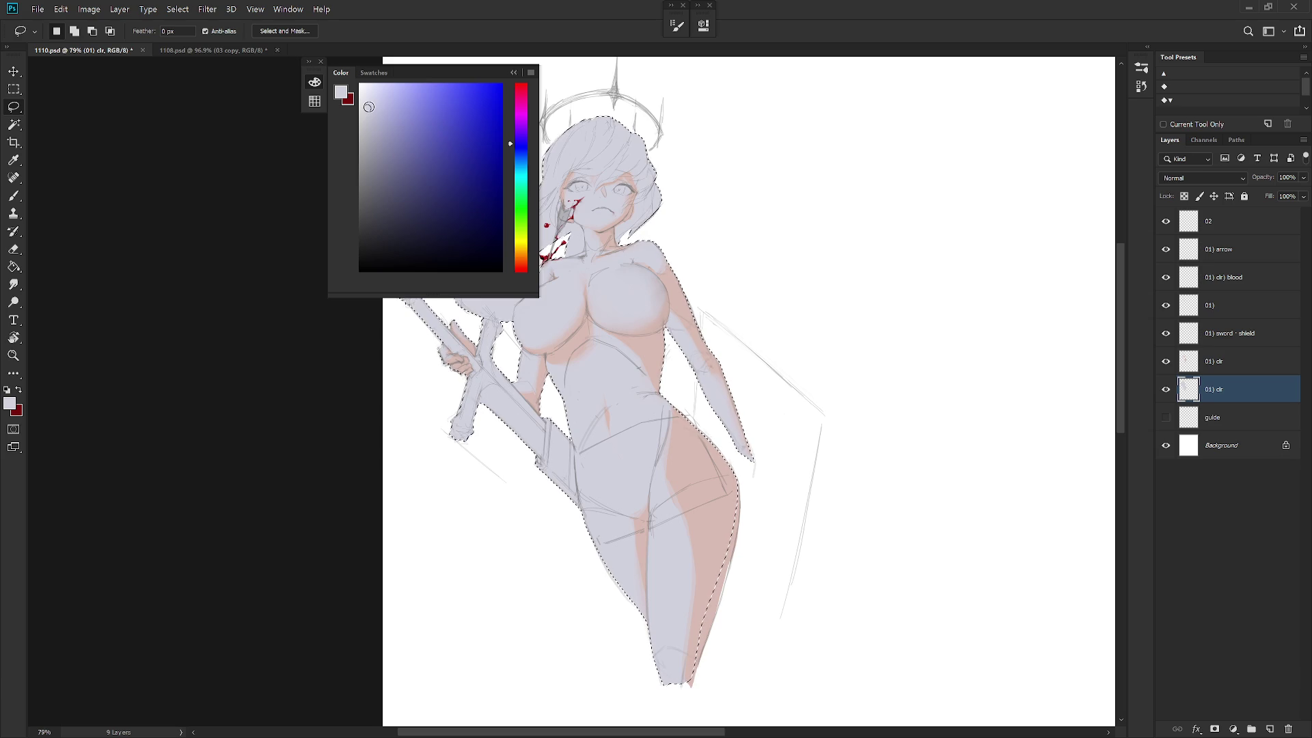
pyautogui.click(365, 93)
pyautogui.hotkey('alt', 'BackSpace')
pyautogui.hotkey('ctrl', 'd')
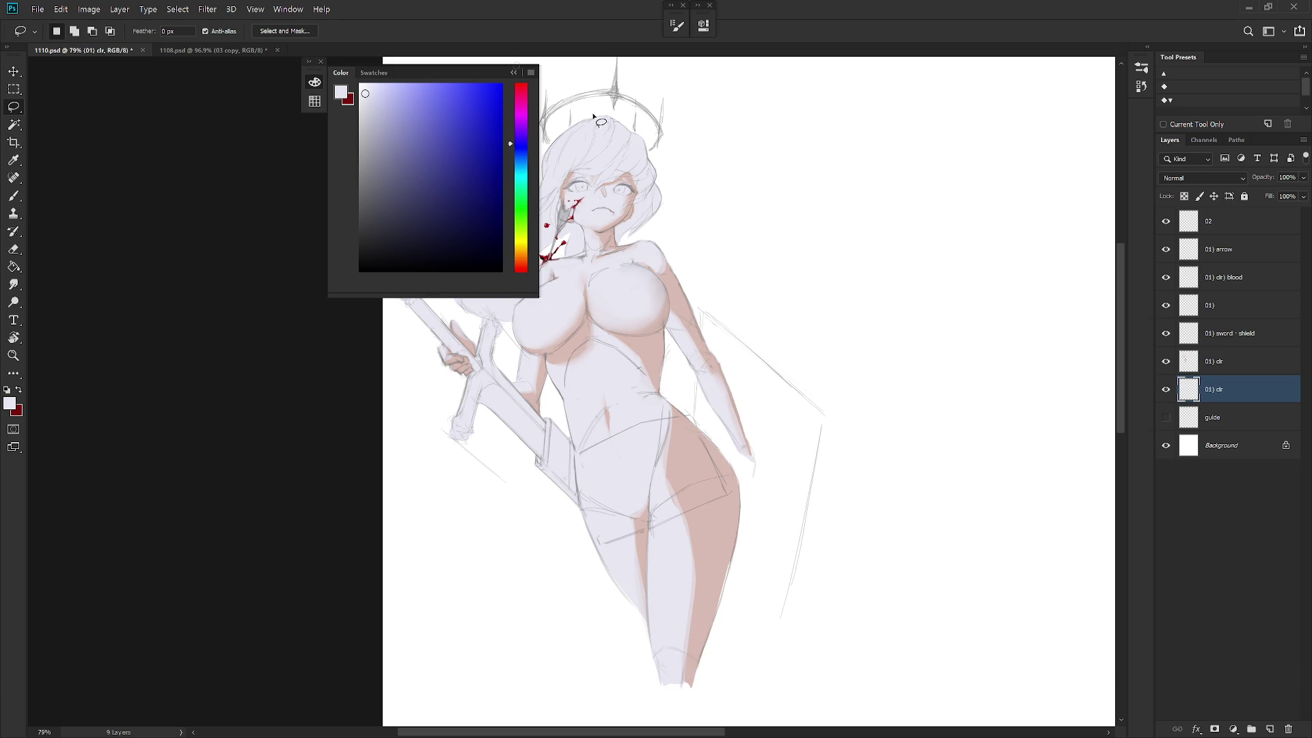
pyautogui.click(515, 73)
pyautogui.scroll(-2, 538, 415)
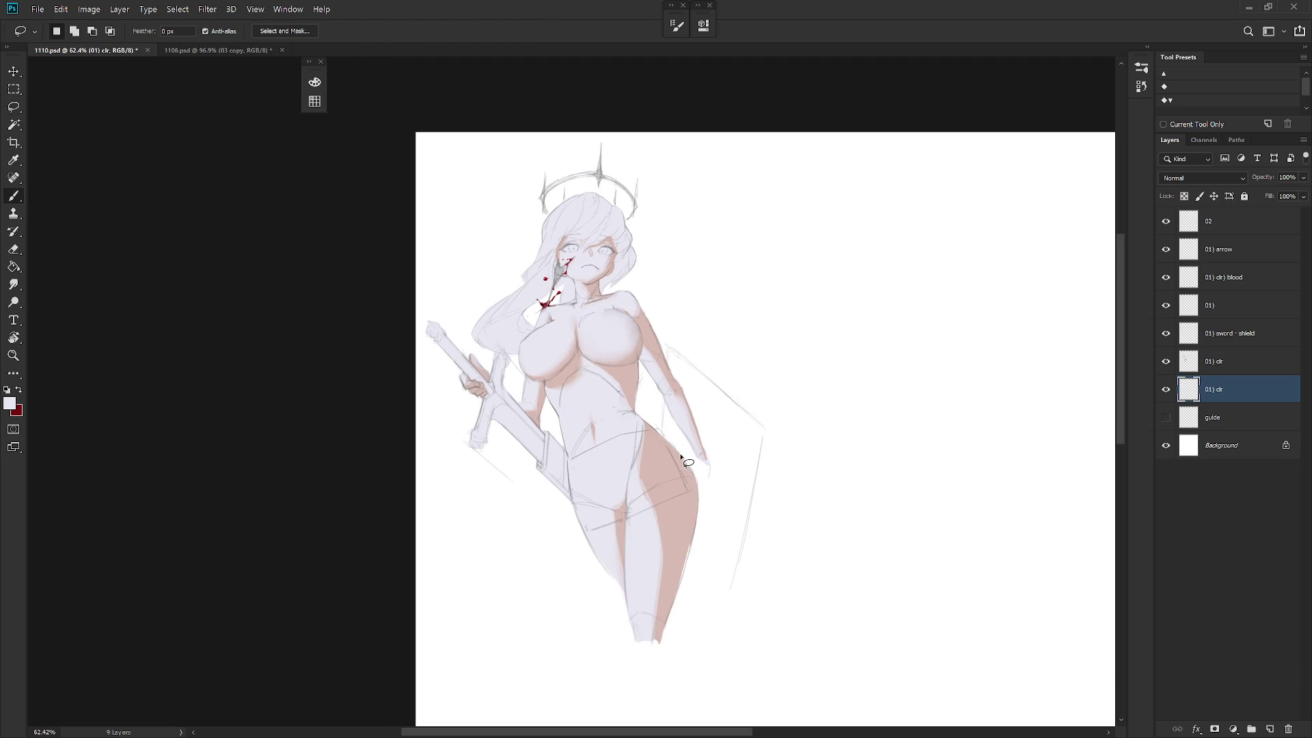
# Set the shading layer's blend mode to Multiply and compare with the 01) clr layer hidden.
pyautogui.press('b')
pyautogui.click(1201, 178)
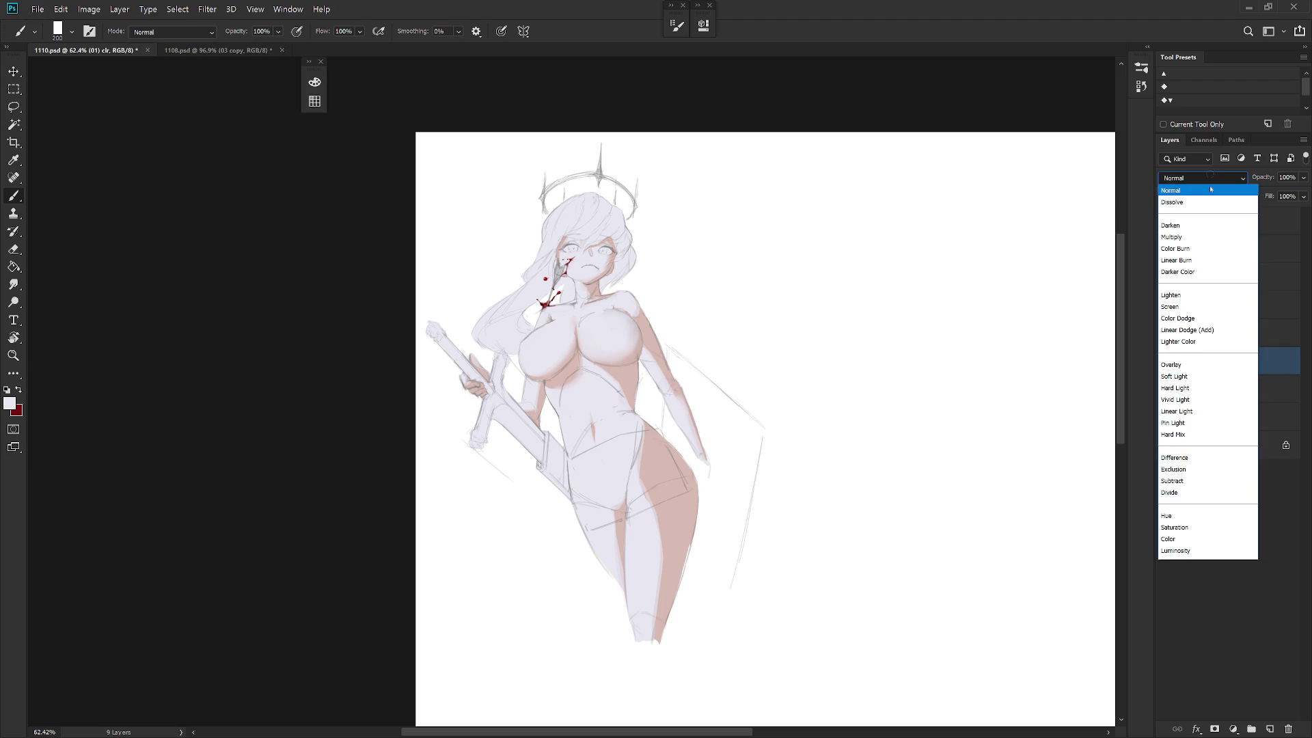
pyautogui.click(1192, 237)
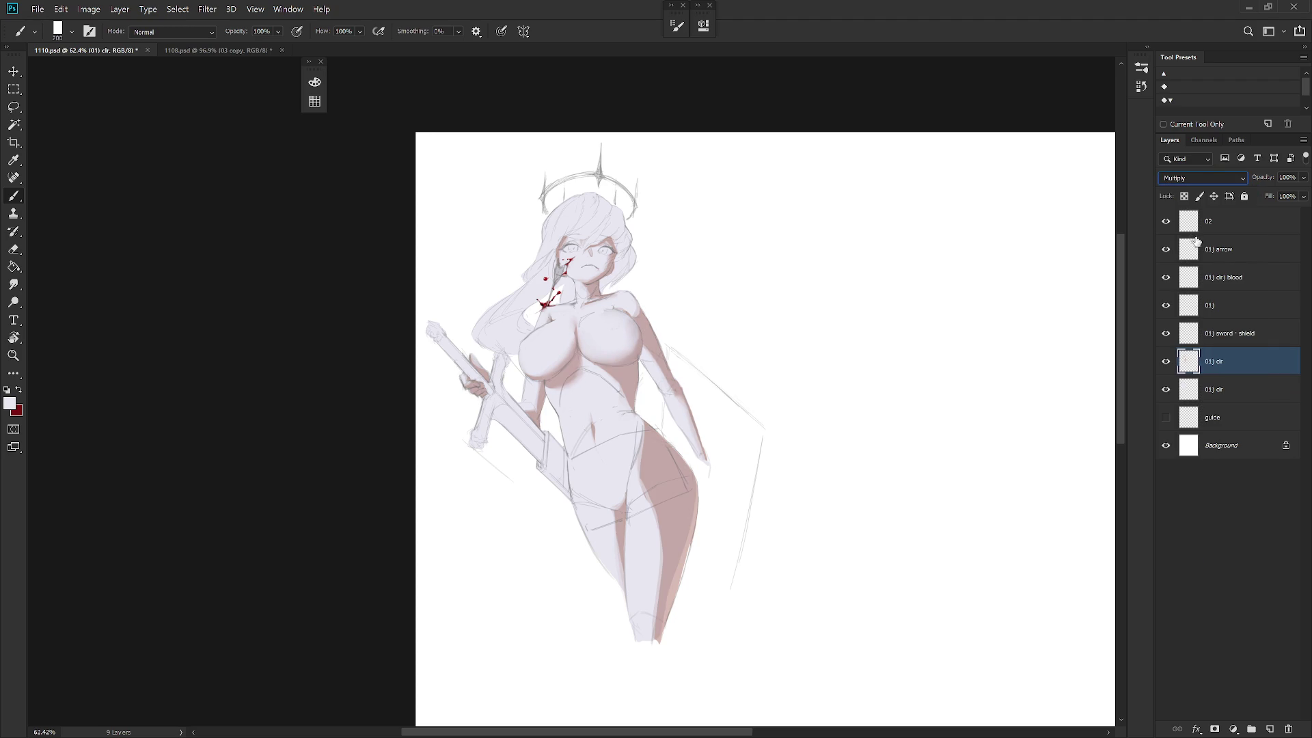
pyautogui.click(1165, 358)
pyautogui.click(1166, 361)
pyautogui.scroll(3, 649, 376)
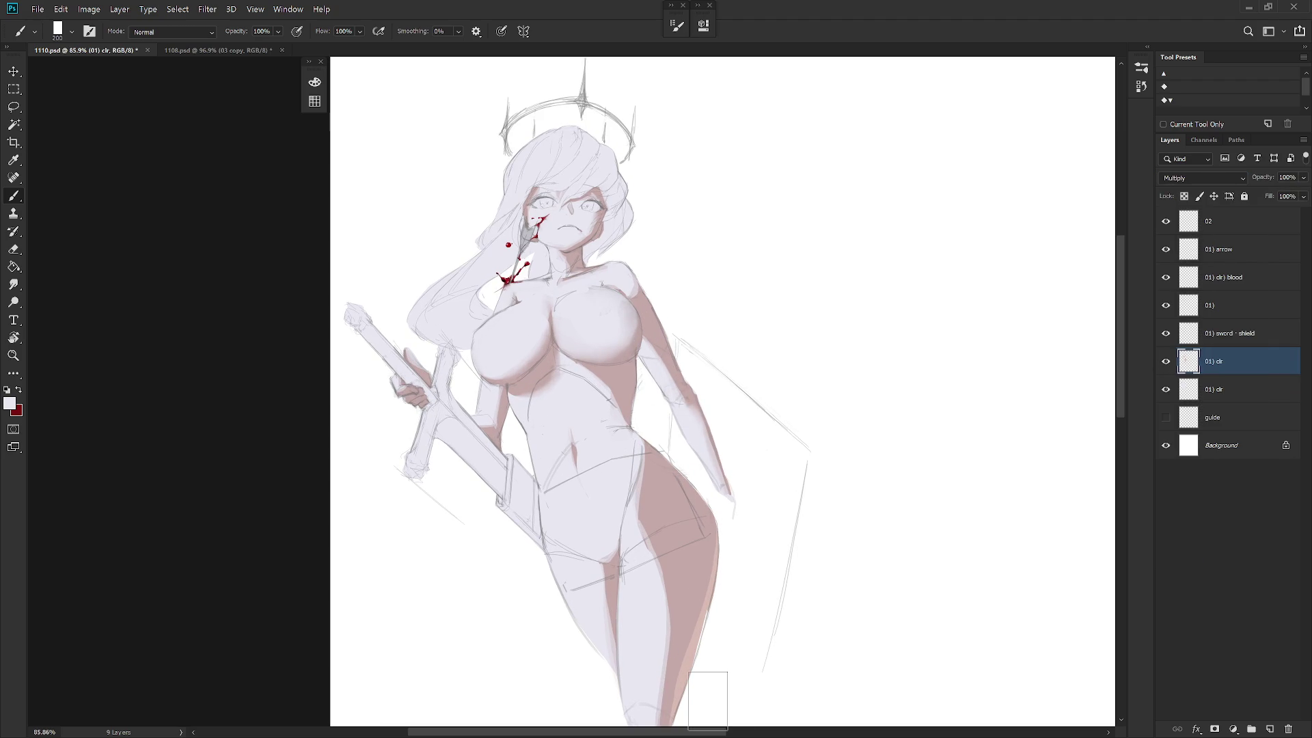
pyautogui.scroll(-2, 784, 392)
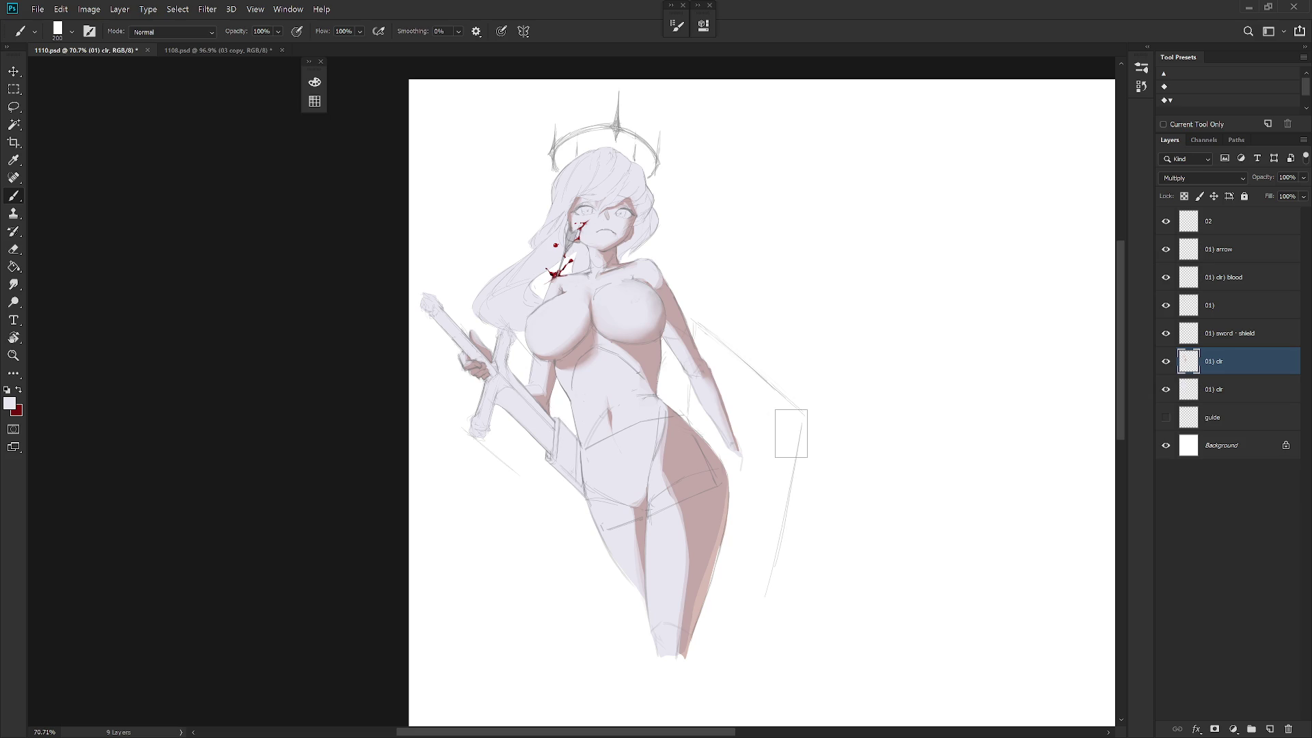
# On the lower 01) clr layer, paint lavender into the gap beside the neck; brush size 150.
pyautogui.click(1219, 389)
pyautogui.click(1166, 389)
pyautogui.click(1166, 389)
pyautogui.moveTo(641, 233); pyautogui.dragTo(627, 274)
pyautogui.press('[')
pyautogui.press('[')
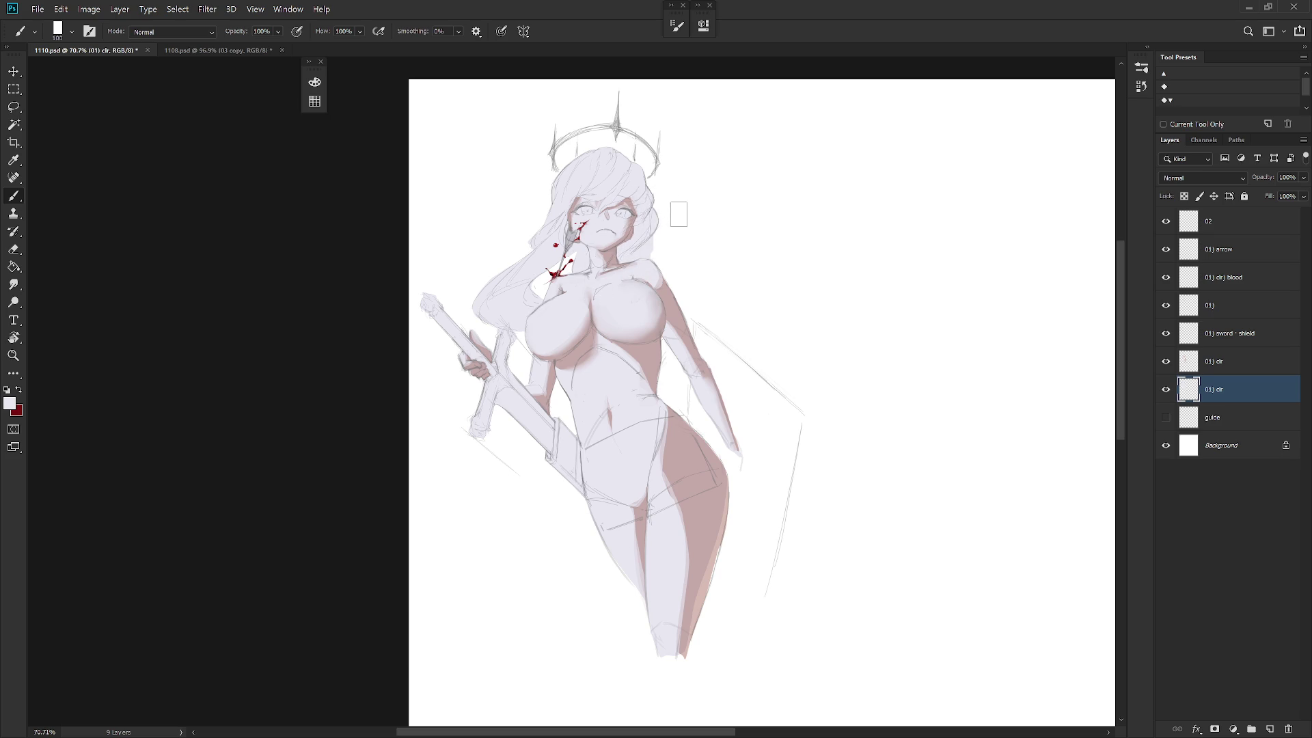
pyautogui.press('l')
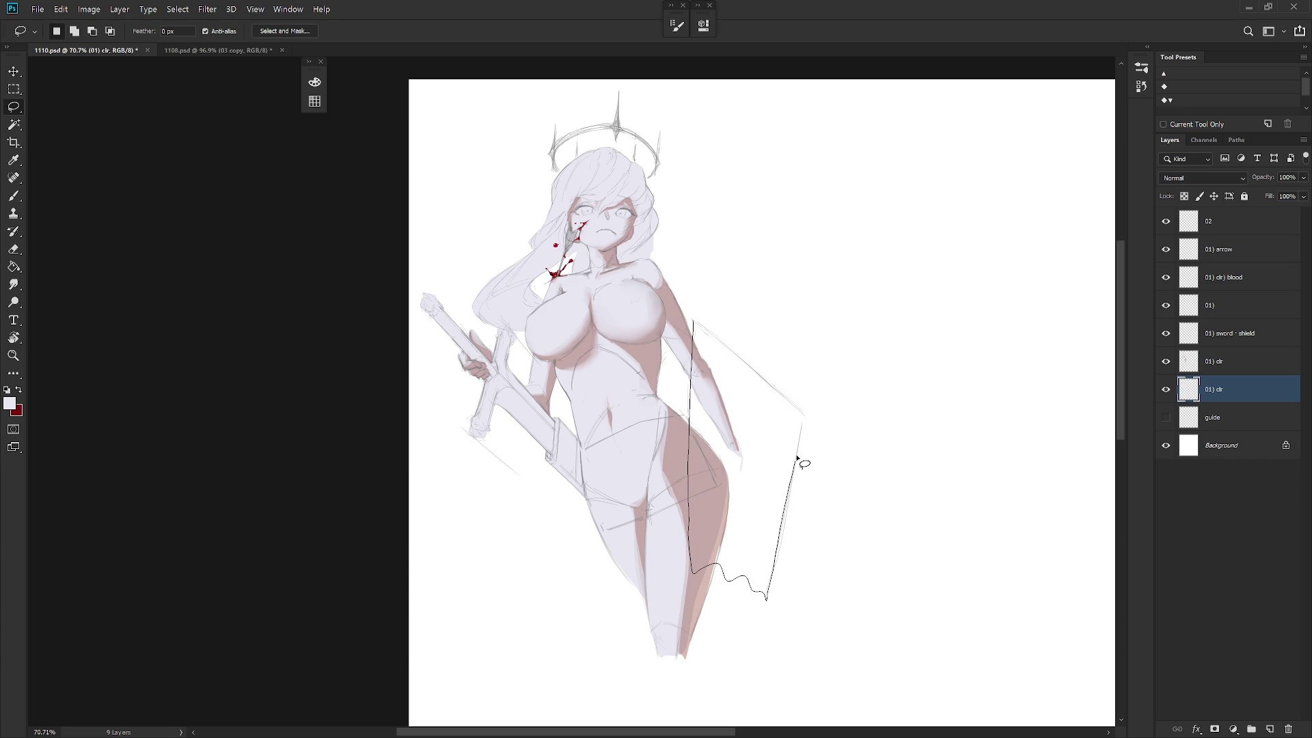
# Fill the unfilled shield area and lower leg with the lavender base colour.
pyautogui.moveTo(806, 418); pyautogui.dragTo(804, 414)
pyautogui.hotkey('alt', 'BackSpace')
pyautogui.hotkey('ctrl', 'd')
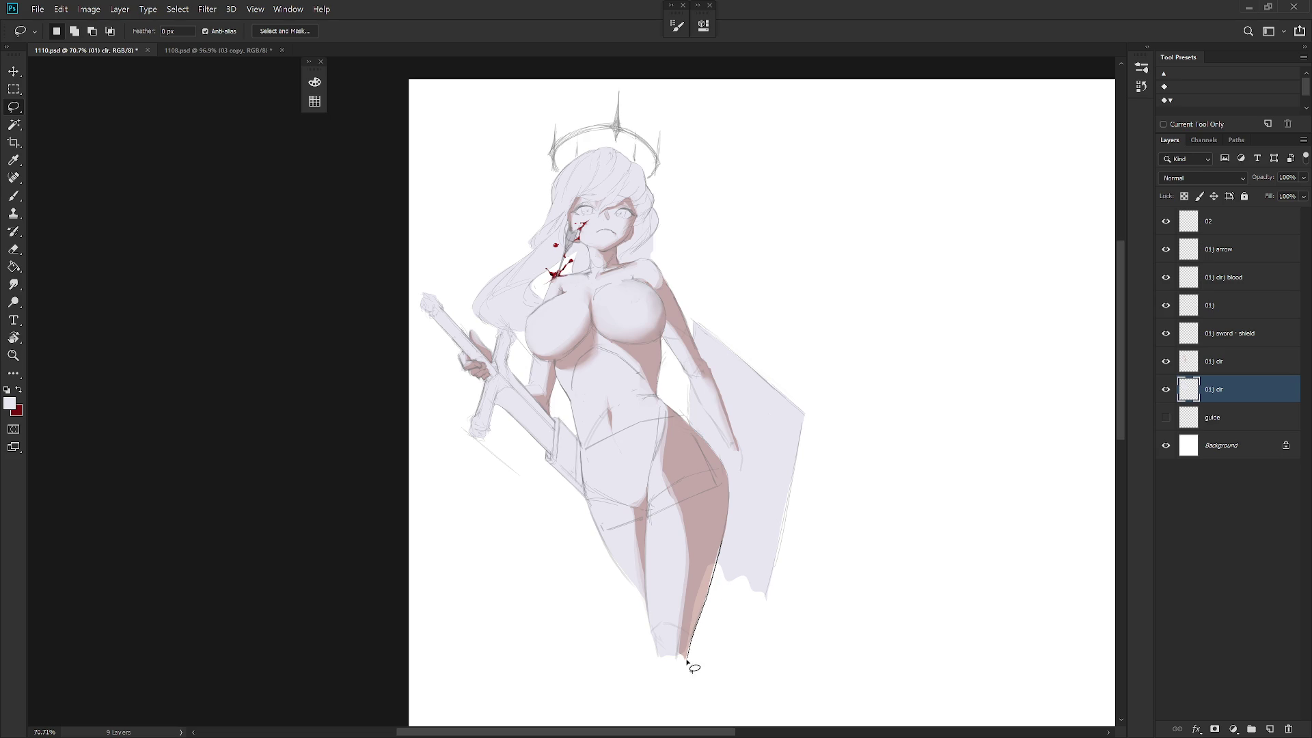
pyautogui.hotkey('alt', 'BackSpace')
pyautogui.hotkey('ctrl', 'd')
pyautogui.scroll(-1, 747, 533)
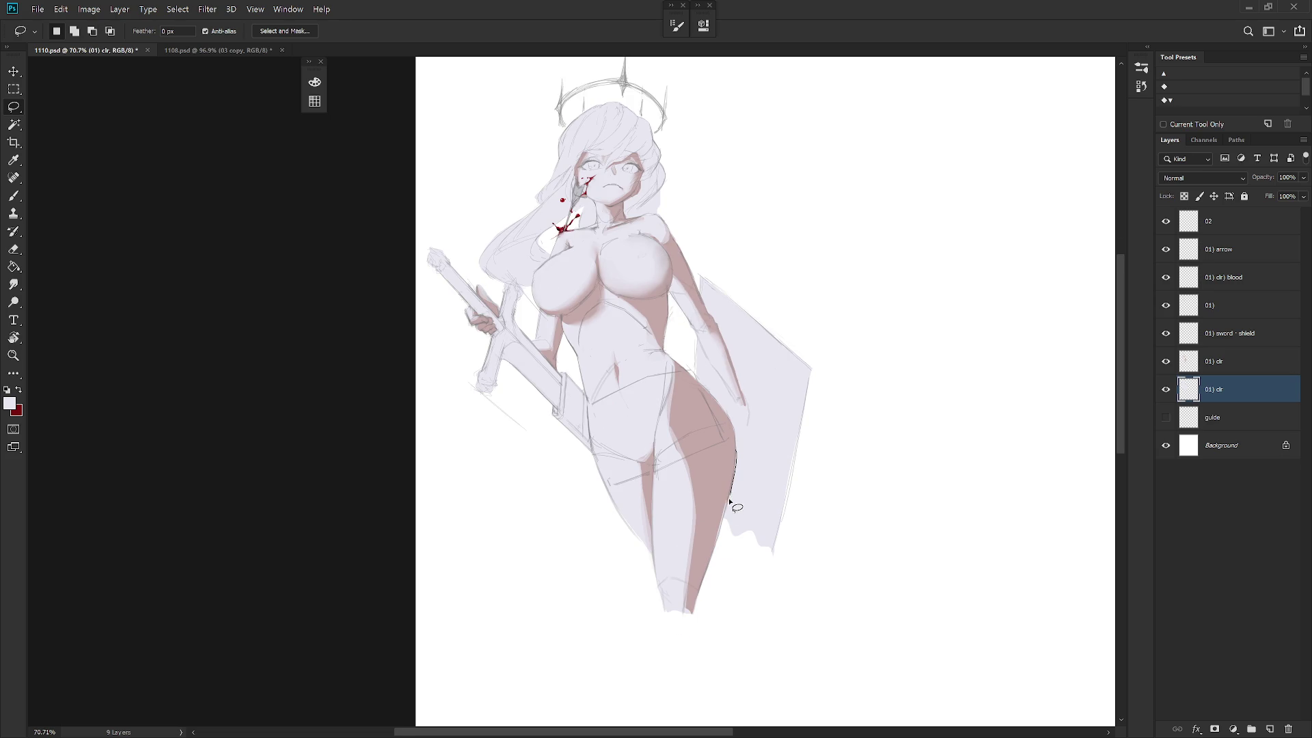
# Erase inside a selection at the shield's bottom to fade it lighter.
pyautogui.moveTo(743, 582); pyautogui.dragTo(823, 463)
pyautogui.press('e')
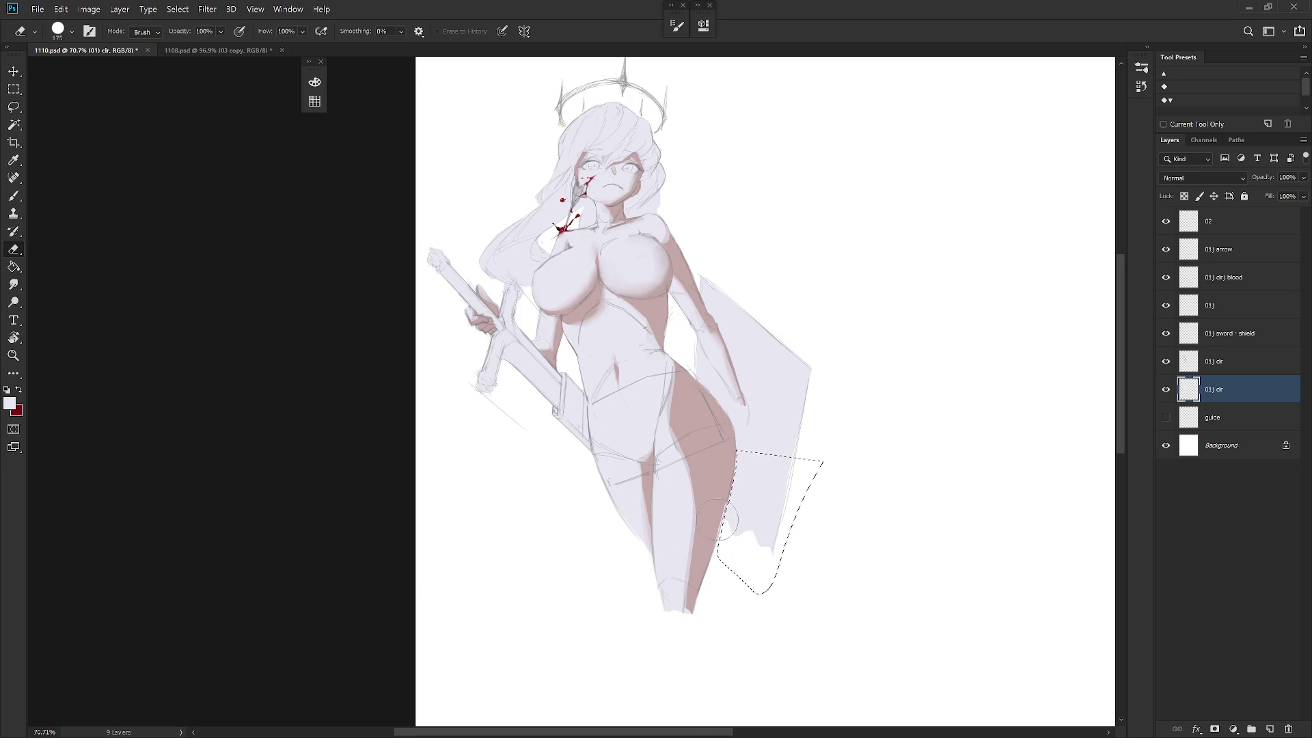
pyautogui.moveTo(783, 560)
pyautogui.mouseDown()
pyautogui.moveTo(765, 537)
pyautogui.moveTo(715, 519)
pyautogui.moveTo(793, 550)
pyautogui.moveTo(732, 514)
pyautogui.mouseUp()
pyautogui.moveTo(774, 566); pyautogui.dragTo(699, 497)
pyautogui.moveTo(798, 560); pyautogui.dragTo(756, 544)
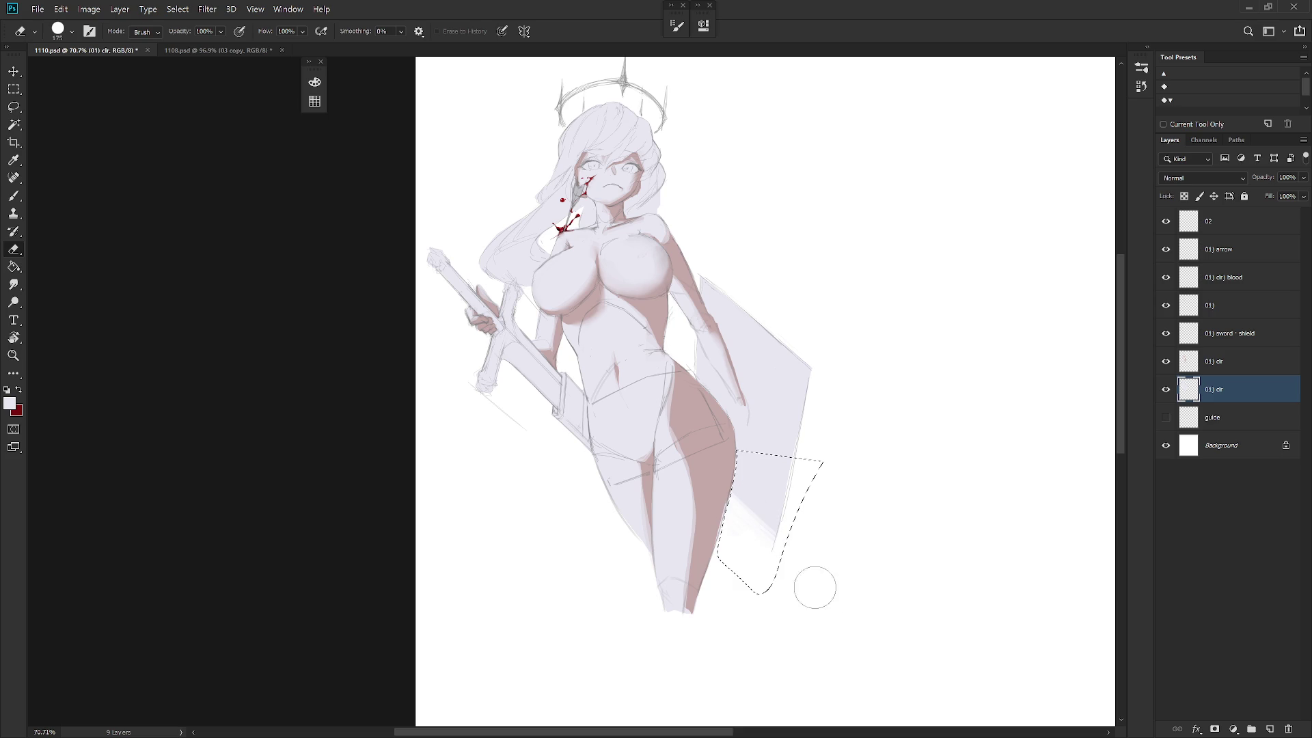
pyautogui.moveTo(820, 615); pyautogui.dragTo(763, 531)
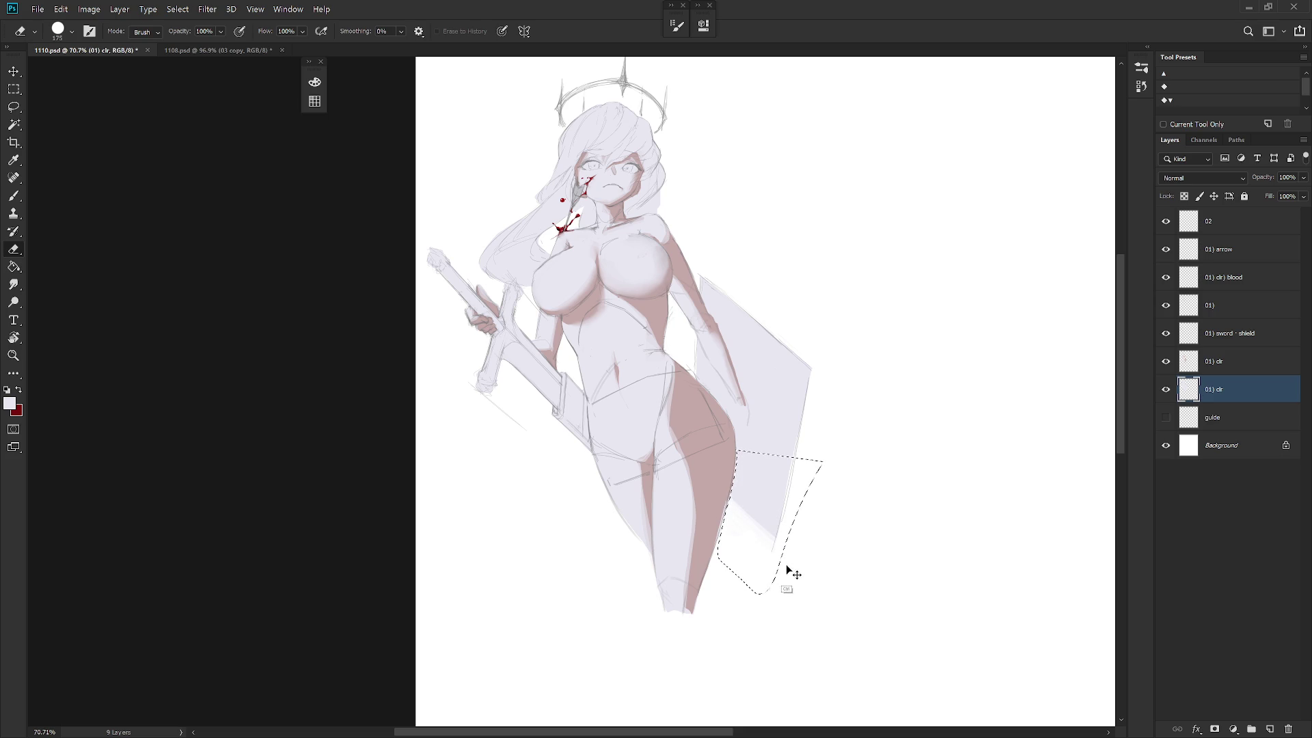
pyautogui.hotkey('ctrl', 'd')
pyautogui.scroll(1, 830, 642)
pyautogui.press('b')
pyautogui.moveTo(773, 475); pyautogui.dragTo(816, 545)
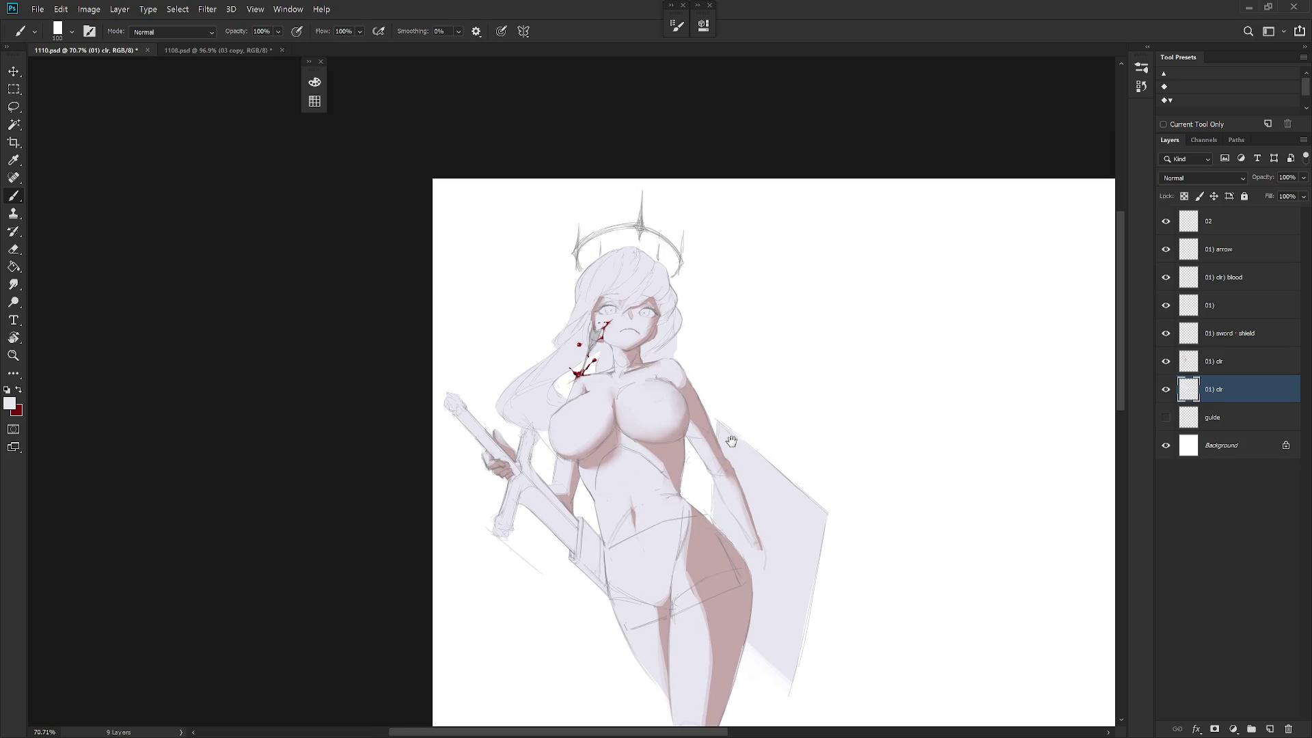
# On the upper '01) clr' Multiply layer, sample the pink shading and erase a sliver along the eye's lash line.
pyautogui.click(1230, 362)
pyautogui.scroll(5, 608, 301)
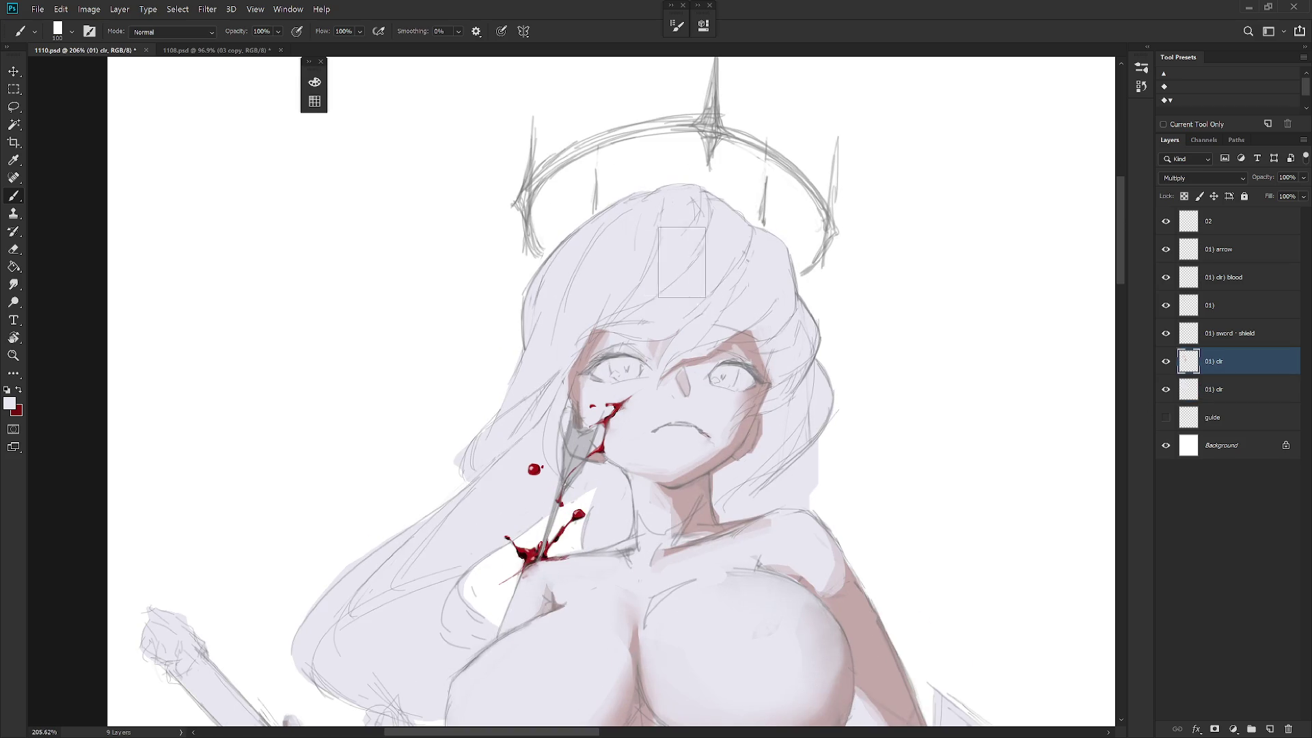
pyautogui.keyDown('alt'); pyautogui.click(750, 350); pyautogui.keyUp('alt')
pyautogui.press('l')
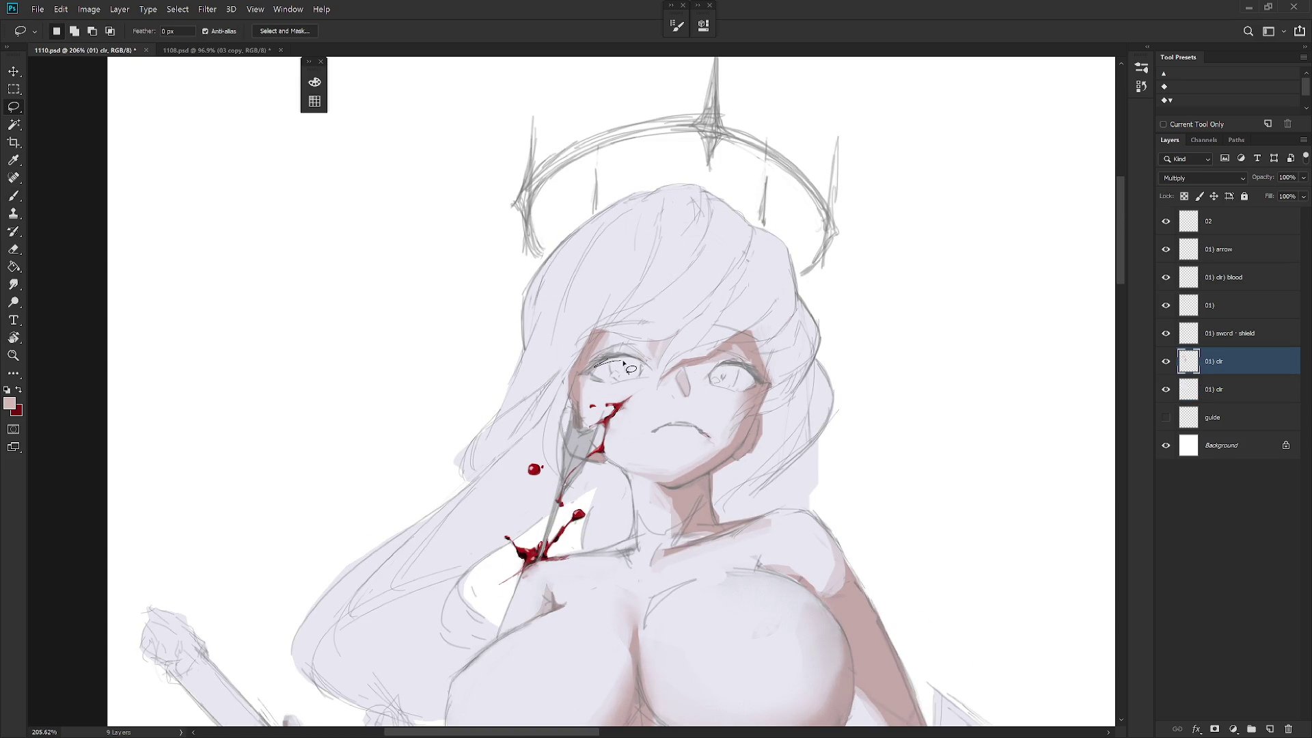
pyautogui.moveTo(601, 364)
pyautogui.mouseDown()
pyautogui.moveTo(646, 359)
pyautogui.moveTo(601, 364)
pyautogui.mouseUp()
pyautogui.press('e')
pyautogui.click(606, 364)
pyautogui.hotkey('ctrl', 'd')
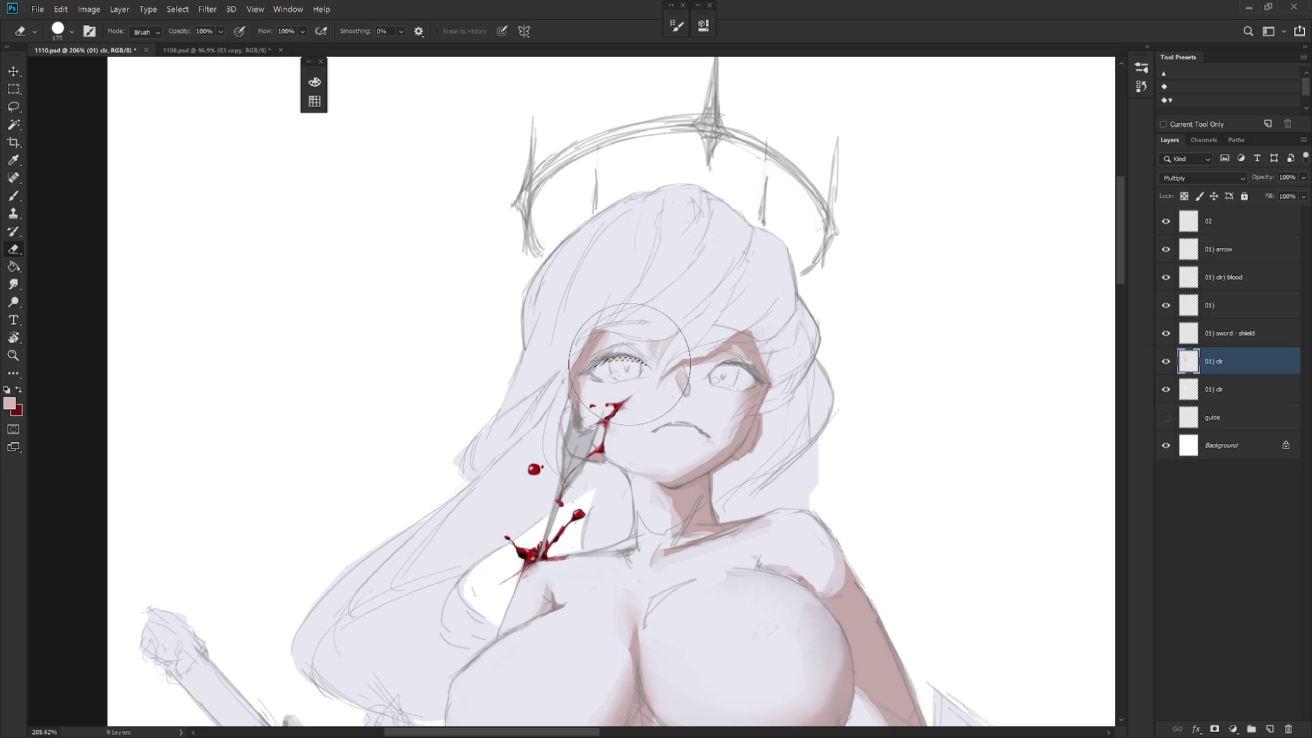
# Tidy the pink shading around the eyes with alternating lasso selections and erasing.
pyautogui.press('l')
pyautogui.moveTo(804, 412)
pyautogui.mouseDown()
pyautogui.moveTo(779, 437)
pyautogui.moveTo(707, 363)
pyautogui.mouseUp()
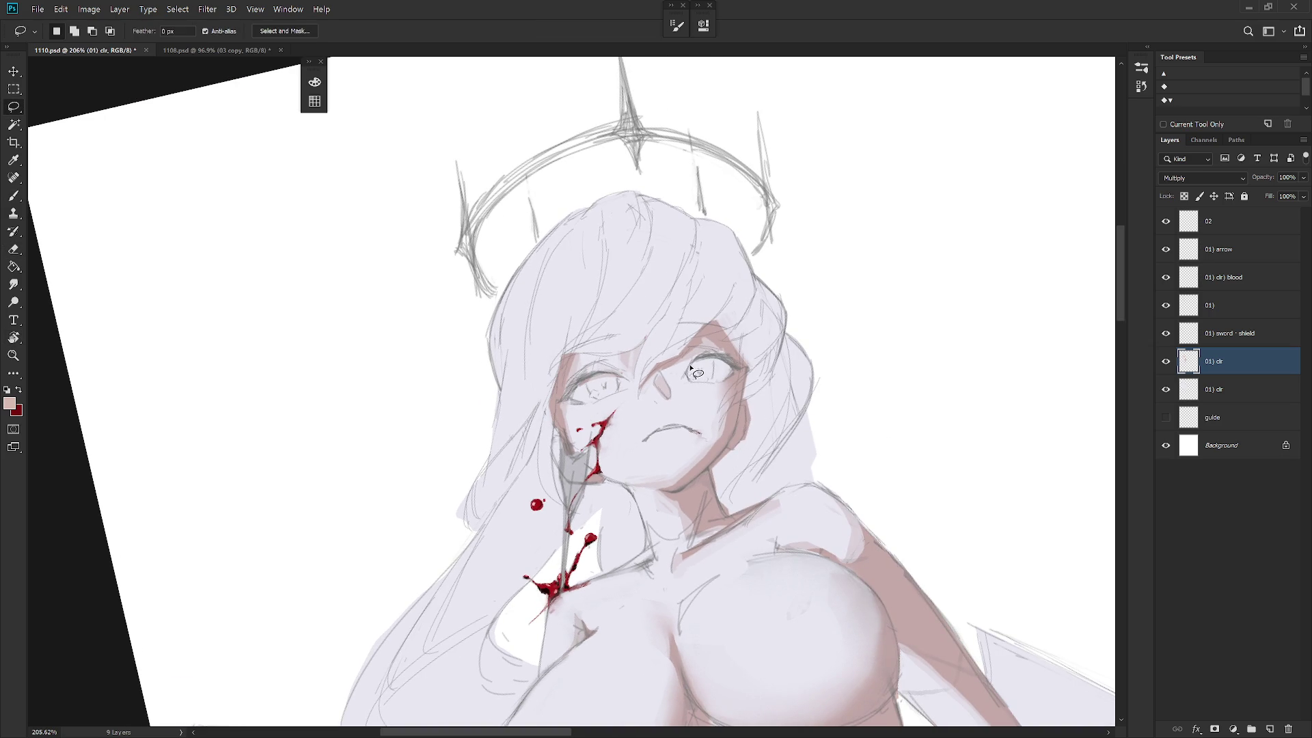
pyautogui.press('e')
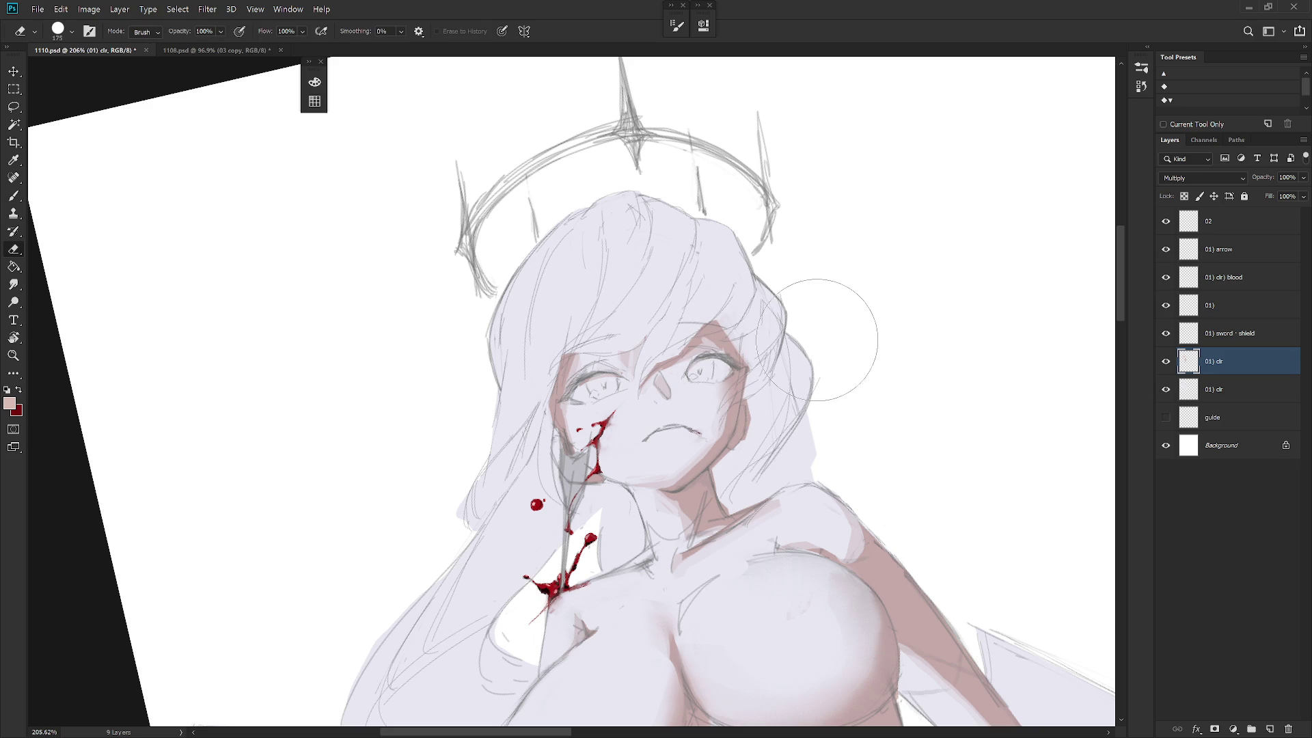
pyautogui.press('l')
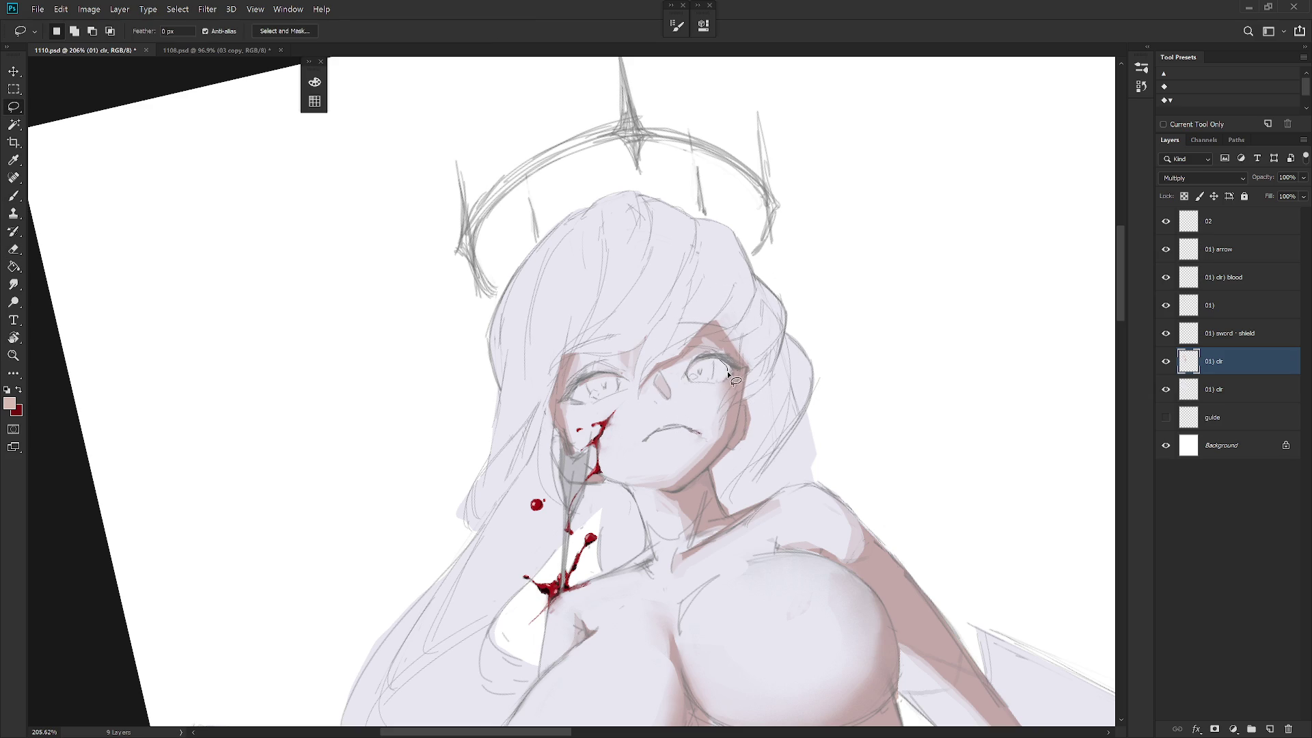
pyautogui.press('e')
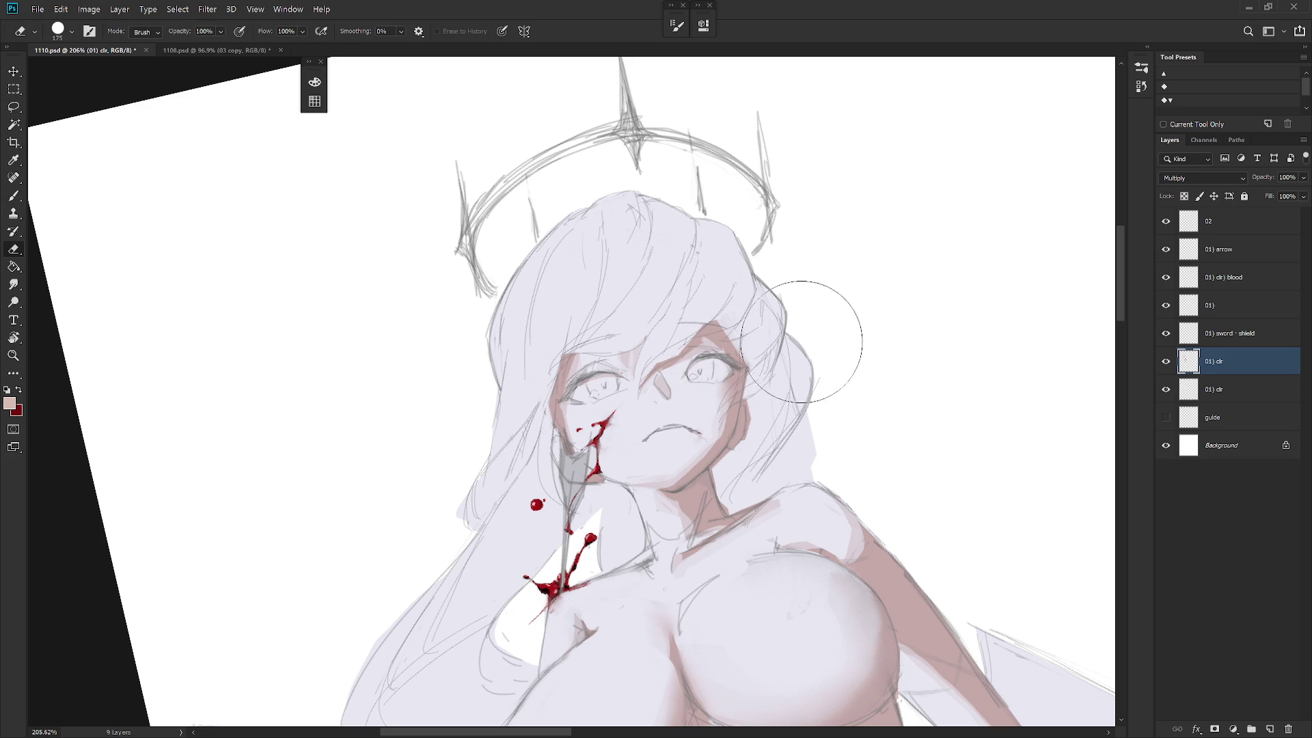
pyautogui.press('l')
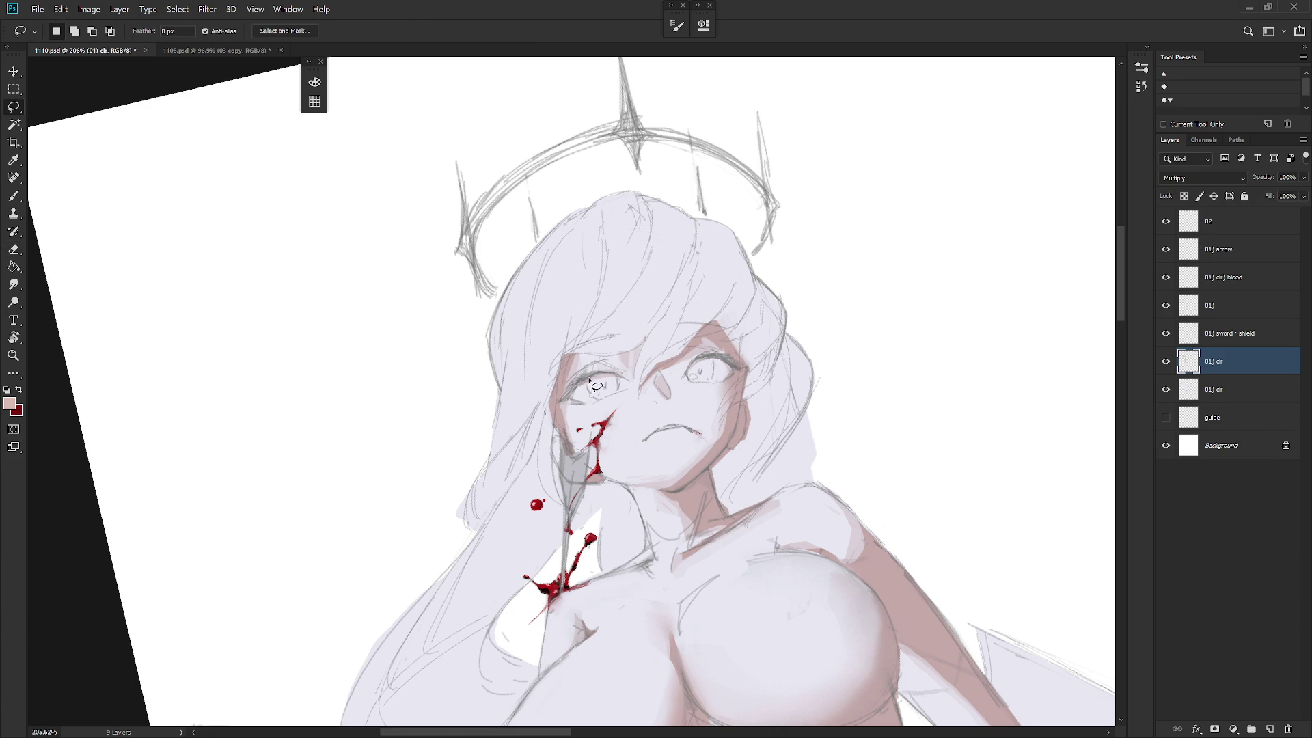
pyautogui.press('b')
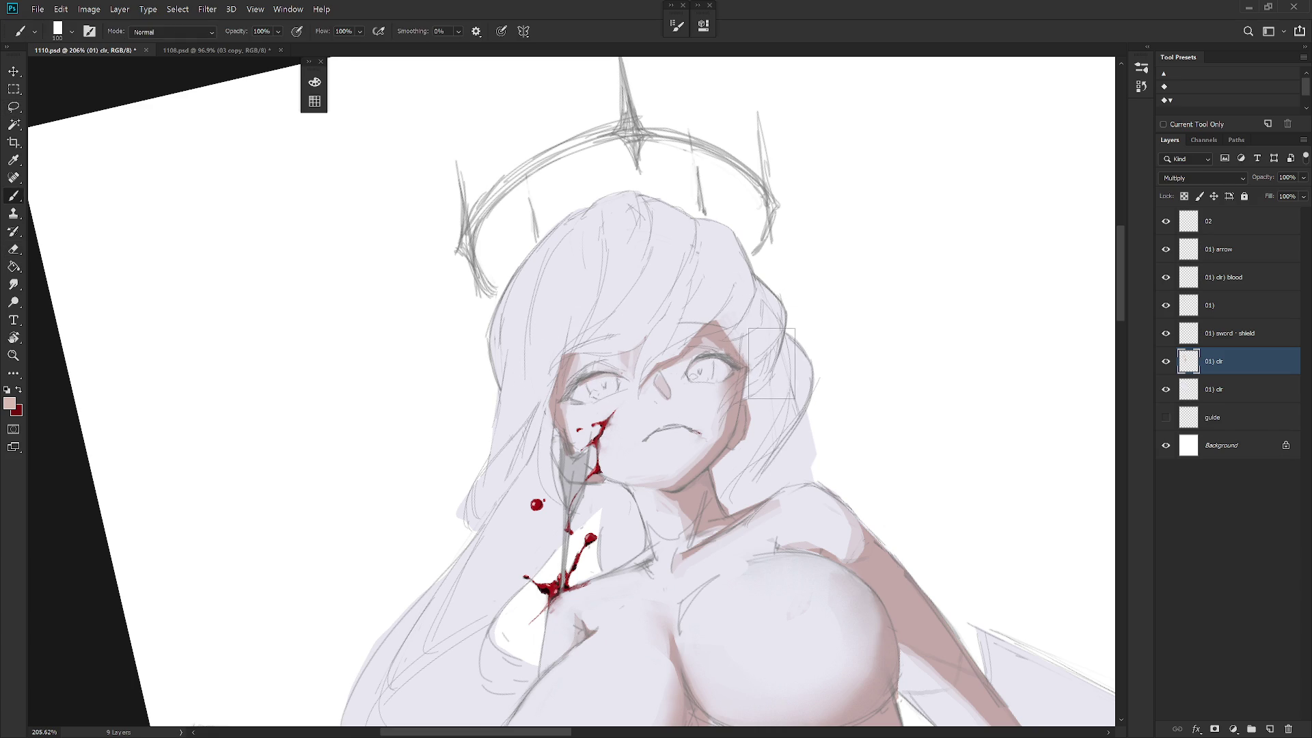
pyautogui.moveTo(770, 363); pyautogui.dragTo(763, 371)
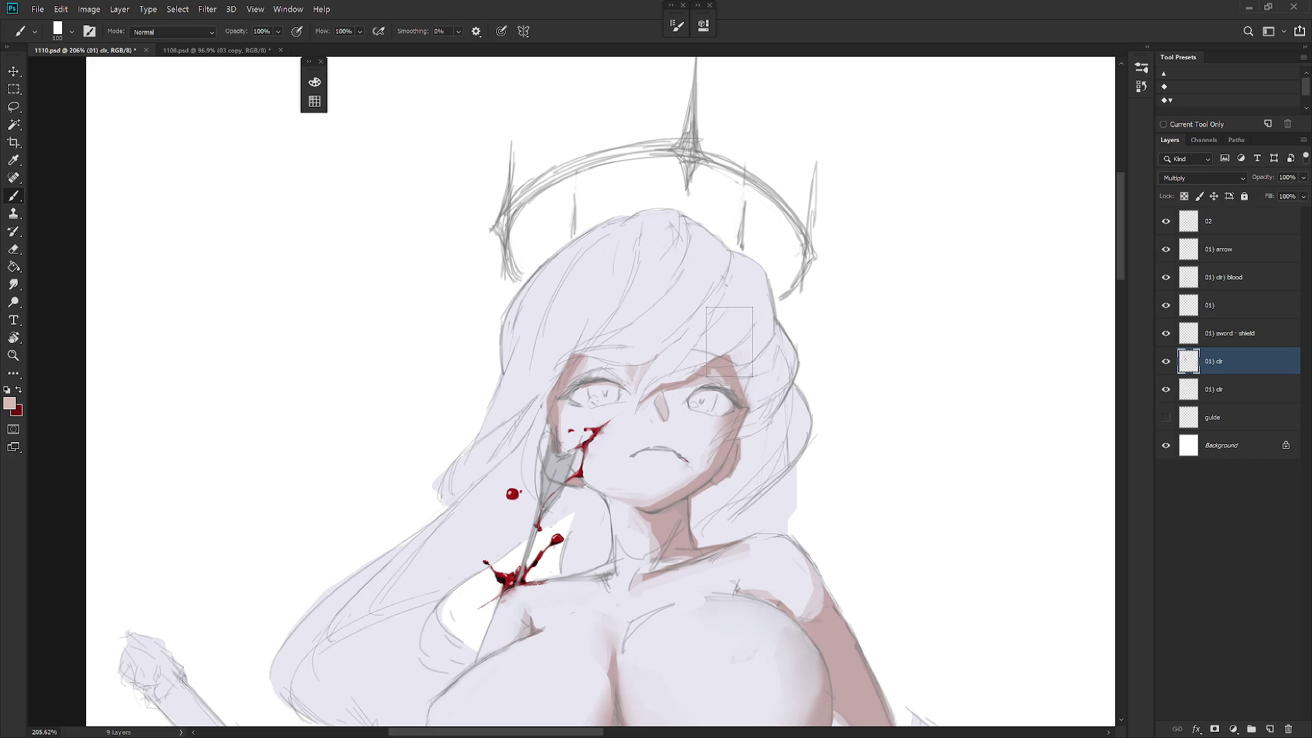
pyautogui.press('l')
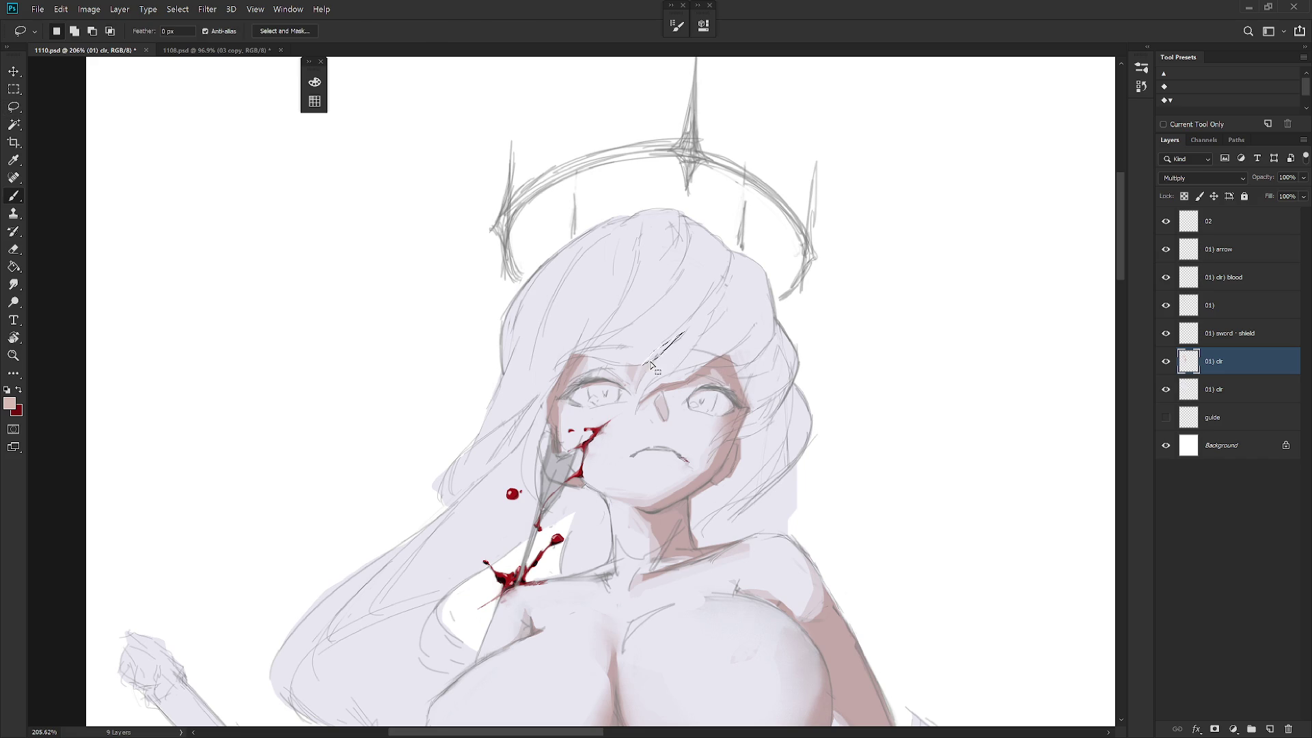
pyautogui.press('e')
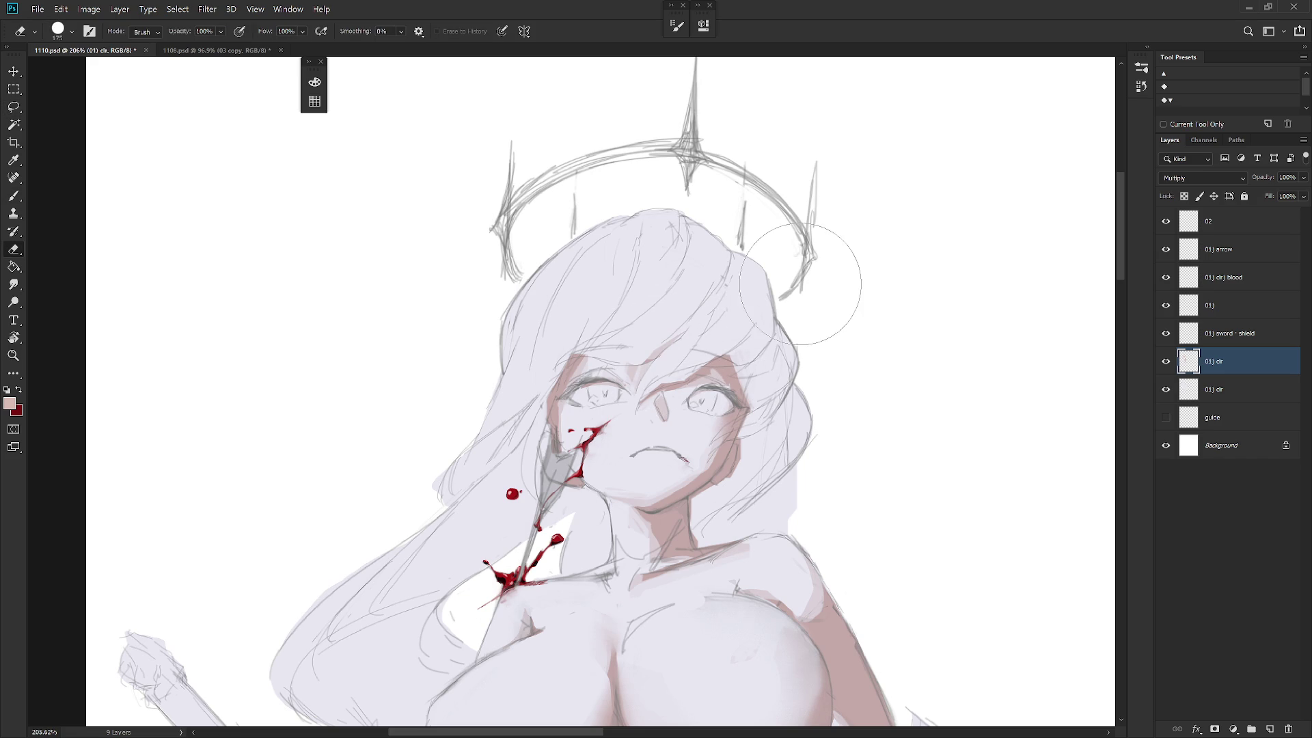
pyautogui.press('l')
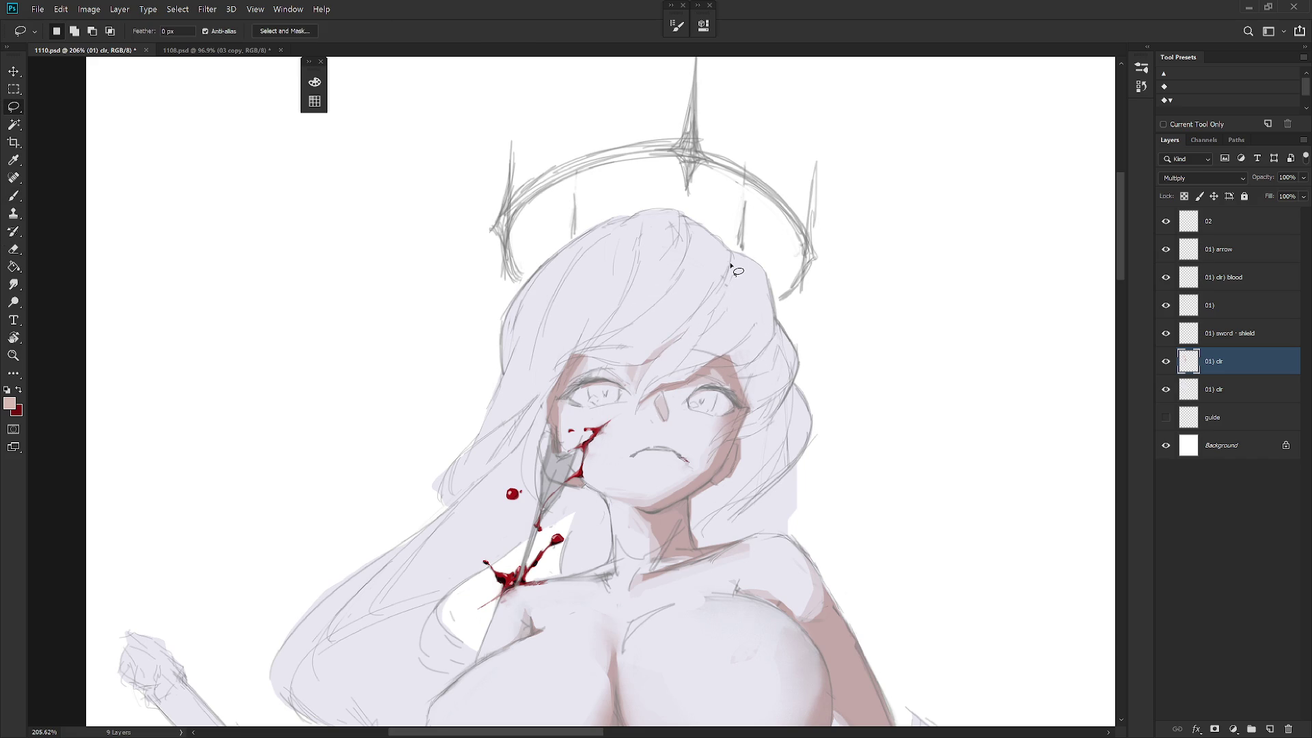
# Shape several thin shadow strands in the hair with lasso selections and the eraser.
pyautogui.moveTo(730, 294); pyautogui.dragTo(731, 268)
pyautogui.press('e')
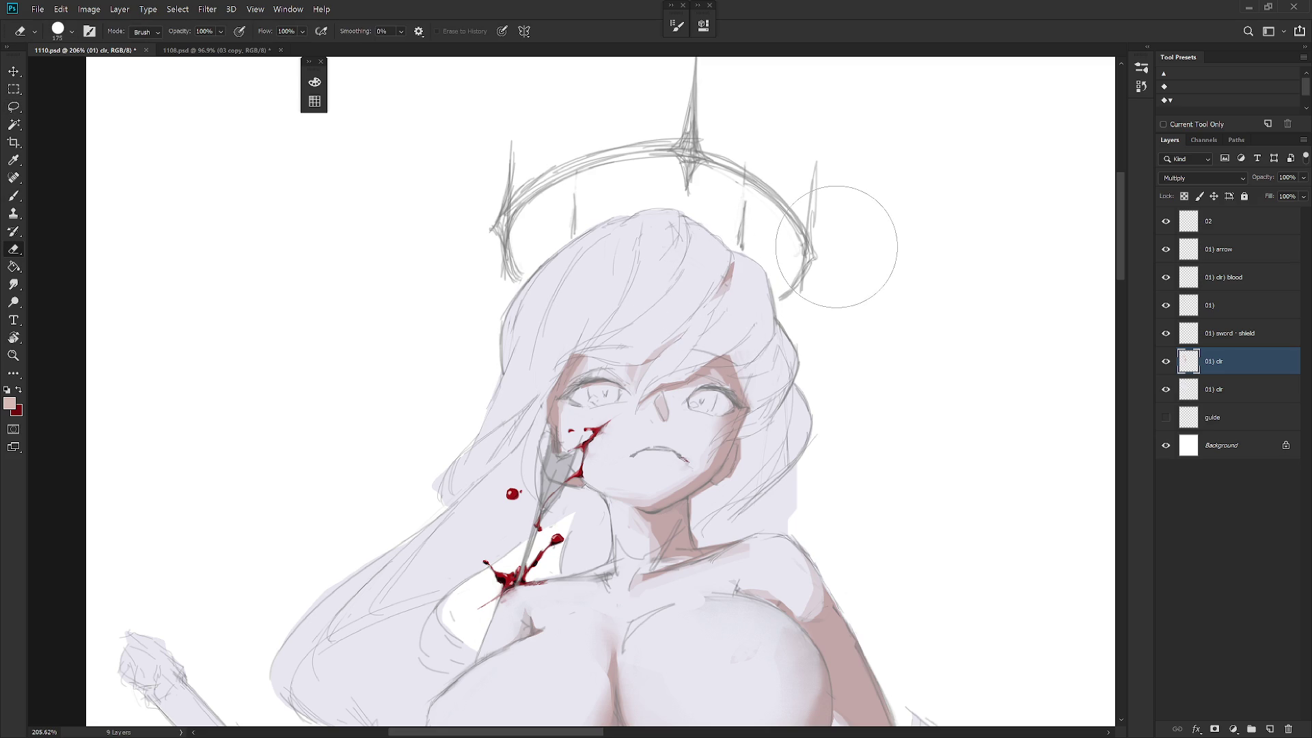
pyautogui.press('l')
pyautogui.moveTo(640, 263)
pyautogui.mouseDown()
pyautogui.moveTo(620, 313)
pyautogui.moveTo(638, 234)
pyautogui.mouseUp()
pyautogui.press('e')
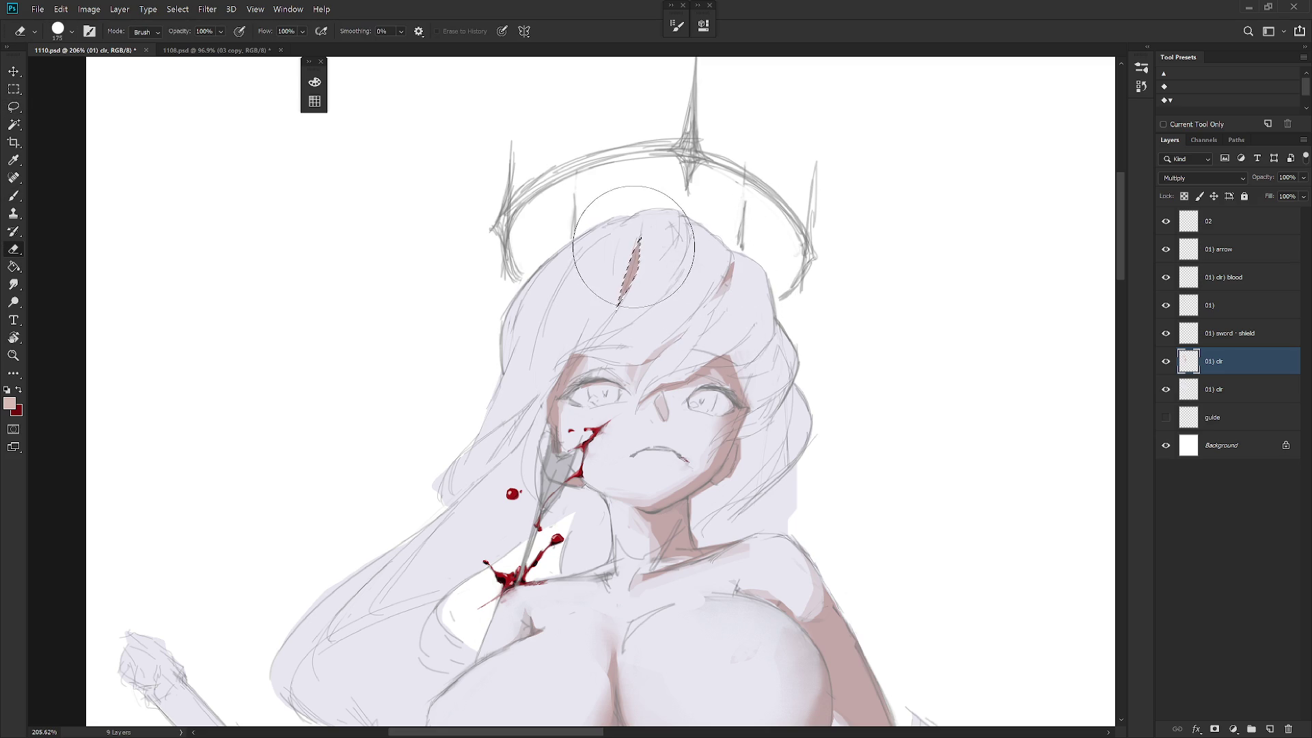
pyautogui.hotkey('ctrl', 'd')
pyautogui.press('l')
pyautogui.moveTo(640, 240)
pyautogui.mouseDown()
pyautogui.moveTo(623, 313)
pyautogui.moveTo(646, 220)
pyautogui.moveTo(654, 263)
pyautogui.mouseUp()
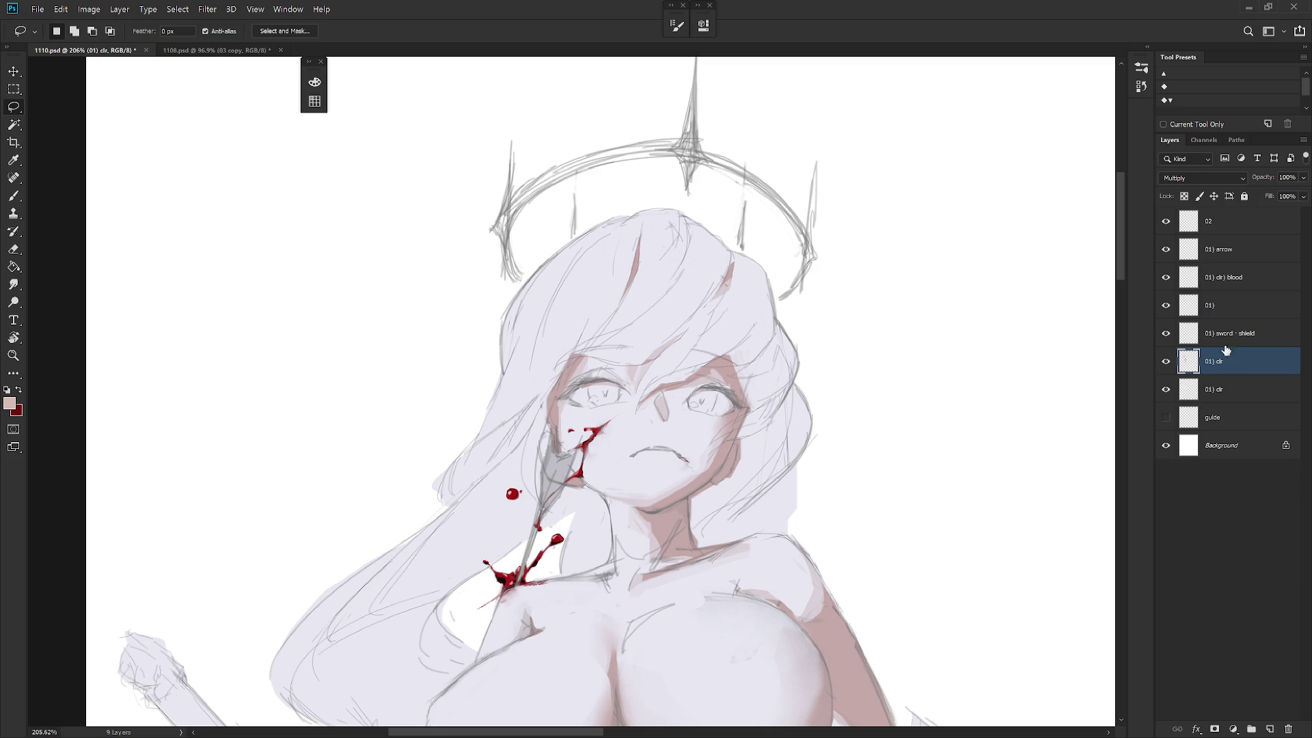
pyautogui.scroll(-1, 869, 442)
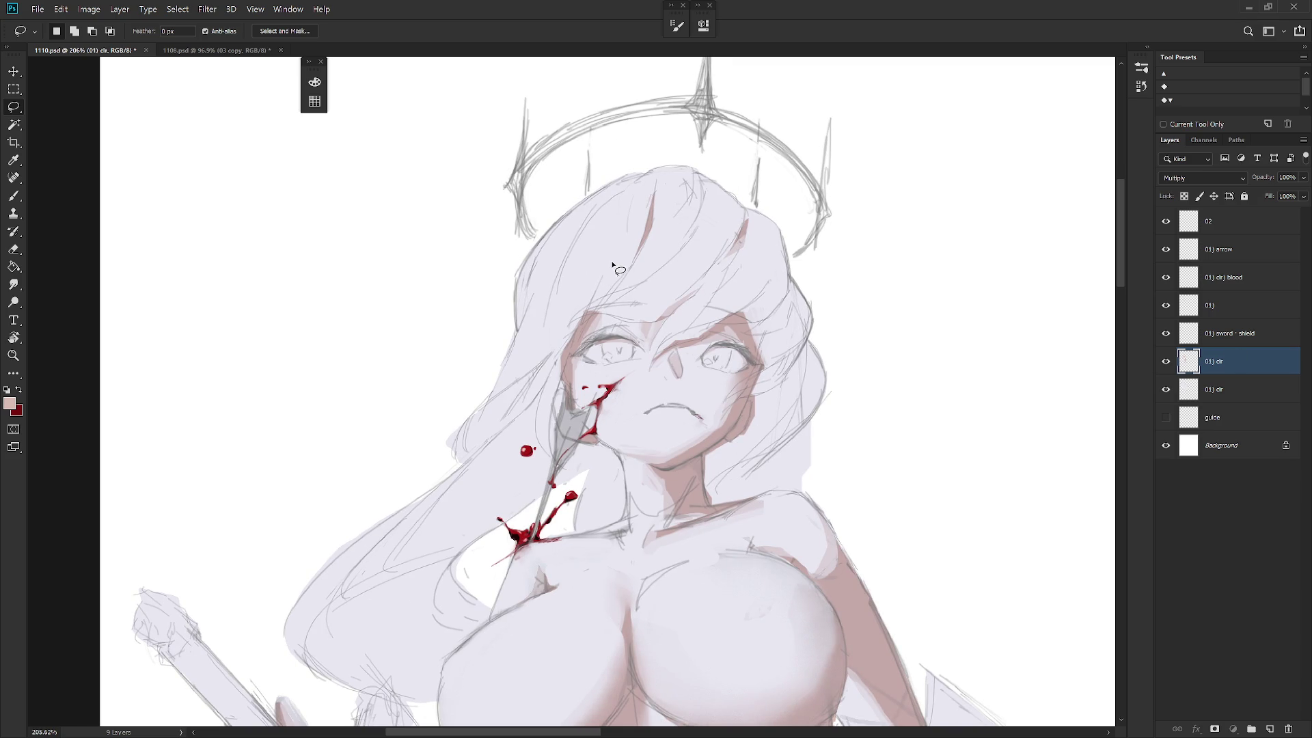